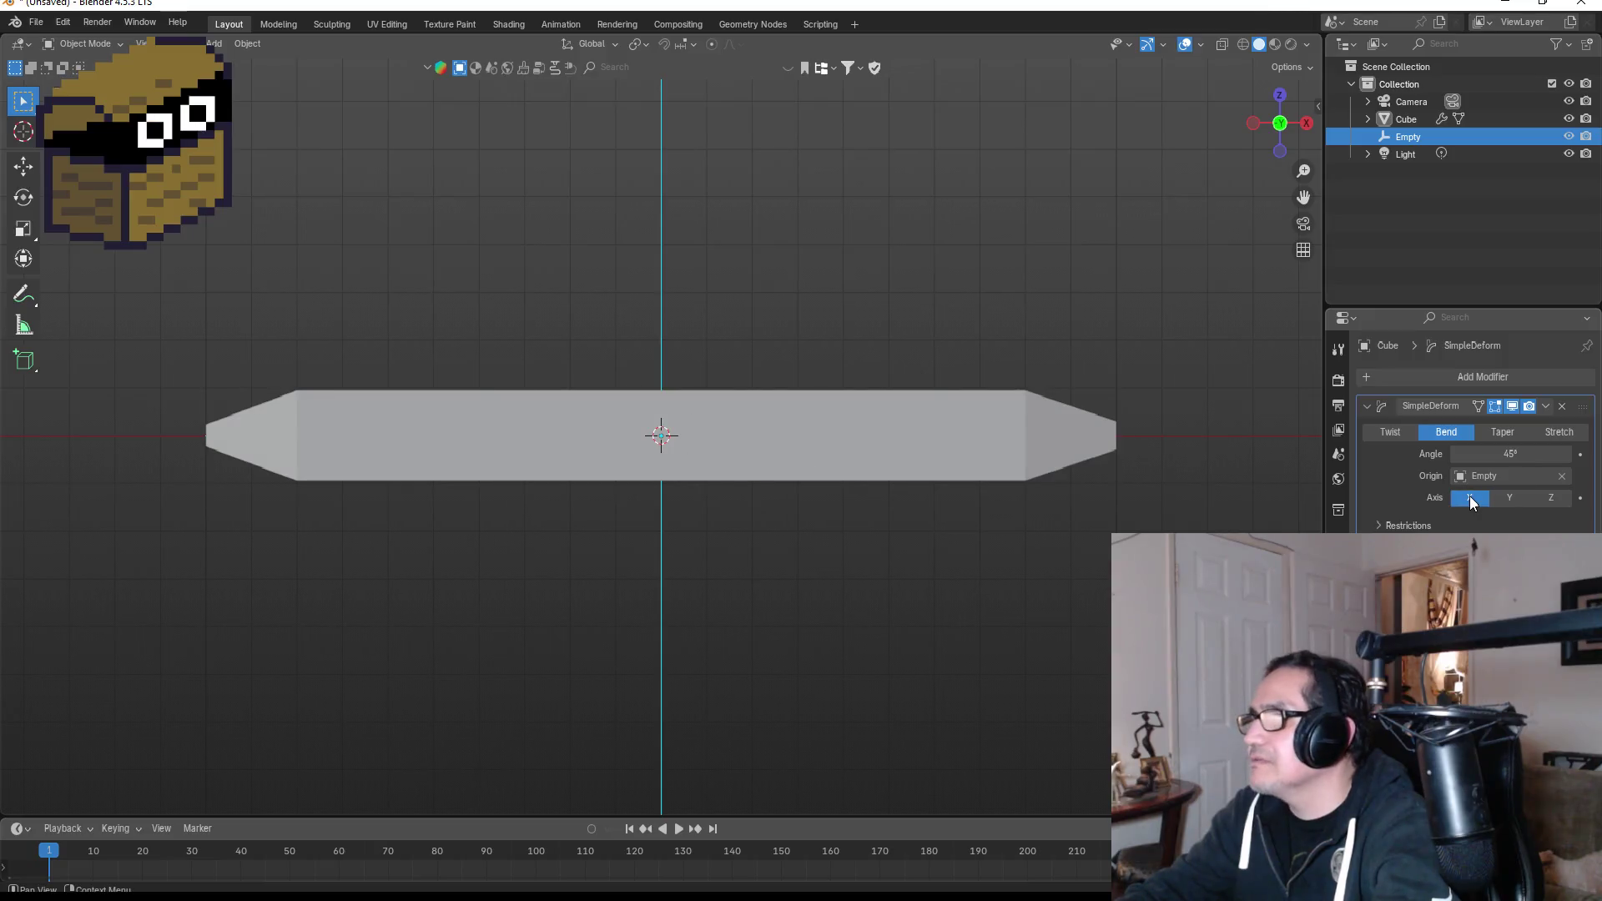
Change the SimpleDeform bend to a 15° angle on the Z axis, viewed from the right.
mouse_move(950, 354)
mouse_down()
mouse_move(973, 338)
mouse_move(961, 444)
mouse_up()
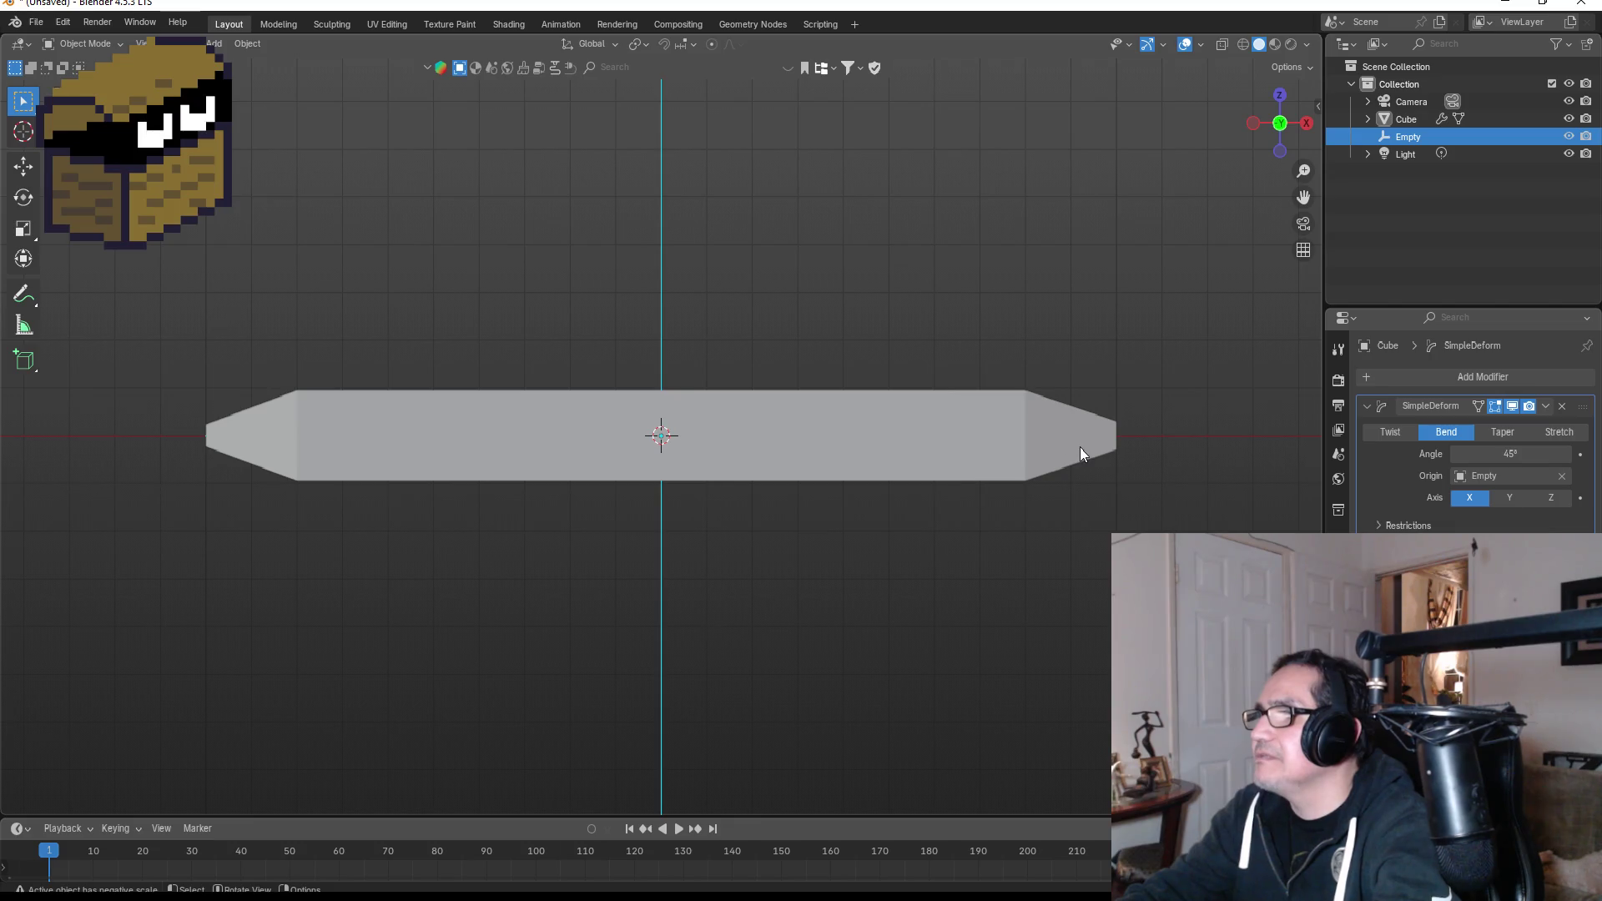
scroll(1043, 463, down, 5)
scroll(834, 457, up, 3)
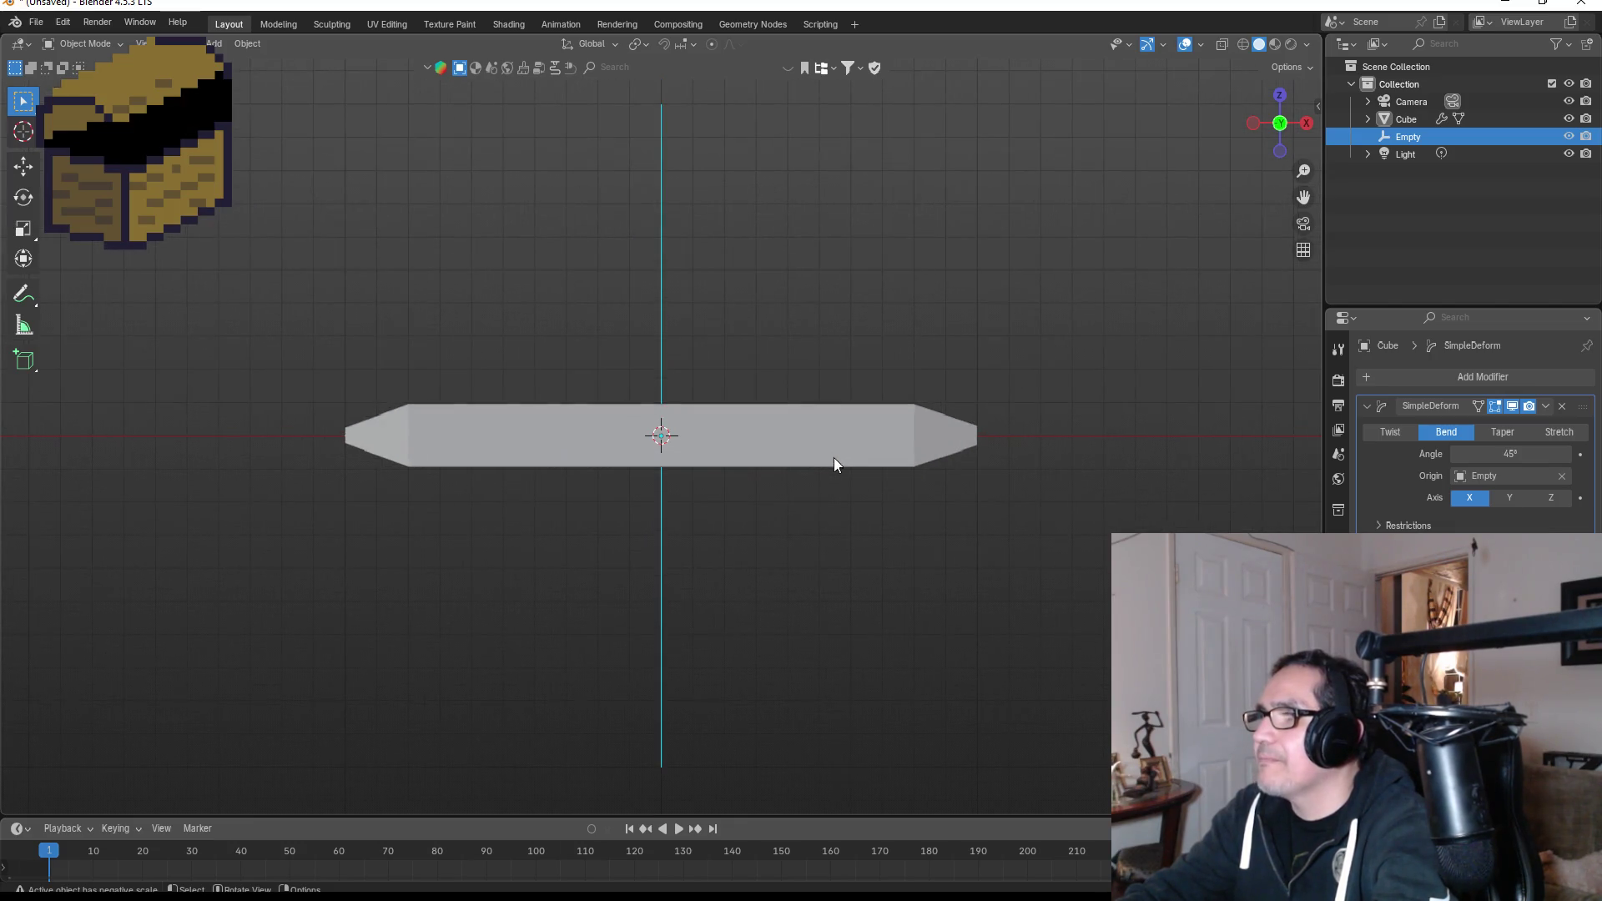
scroll(842, 553, up, 1)
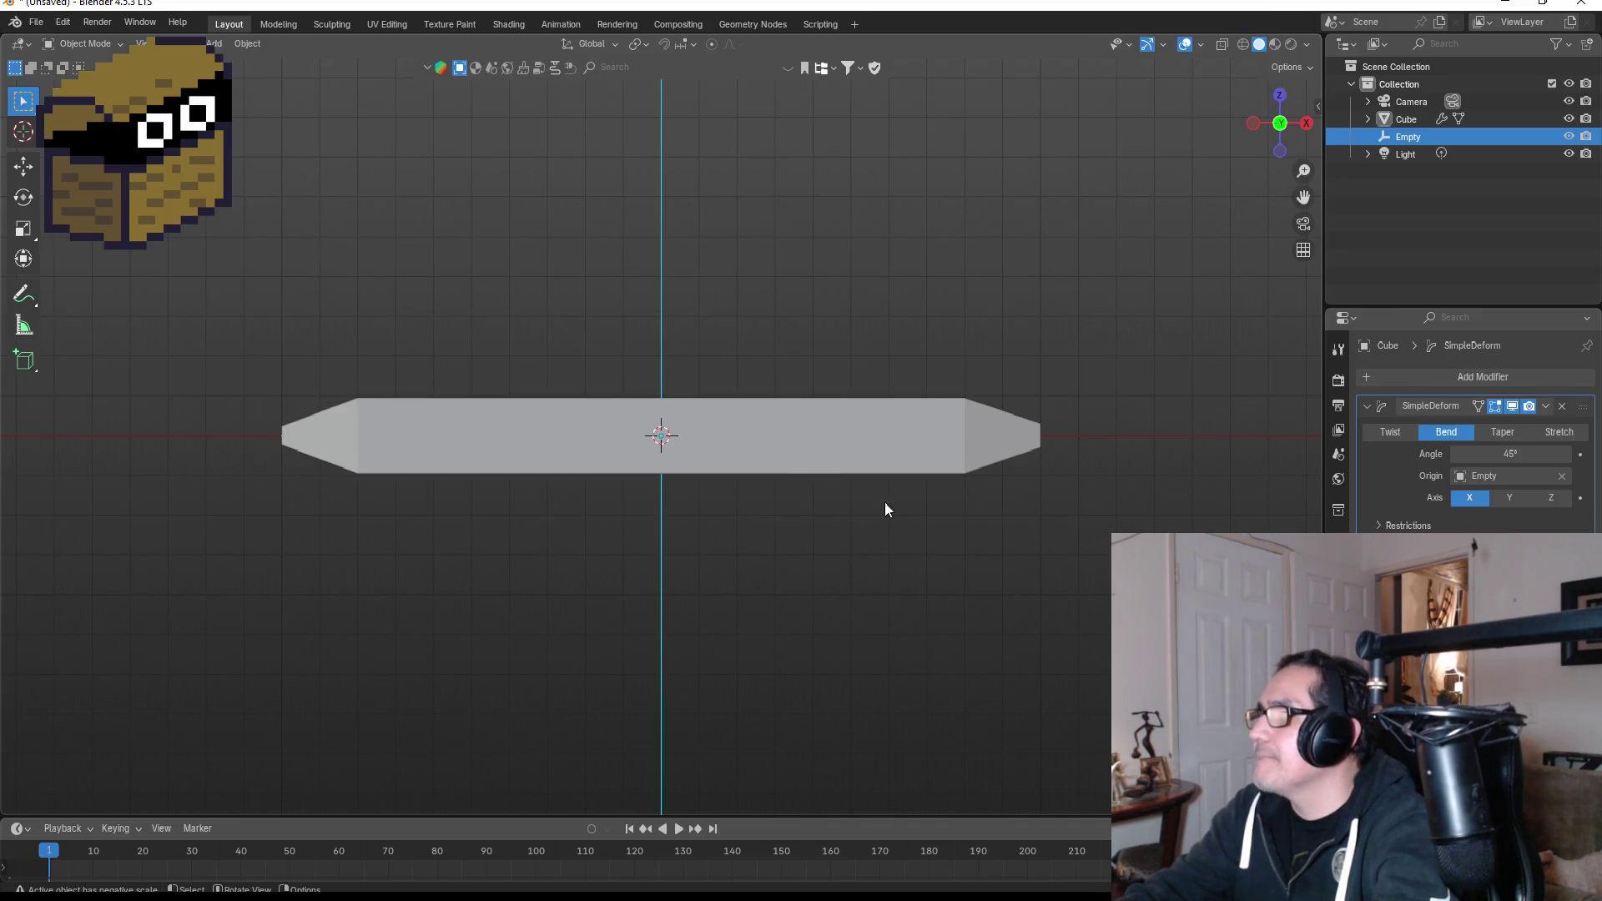
click(1512, 498)
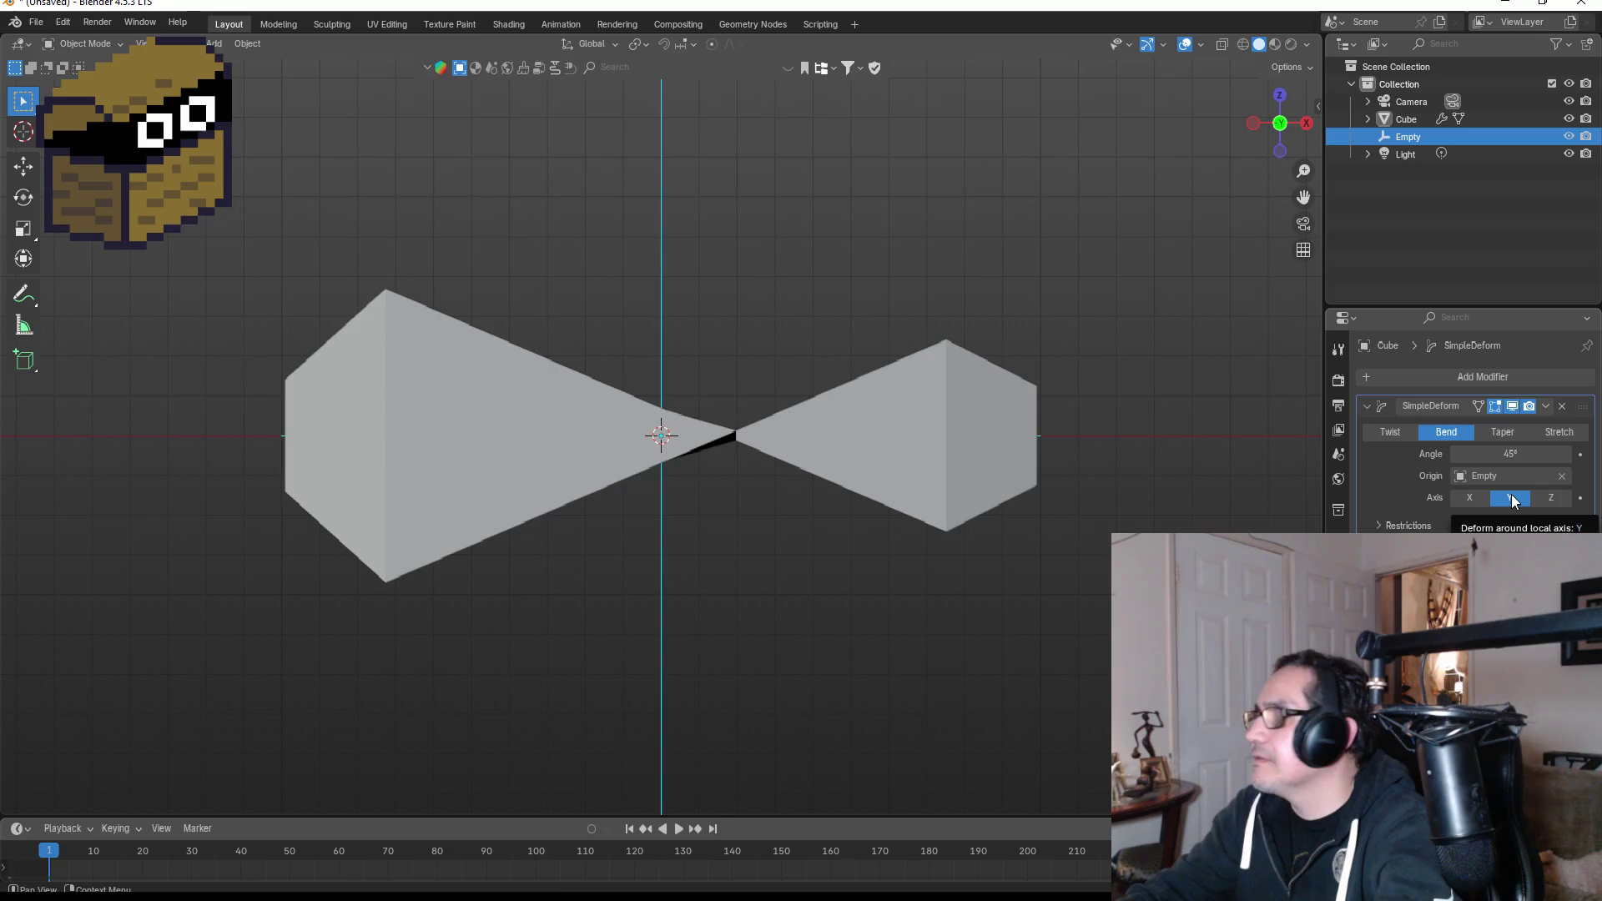
click(1524, 452)
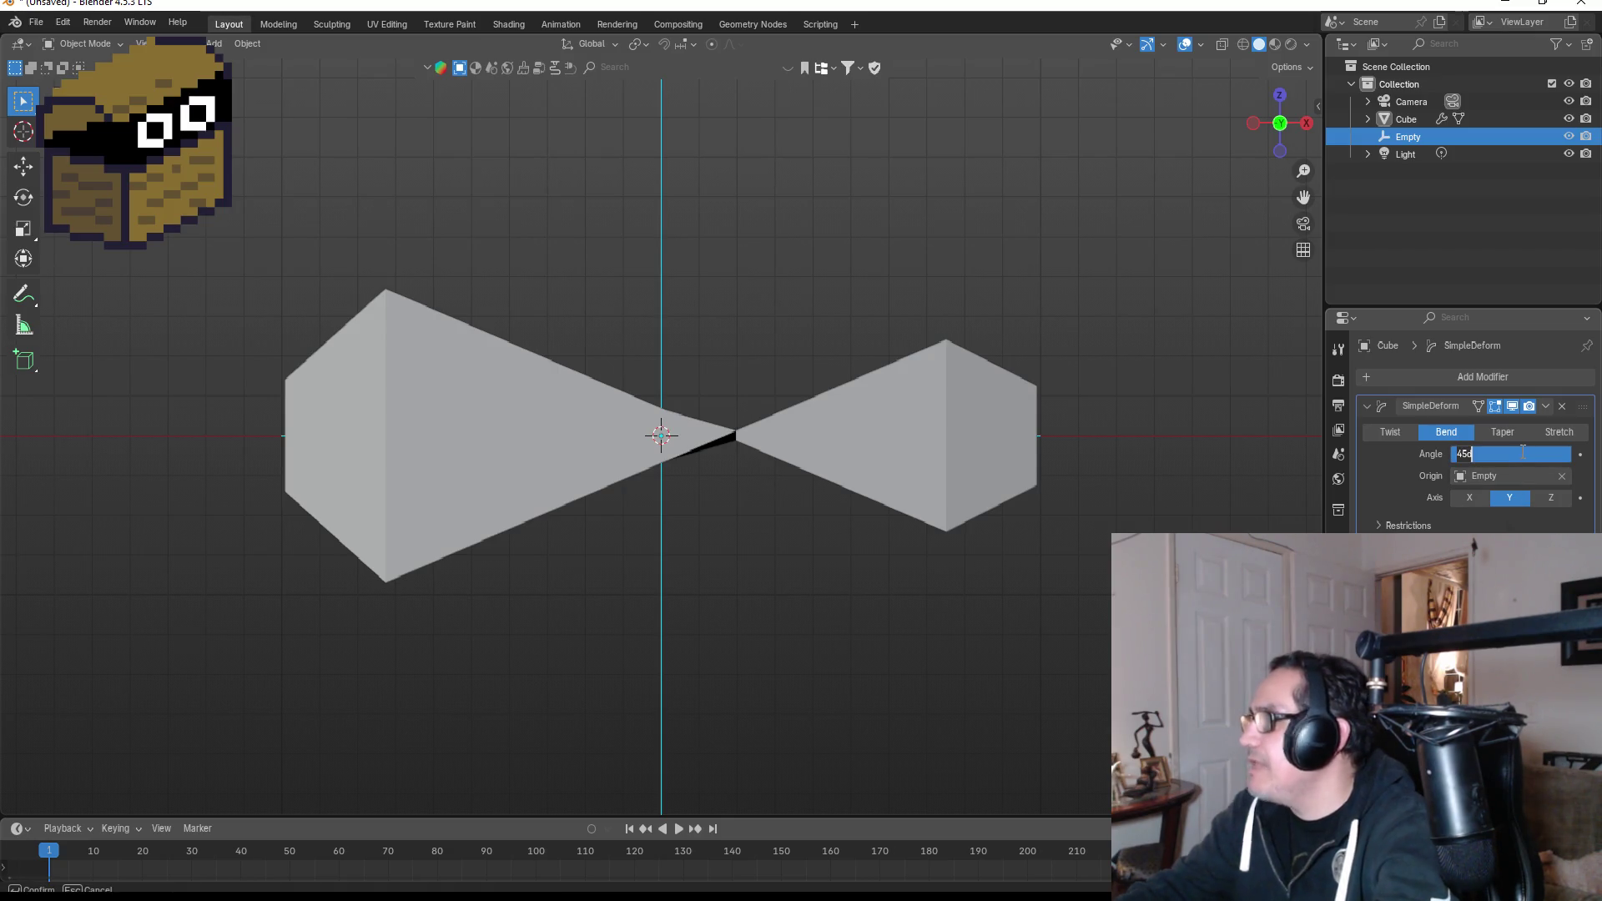
text(15)
key(Return)
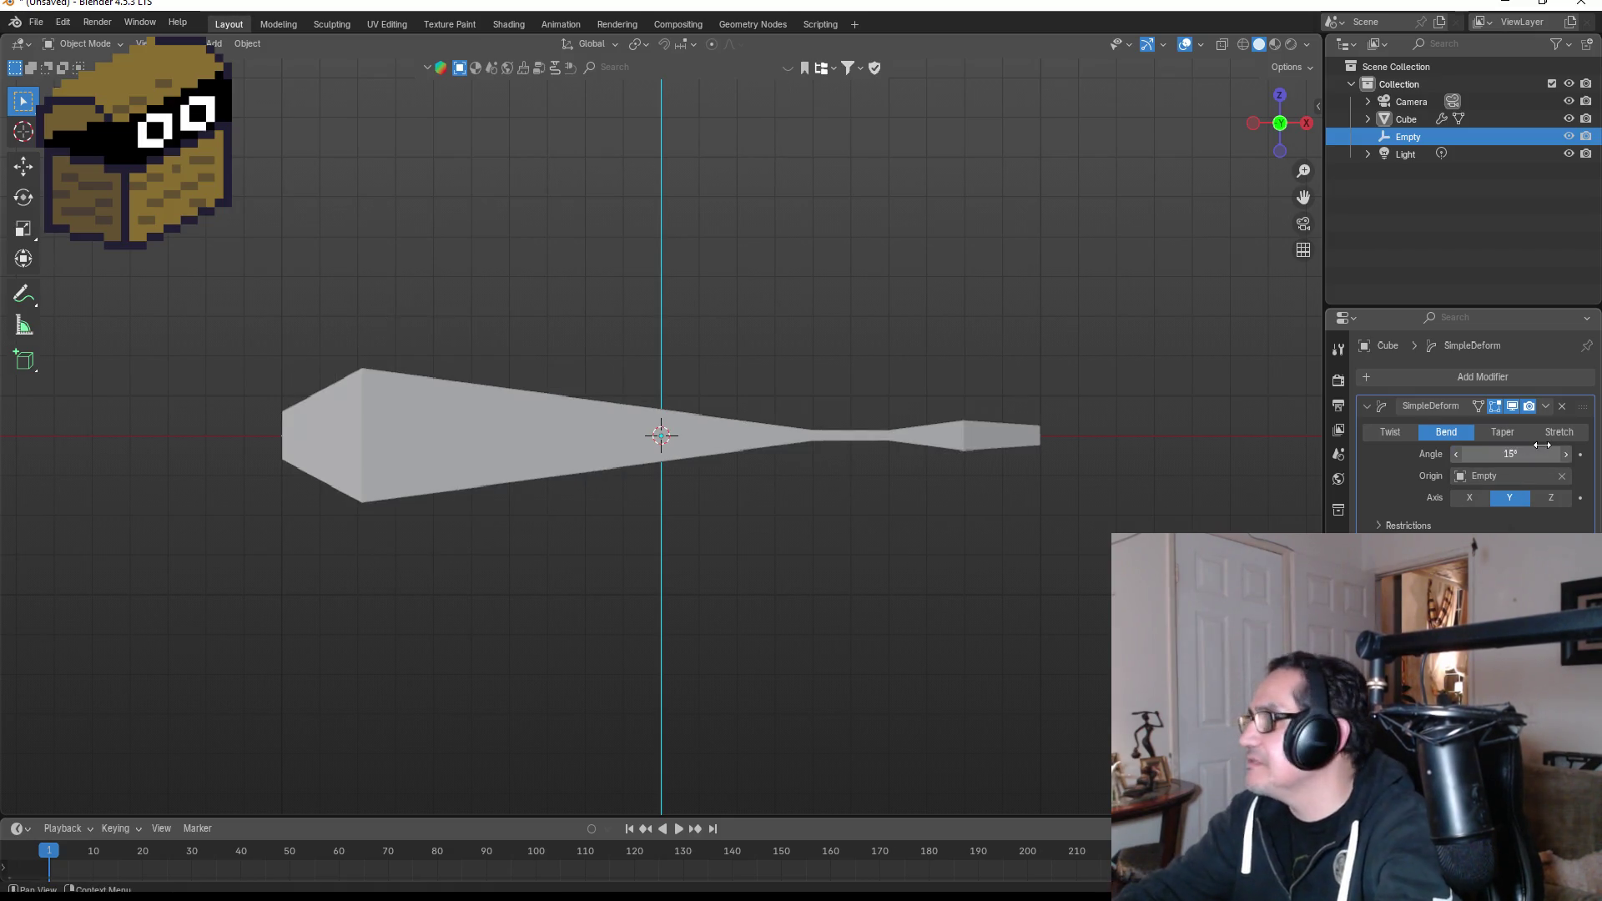
click(1552, 497)
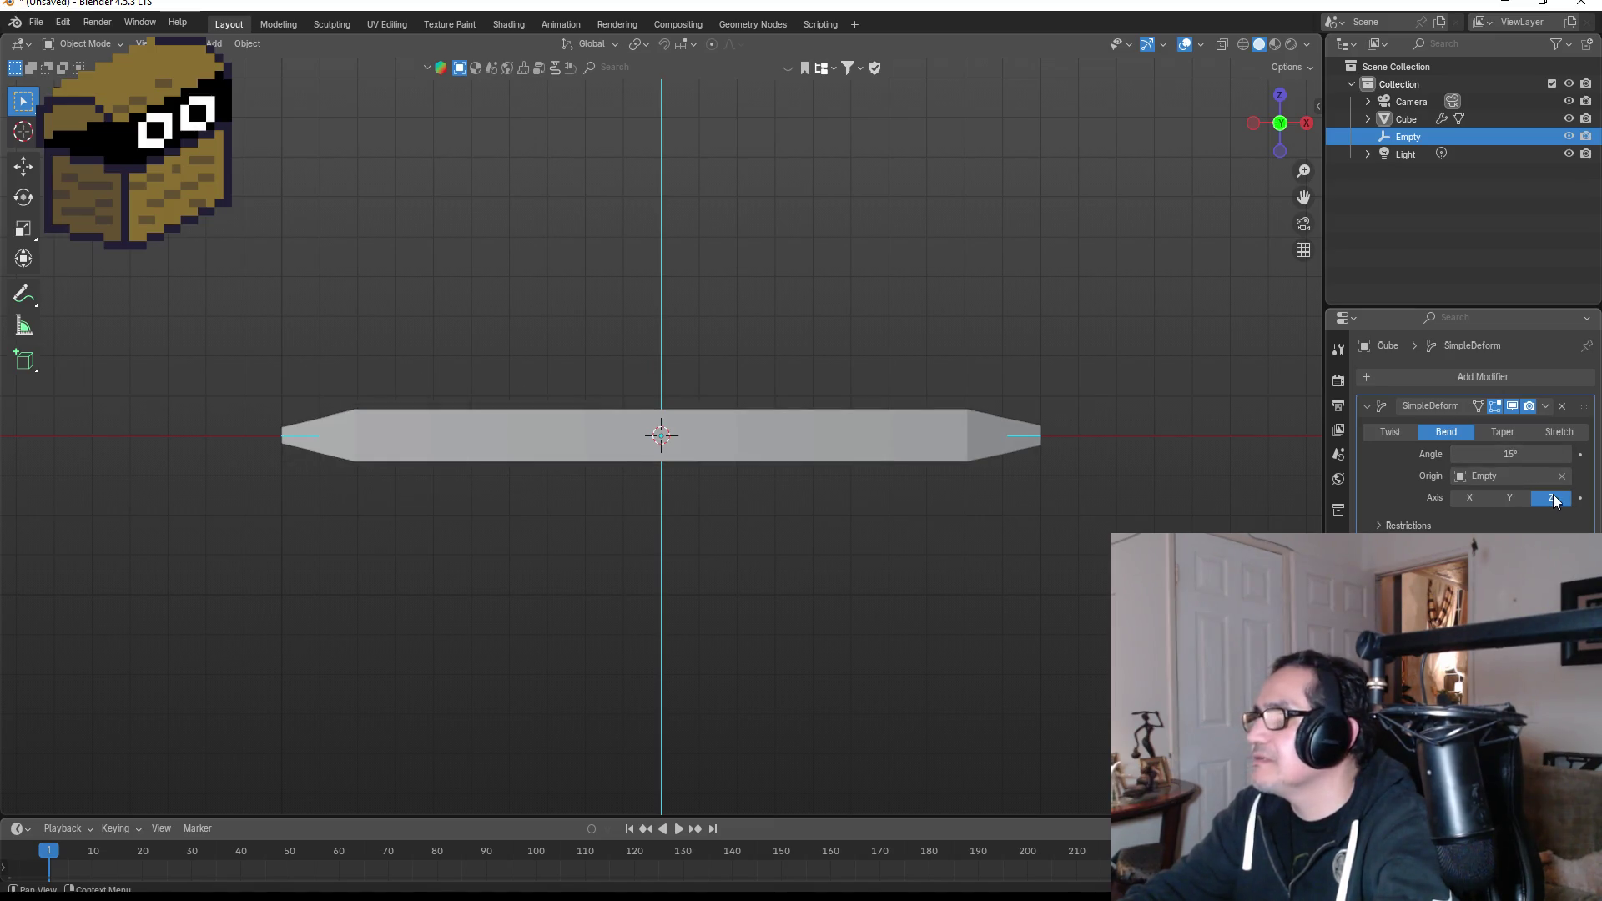
mouse_move(1045, 518)
mouse_down()
mouse_move(990, 576)
mouse_move(728, 550)
mouse_move(738, 573)
mouse_up()
key(KP_3)
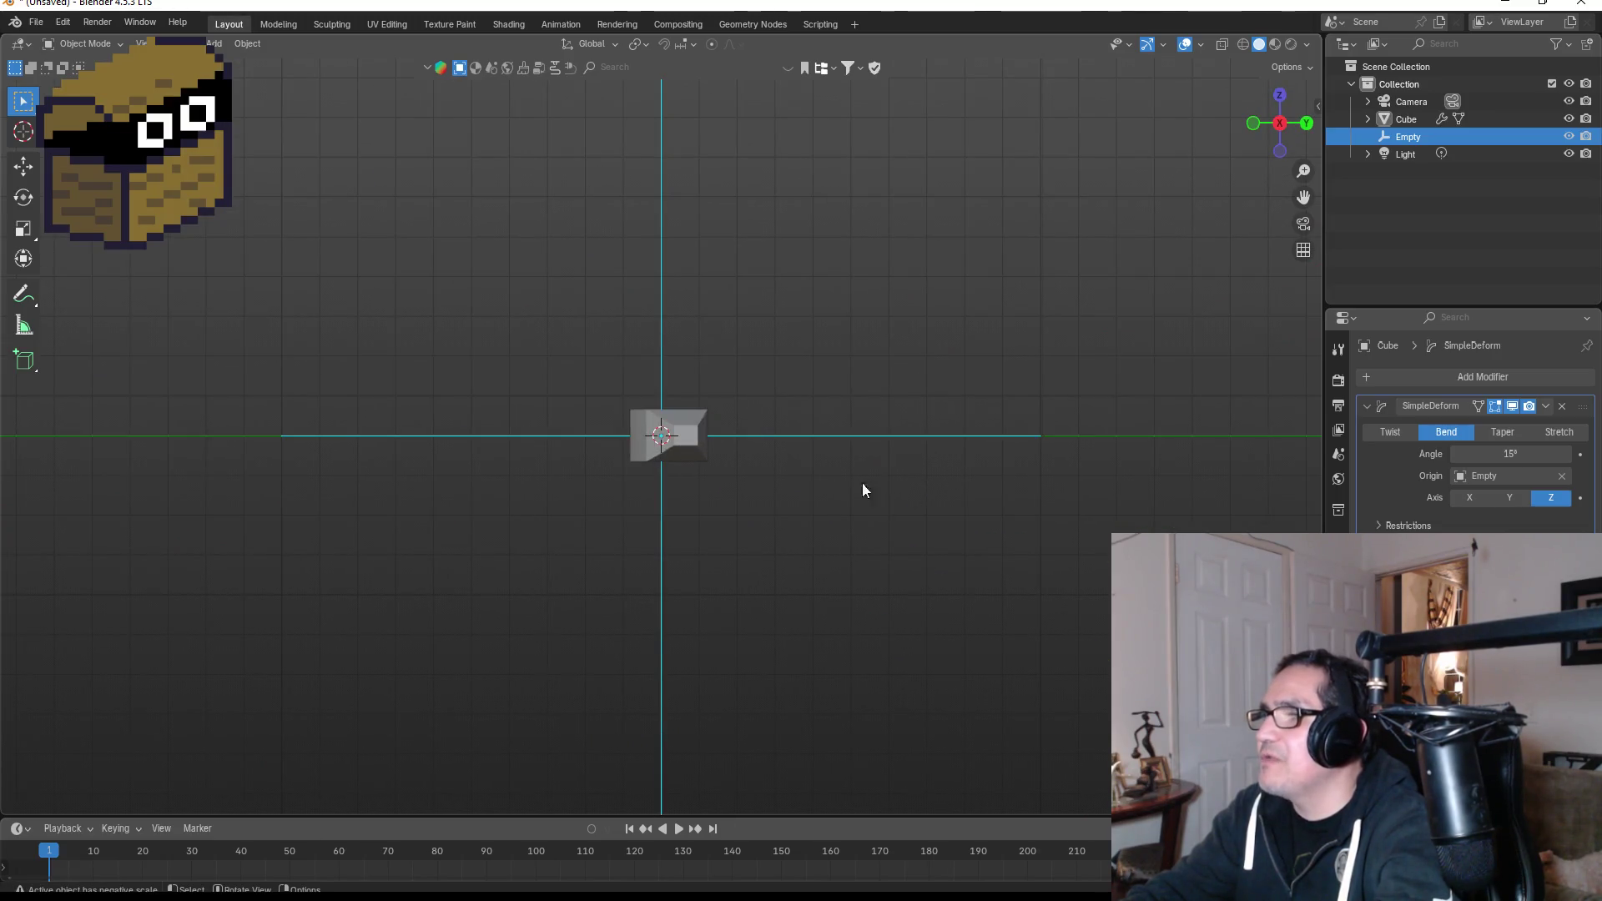
Rotate the Cube bar exactly 90° via the Rotate panel's Angle field, then inspect it in perspective.
click(673, 443)
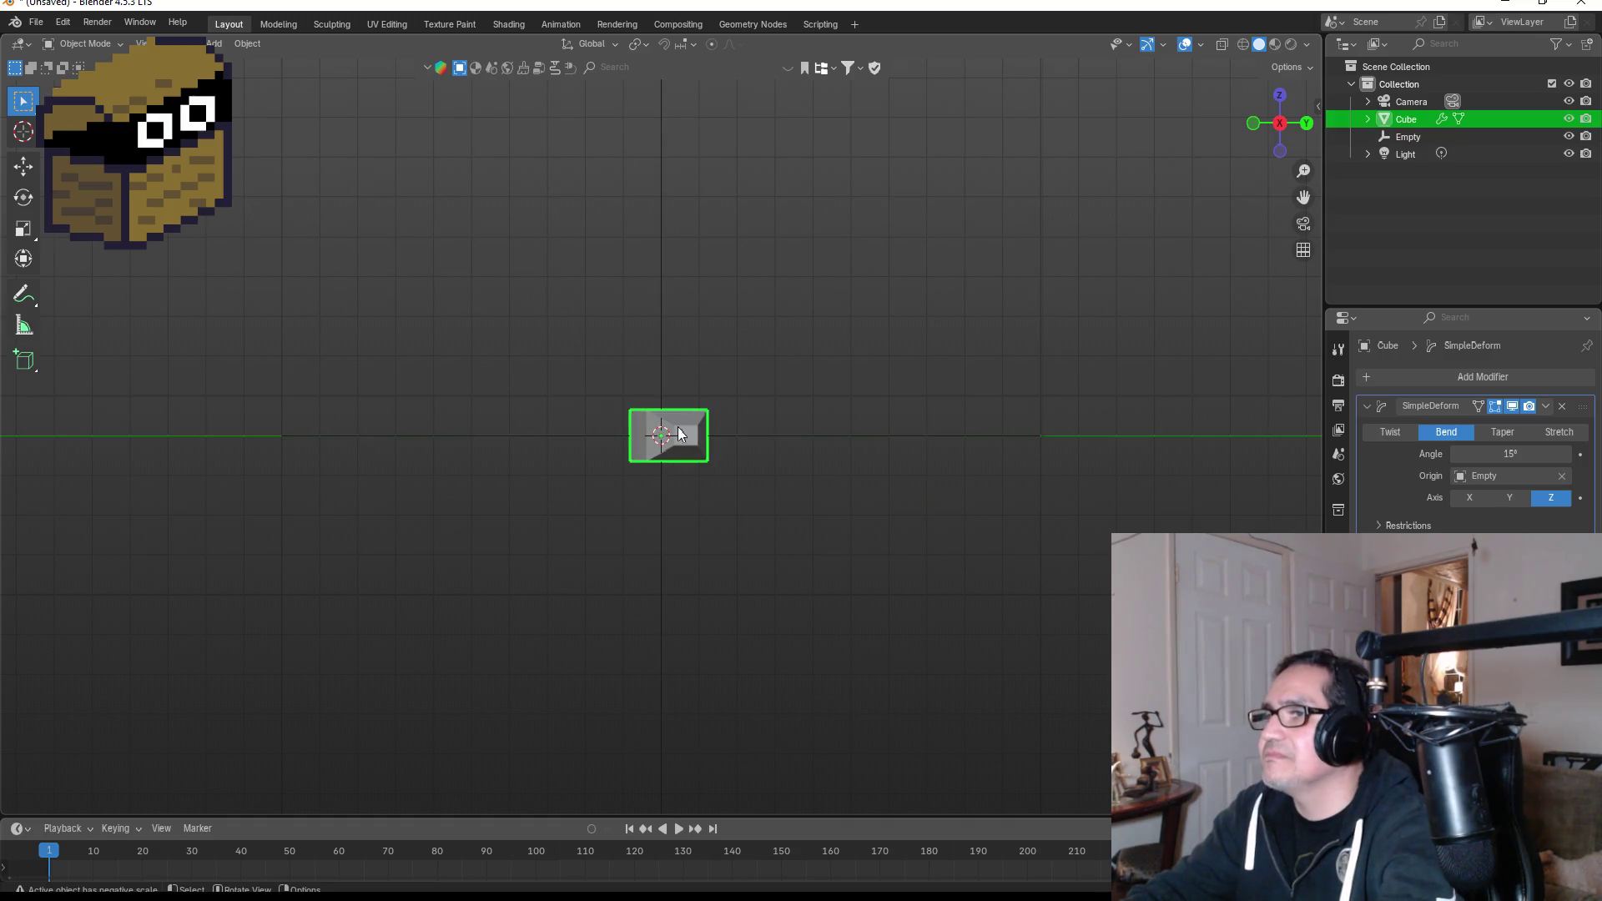
key(r)
click(745, 477)
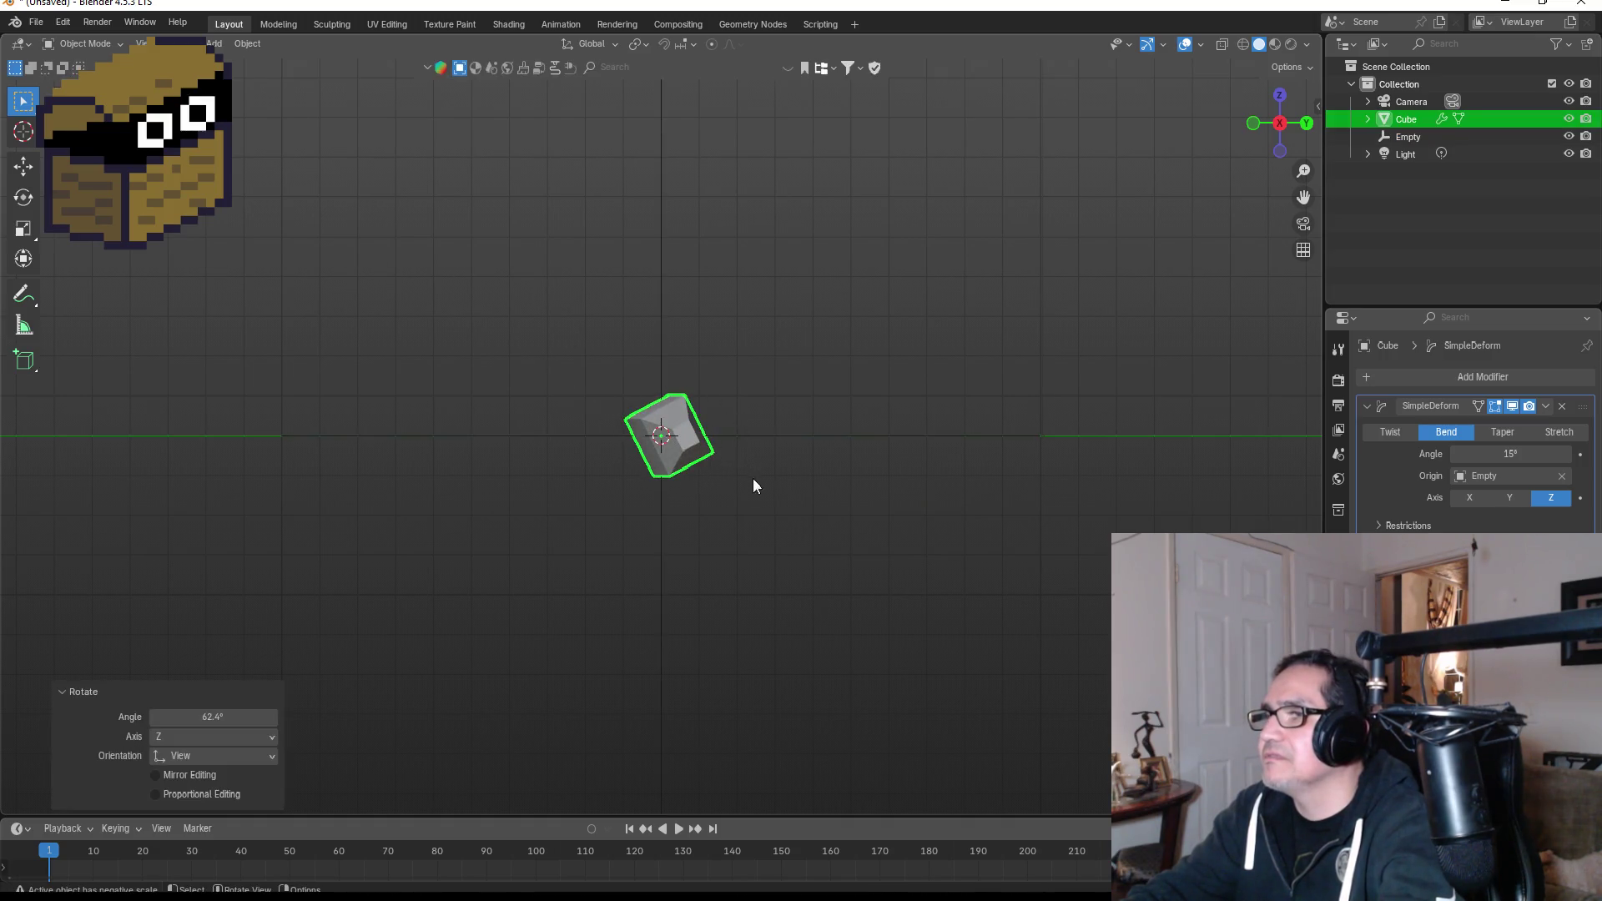
click(232, 717)
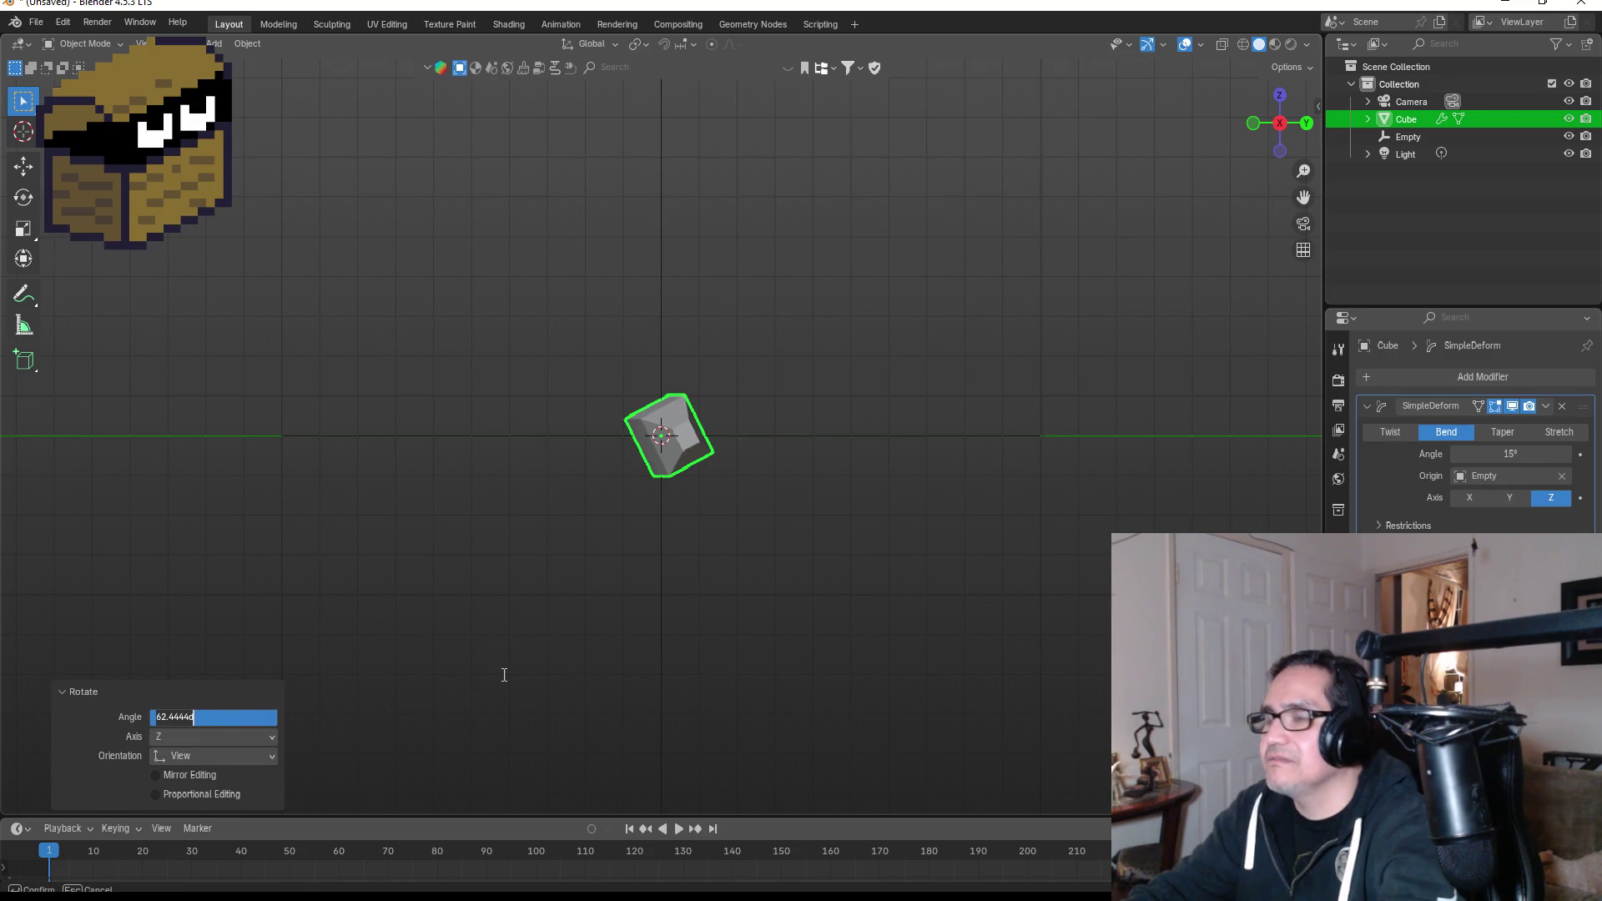
key(BackSpace)
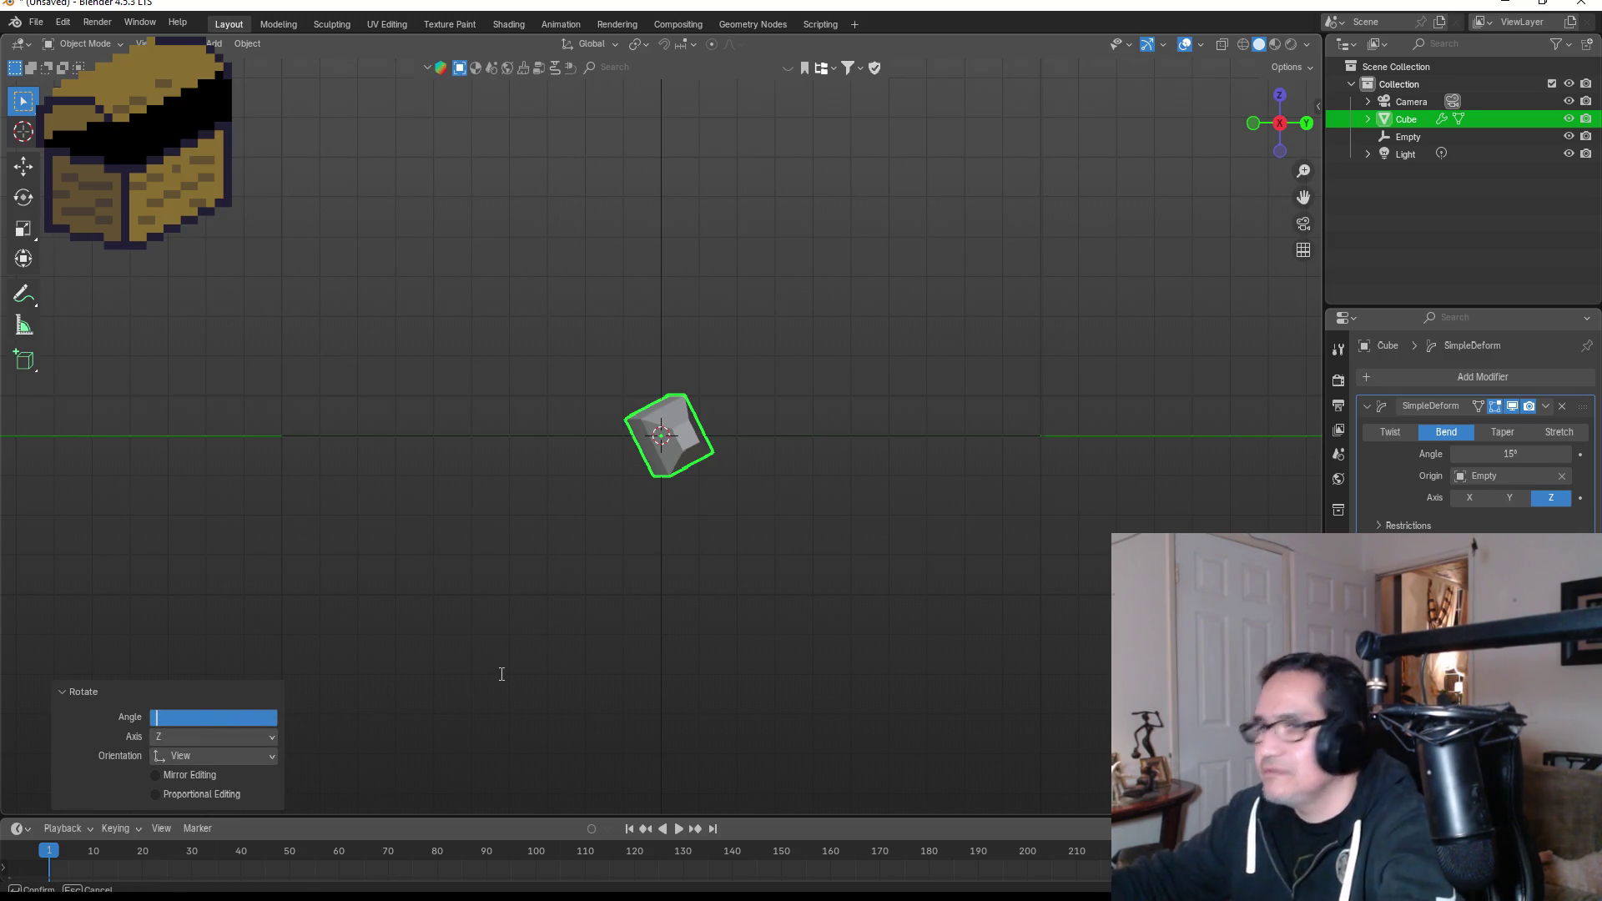
text(90)
key(Return)
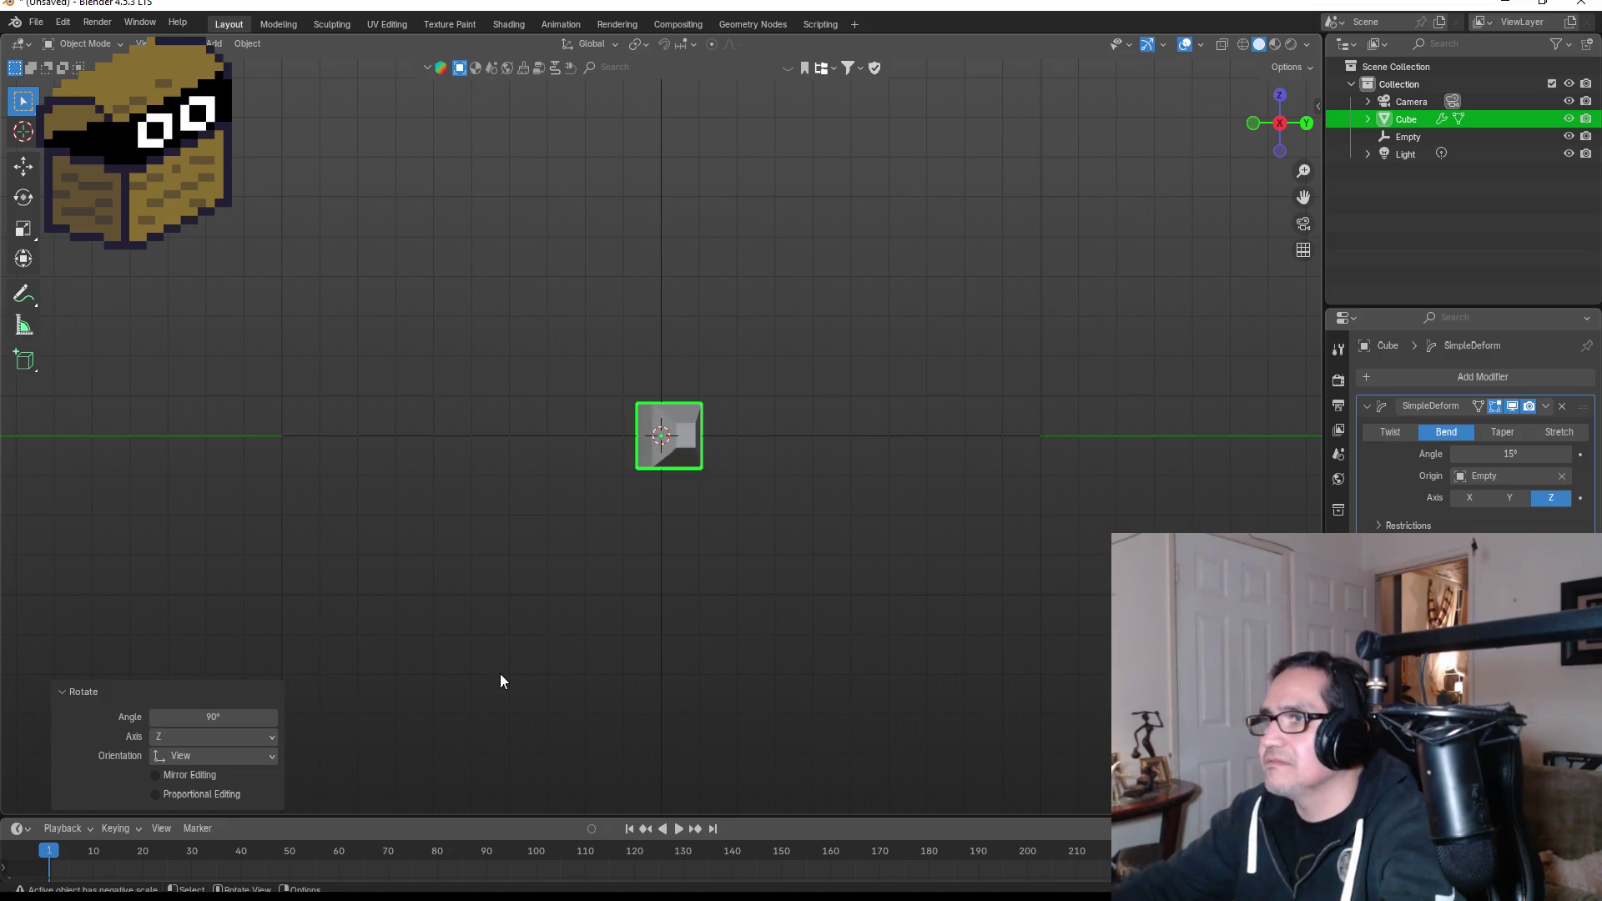
key(KP_1)
click(833, 539)
mouse_move(848, 357)
mouse_down()
mouse_move(854, 304)
mouse_move(834, 415)
mouse_move(812, 437)
mouse_move(822, 416)
mouse_move(849, 457)
mouse_up()
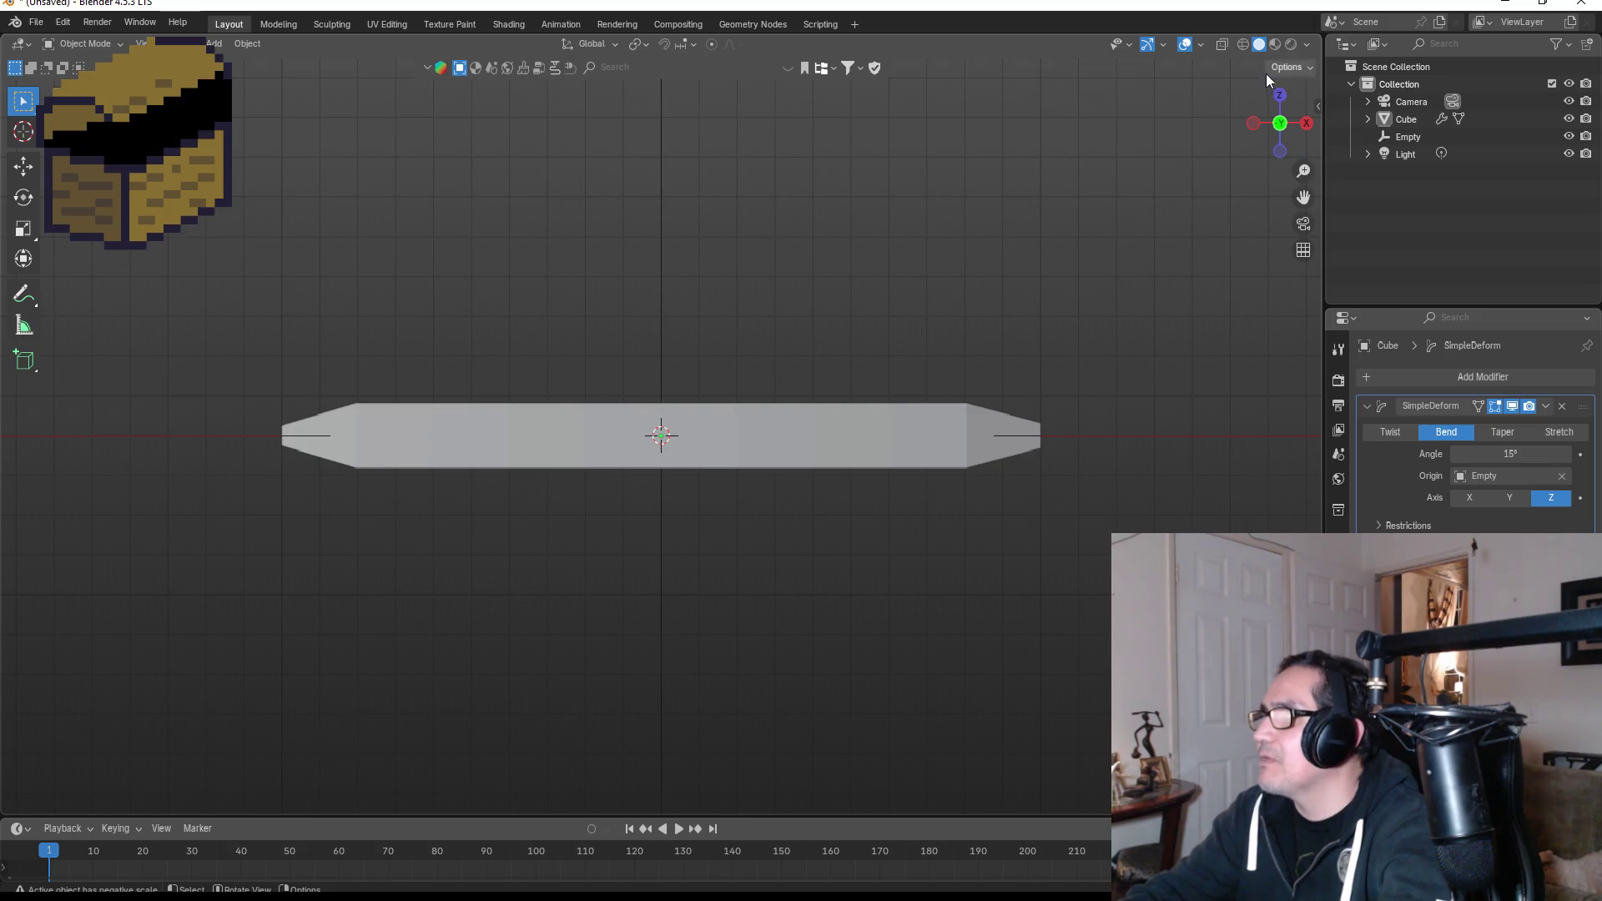
Set the SimpleDeform bend angle to 35°, then check the bar from front, top and side.
click(1279, 96)
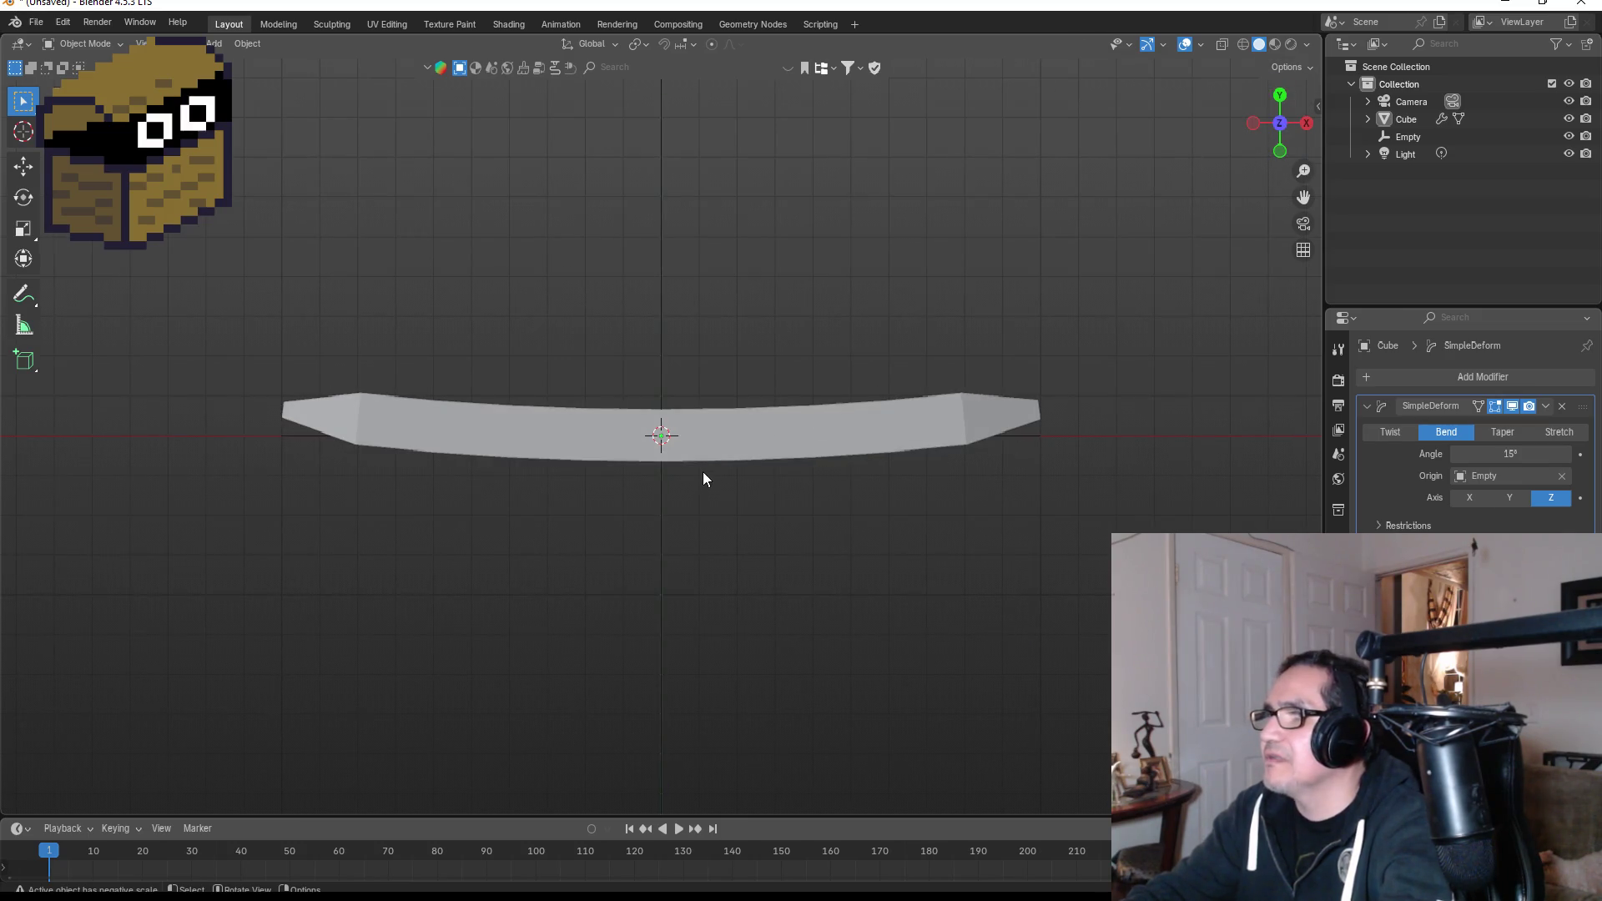
click(1528, 454)
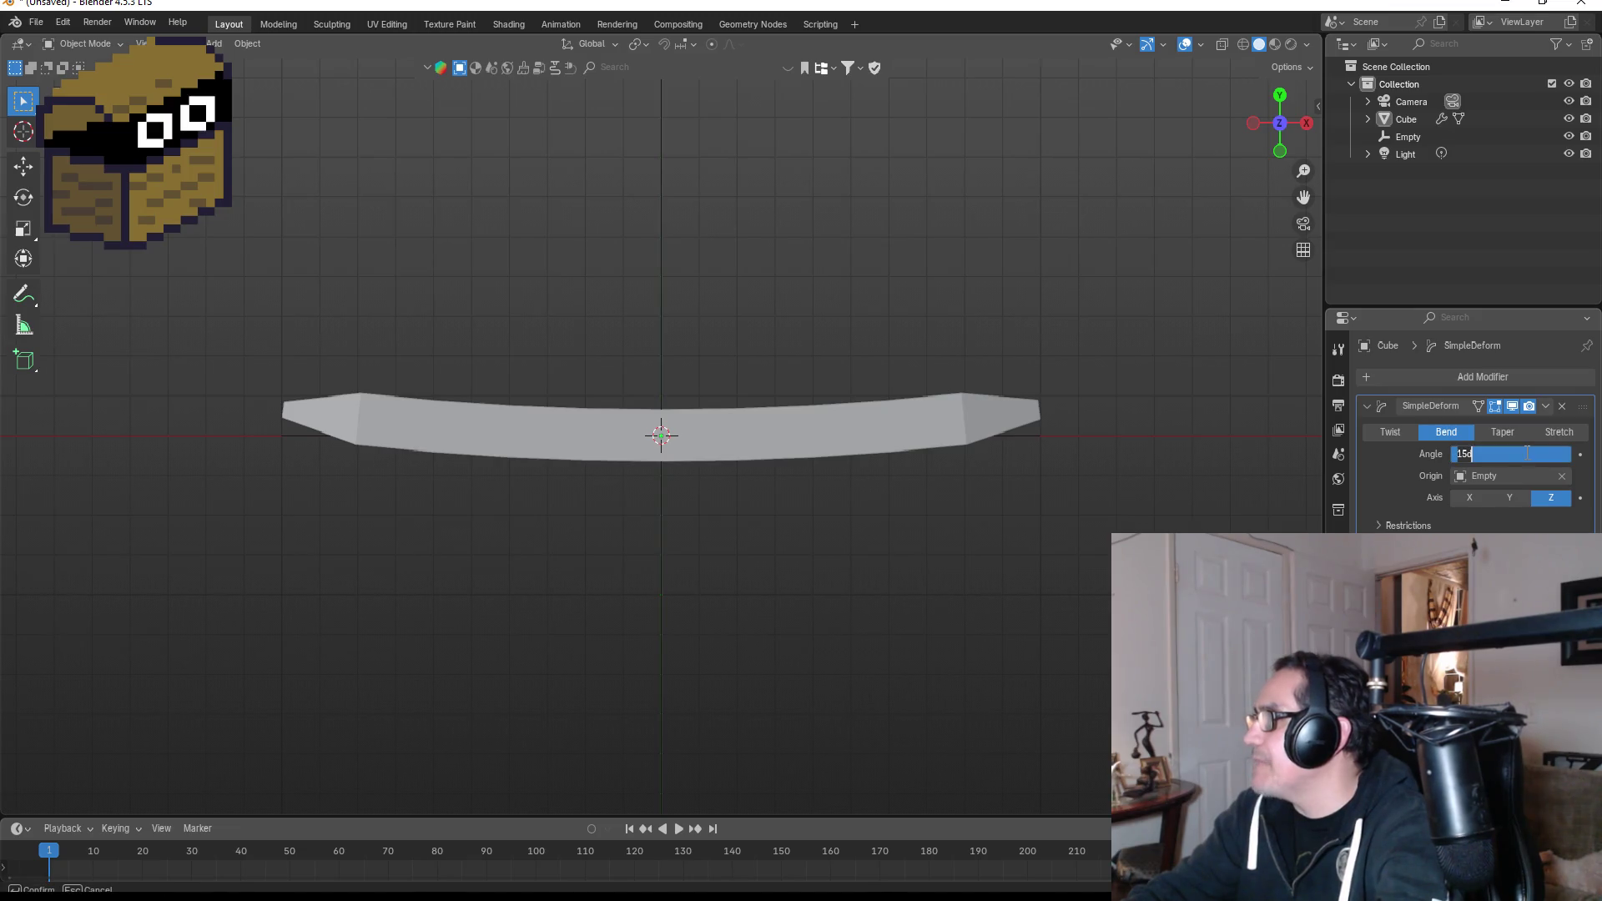
key(BackSpace)
key(BackSpace)
key(BackSpace)
text(35)
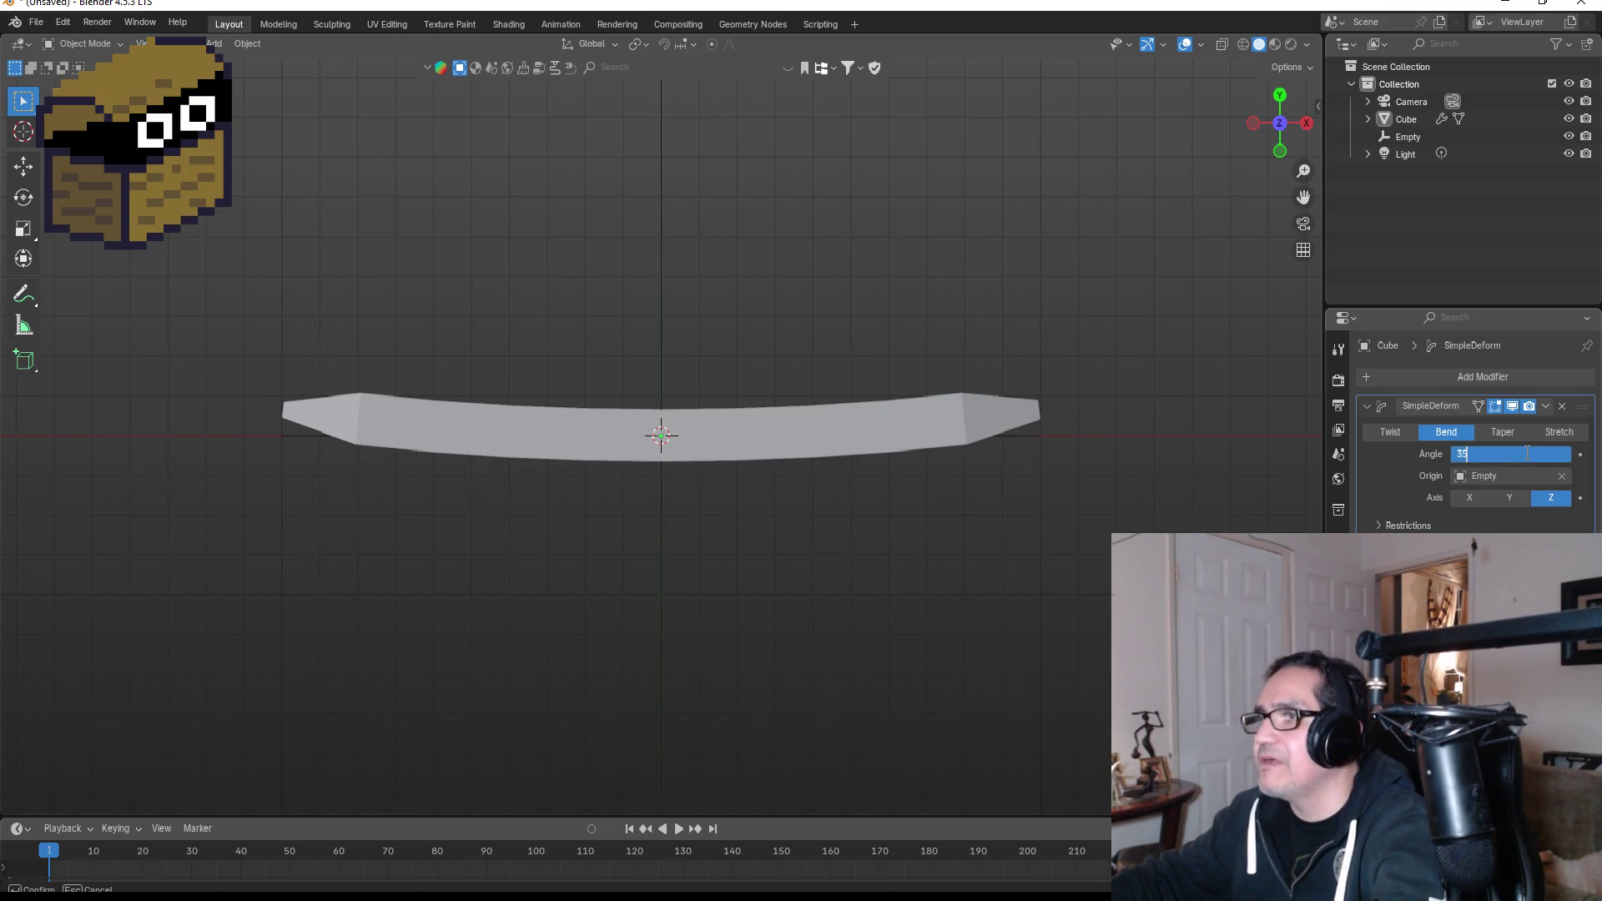
key(Return)
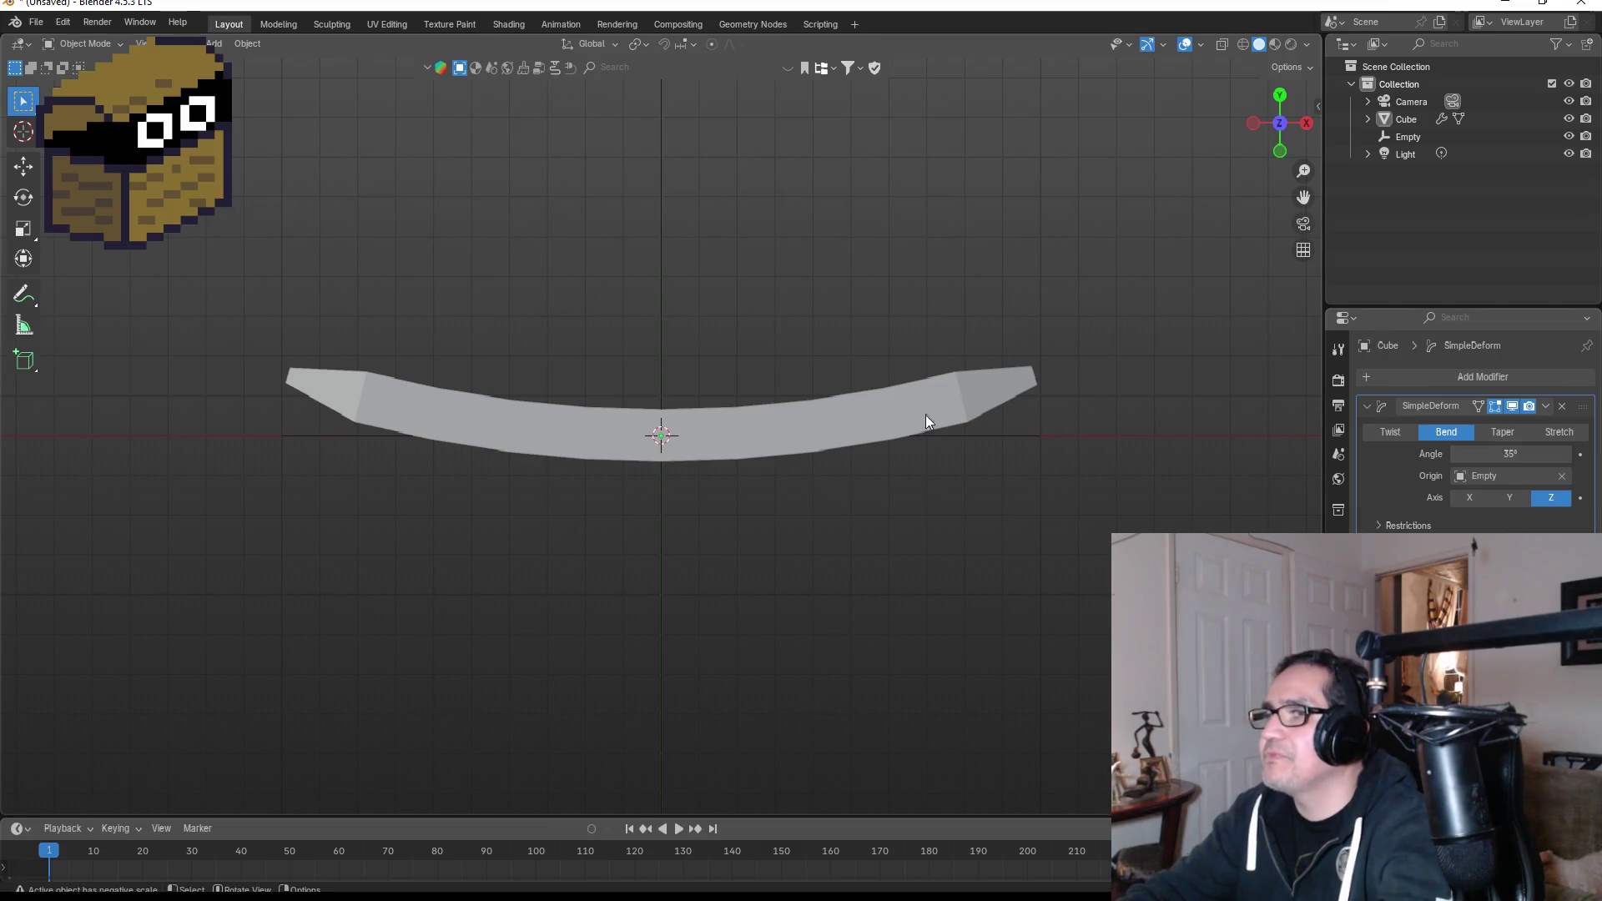
key(KP_1)
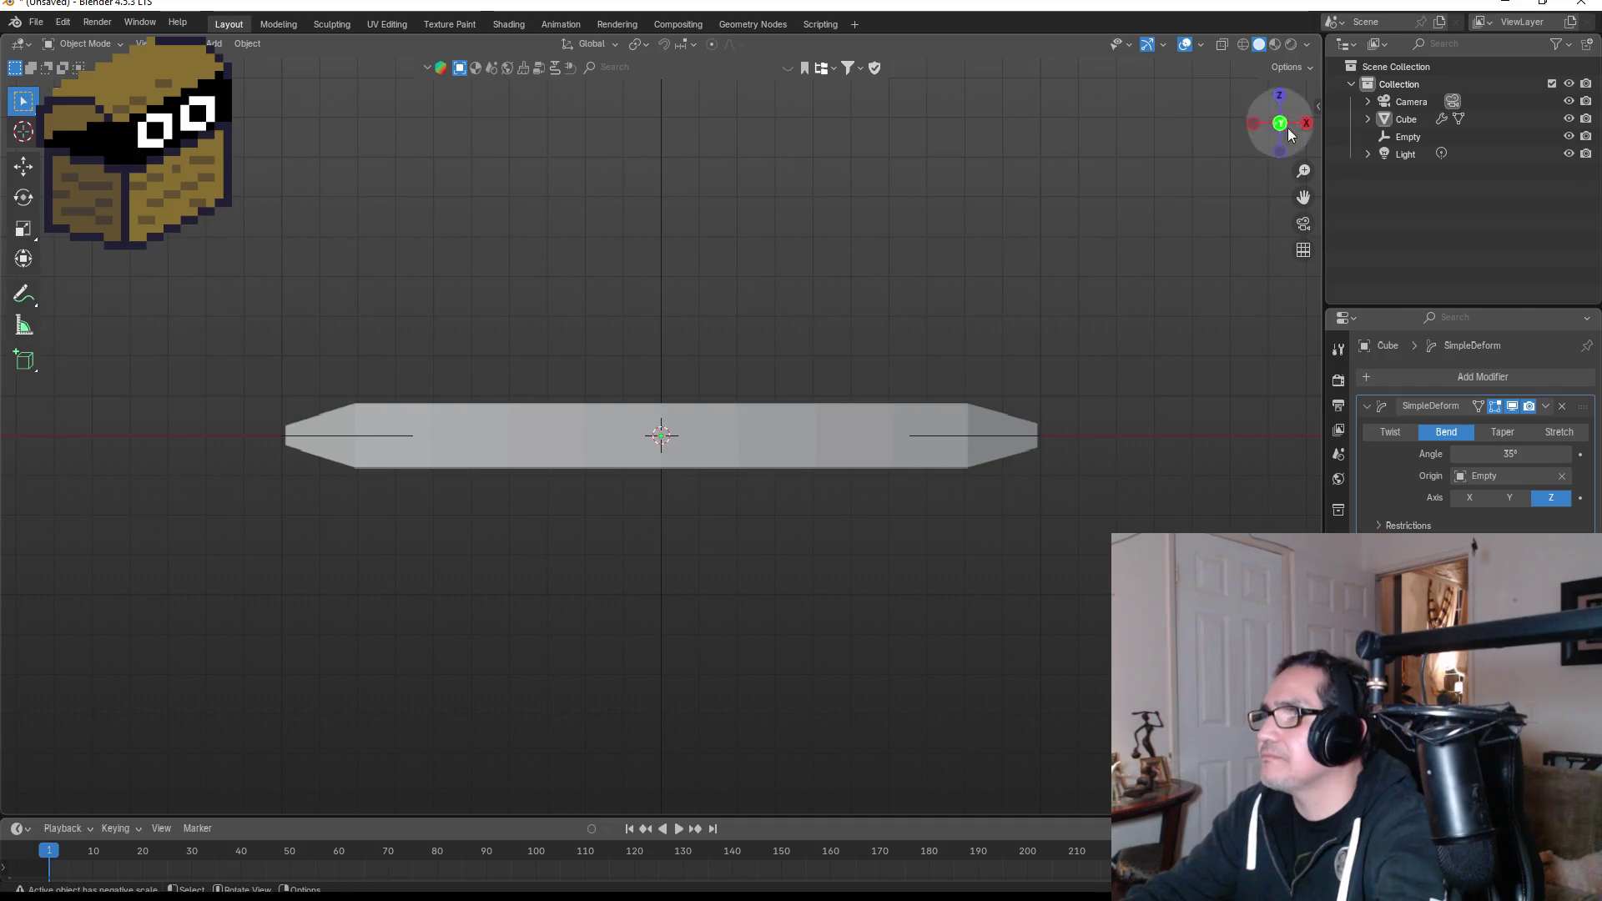
click(1284, 97)
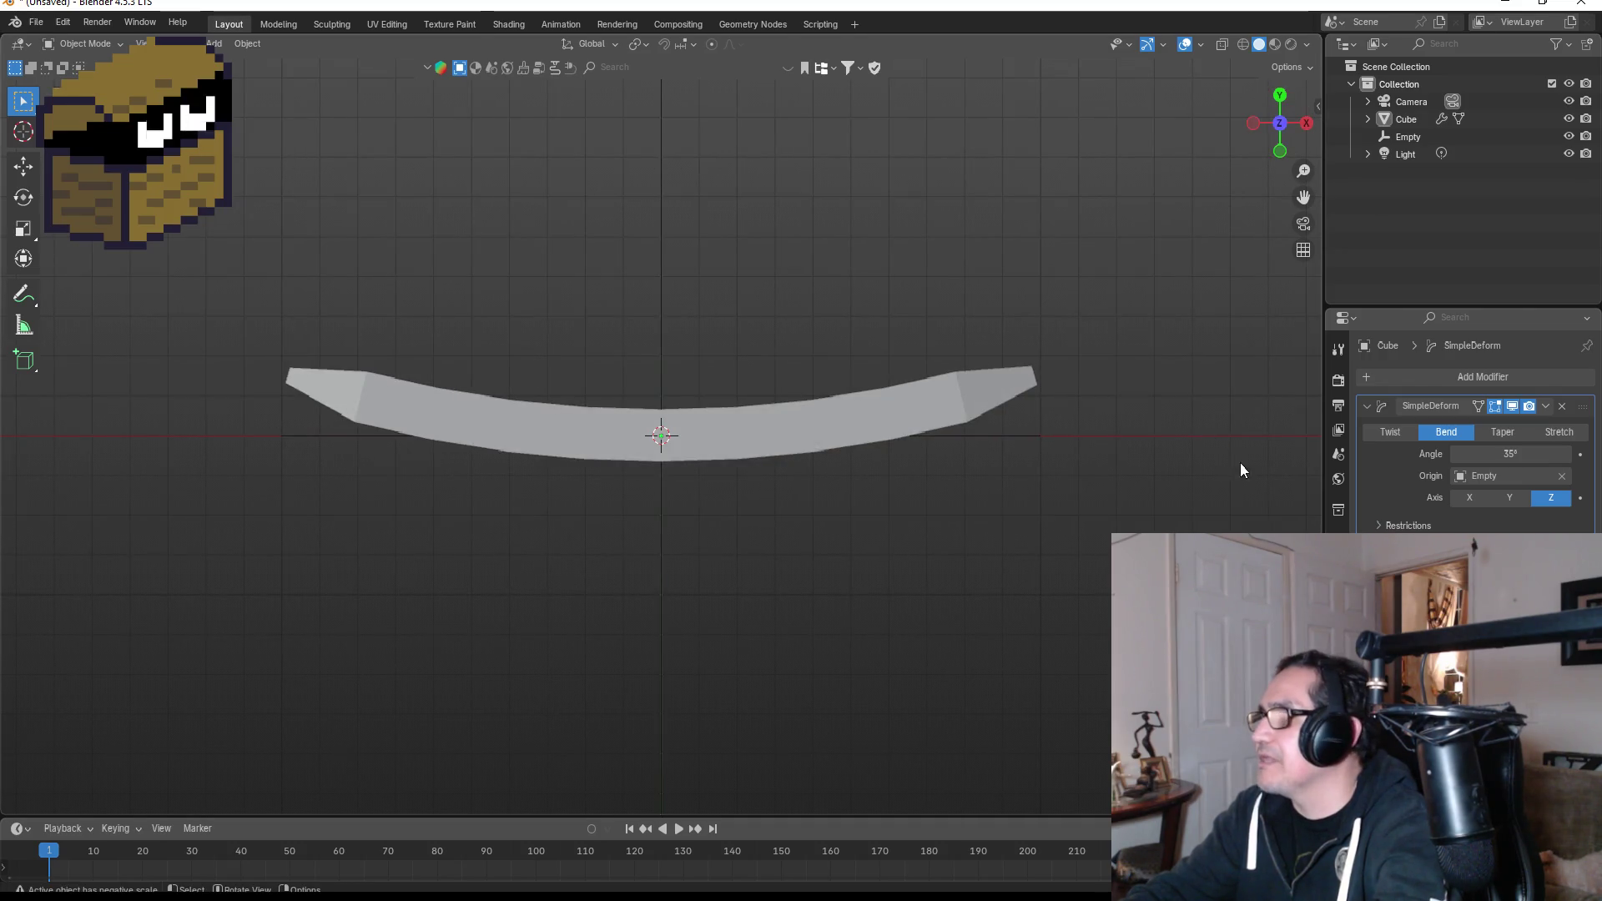
click(745, 414)
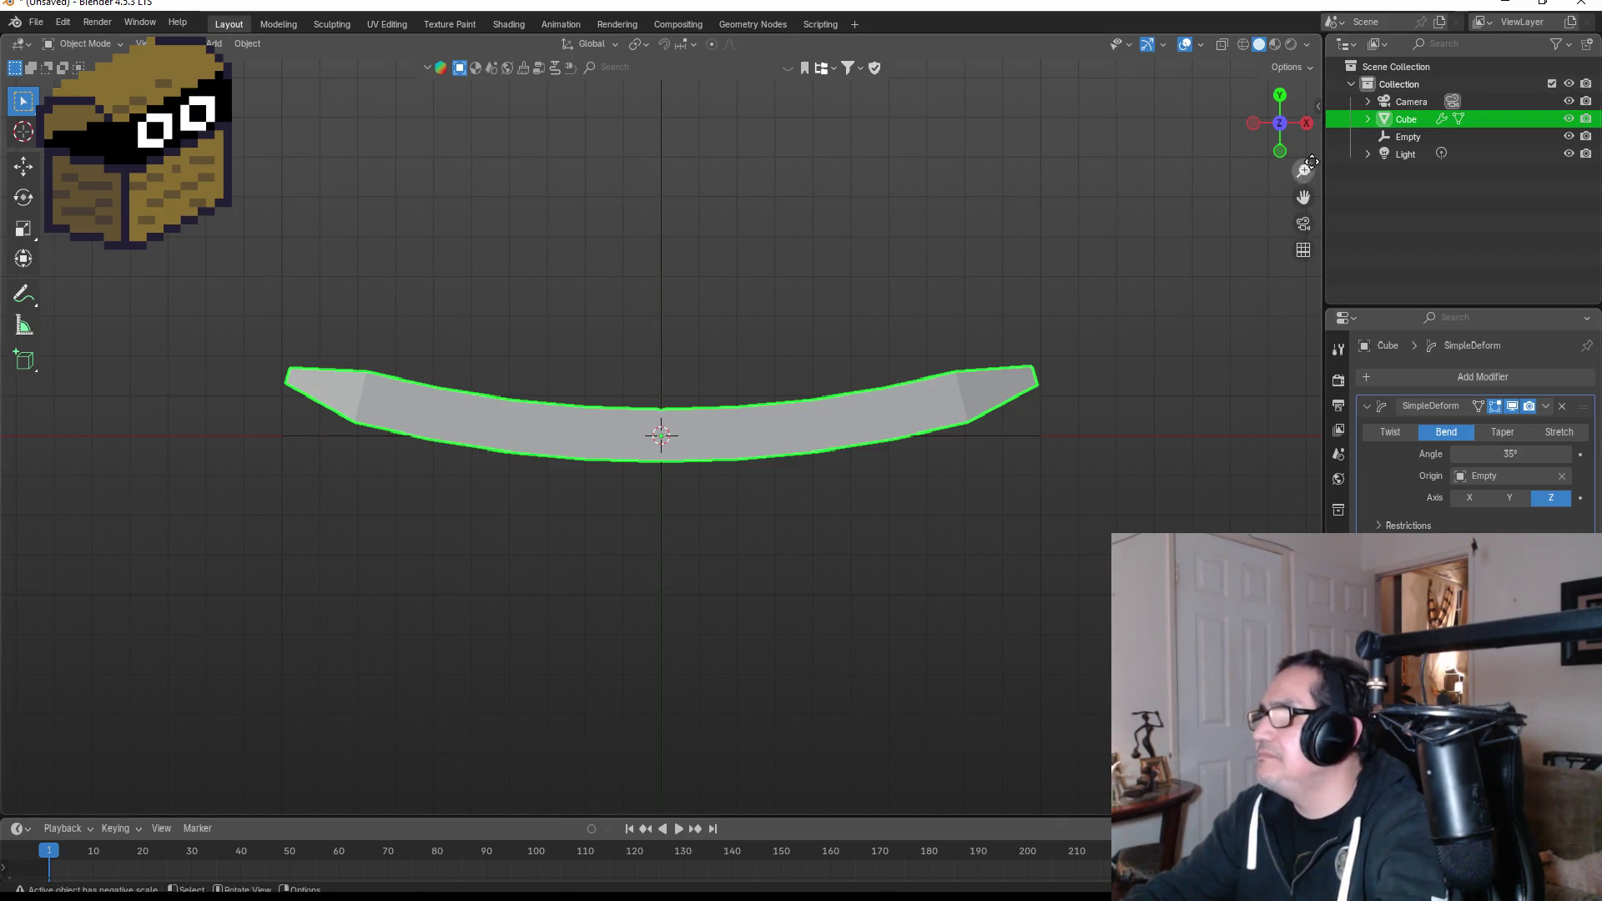
click(1307, 124)
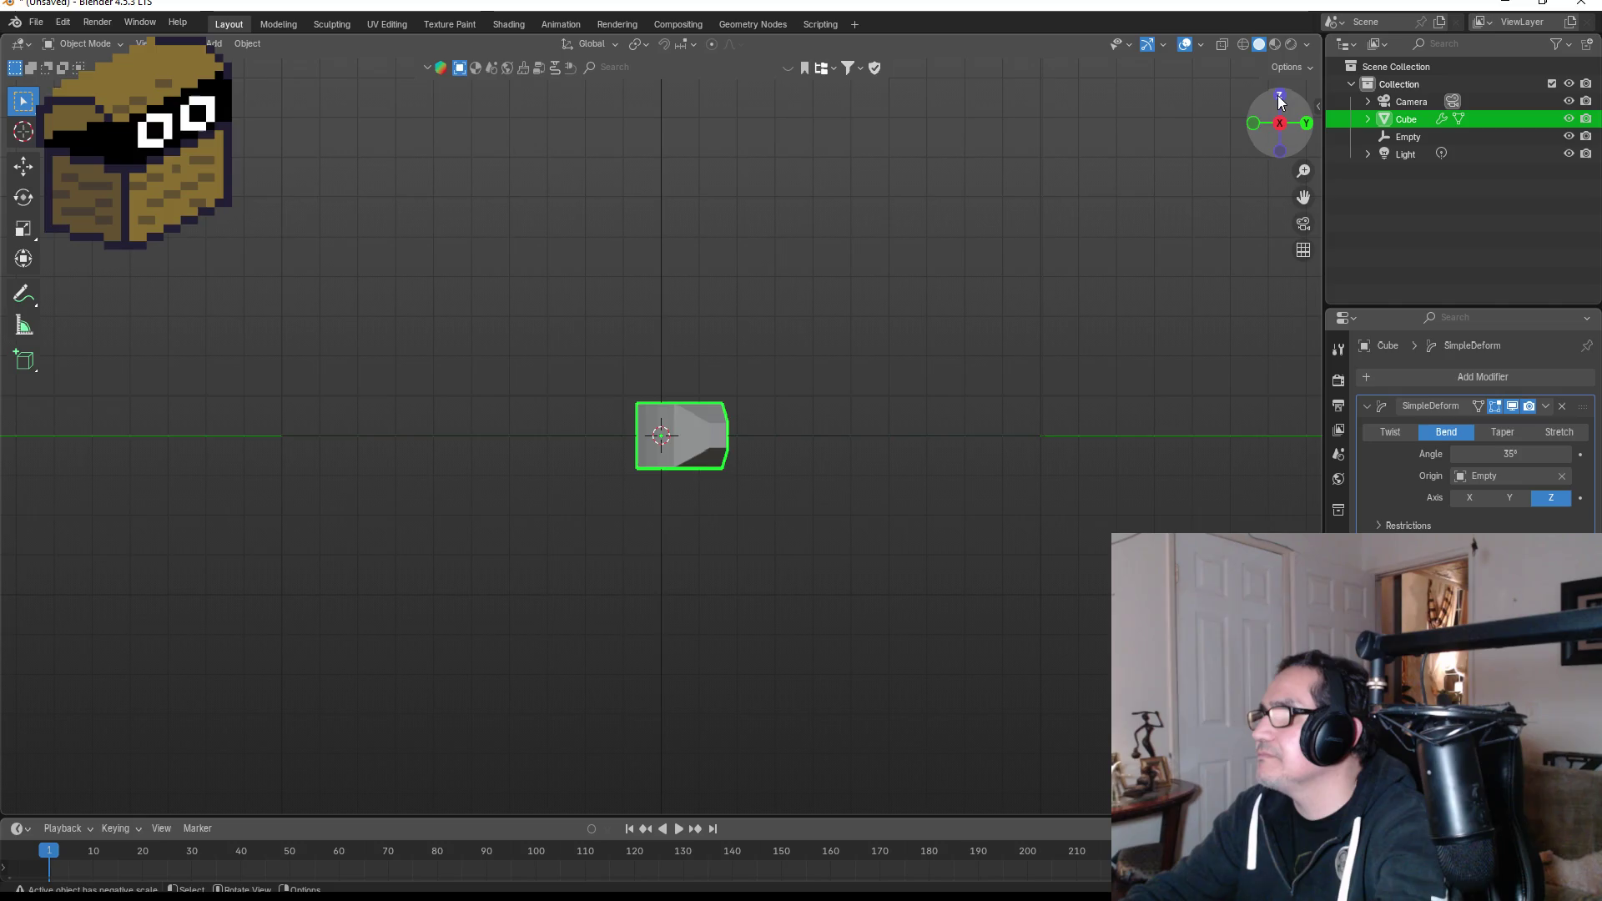
Switch to top view with the Z ball on the navigation gizmo.
click(1279, 95)
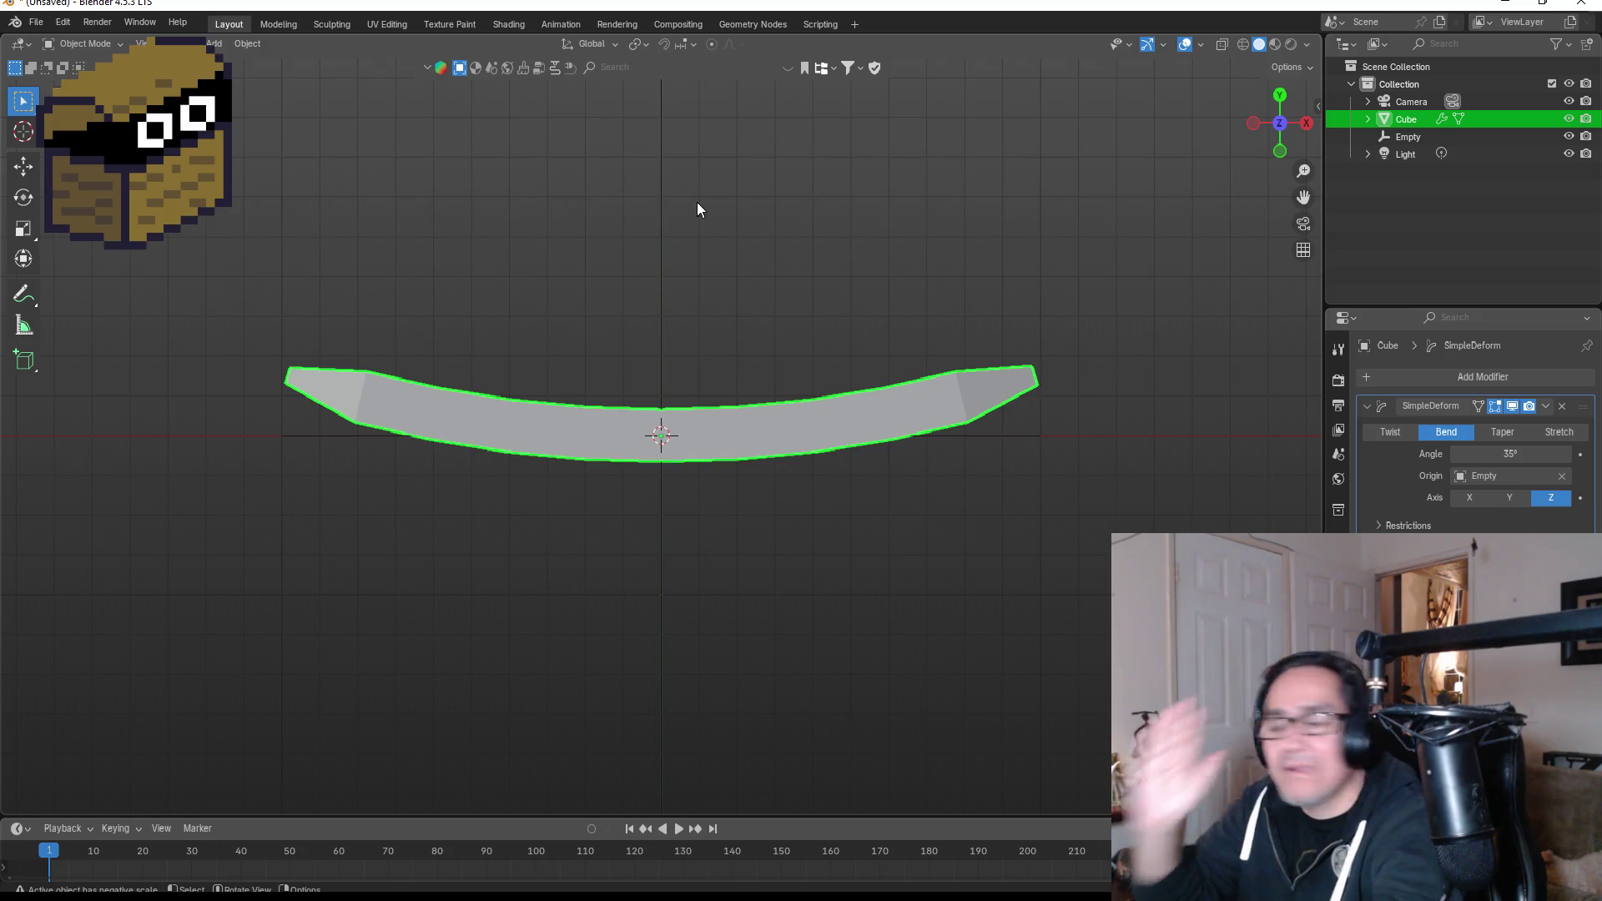
Change the SimpleDeform bend angle from 35° to 20°.
scroll(691, 394, down, 4)
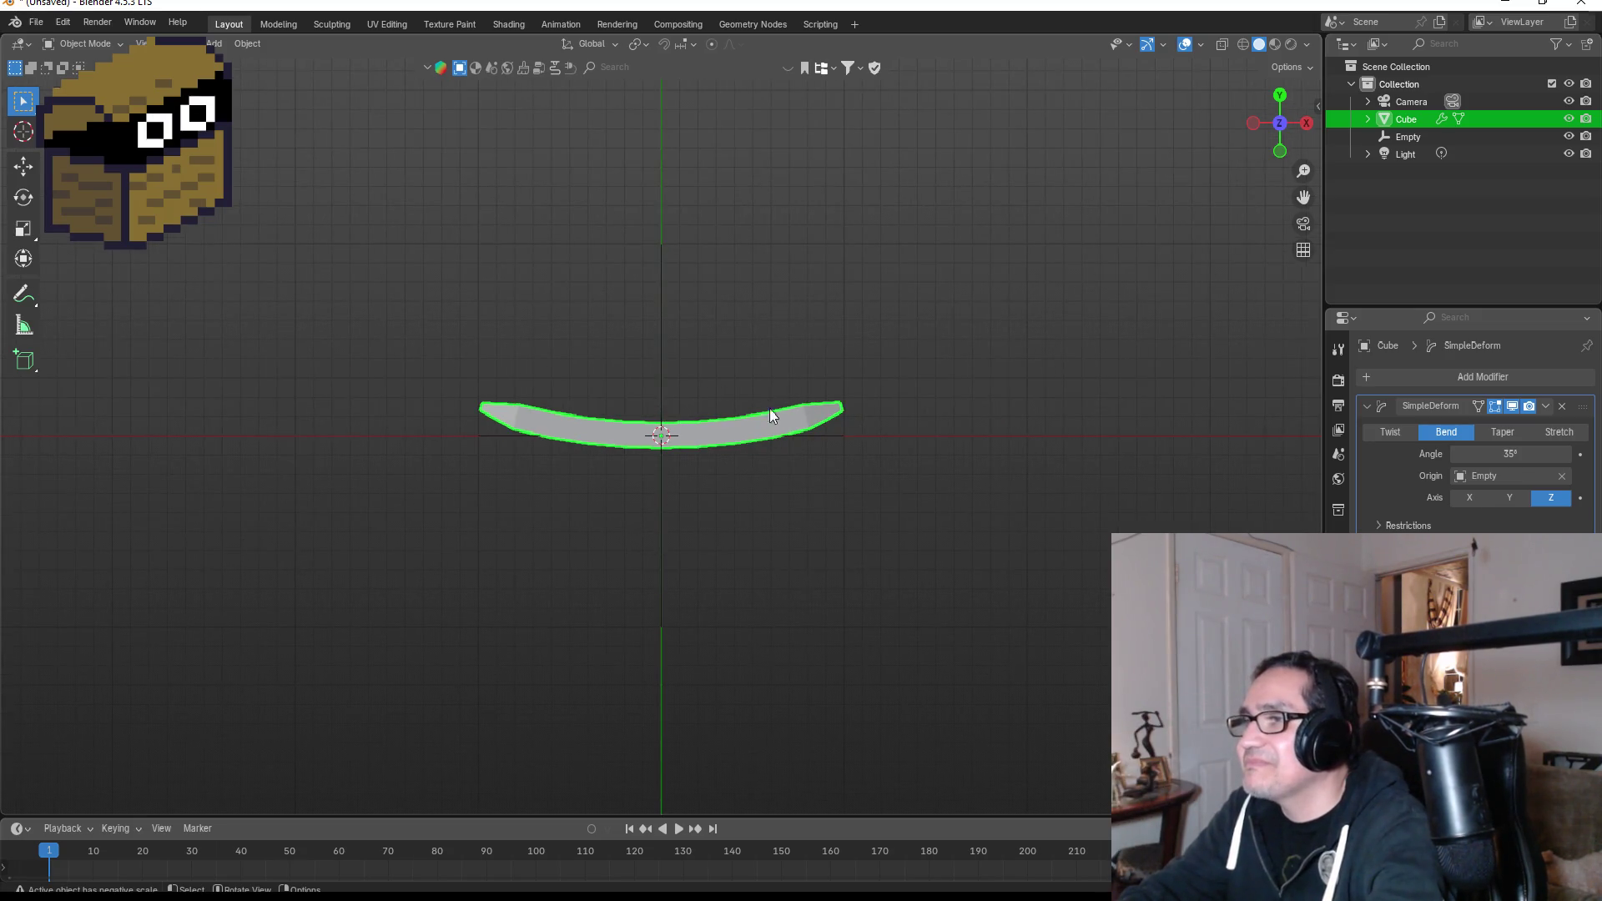
scroll(780, 411, up, 3)
click(1517, 455)
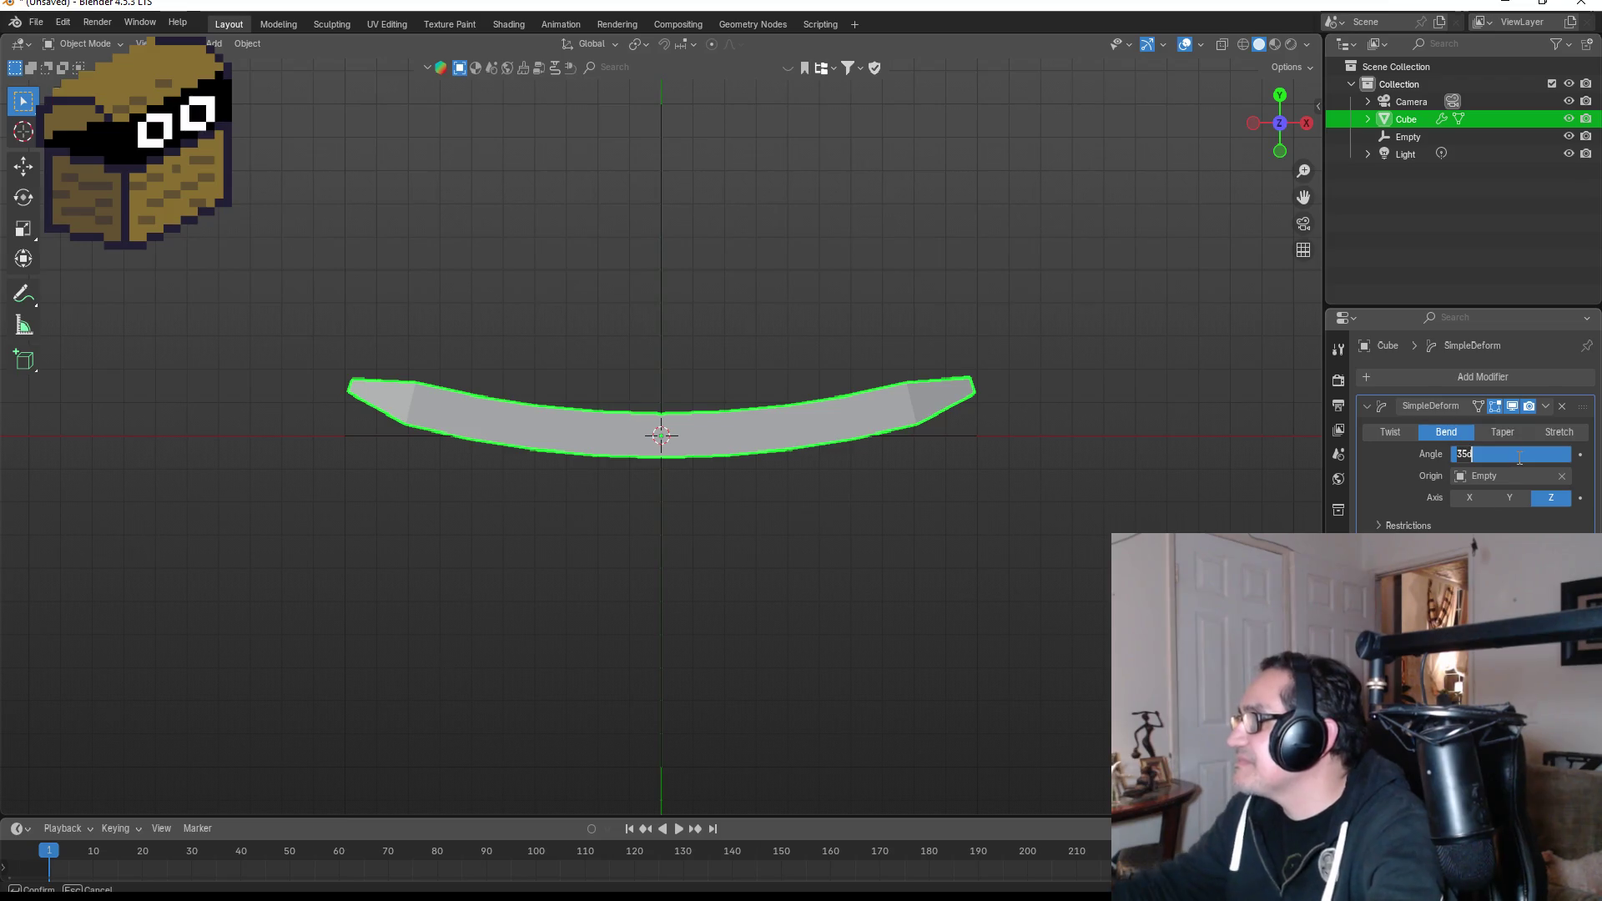
text(30)
text(20)
key(Return)
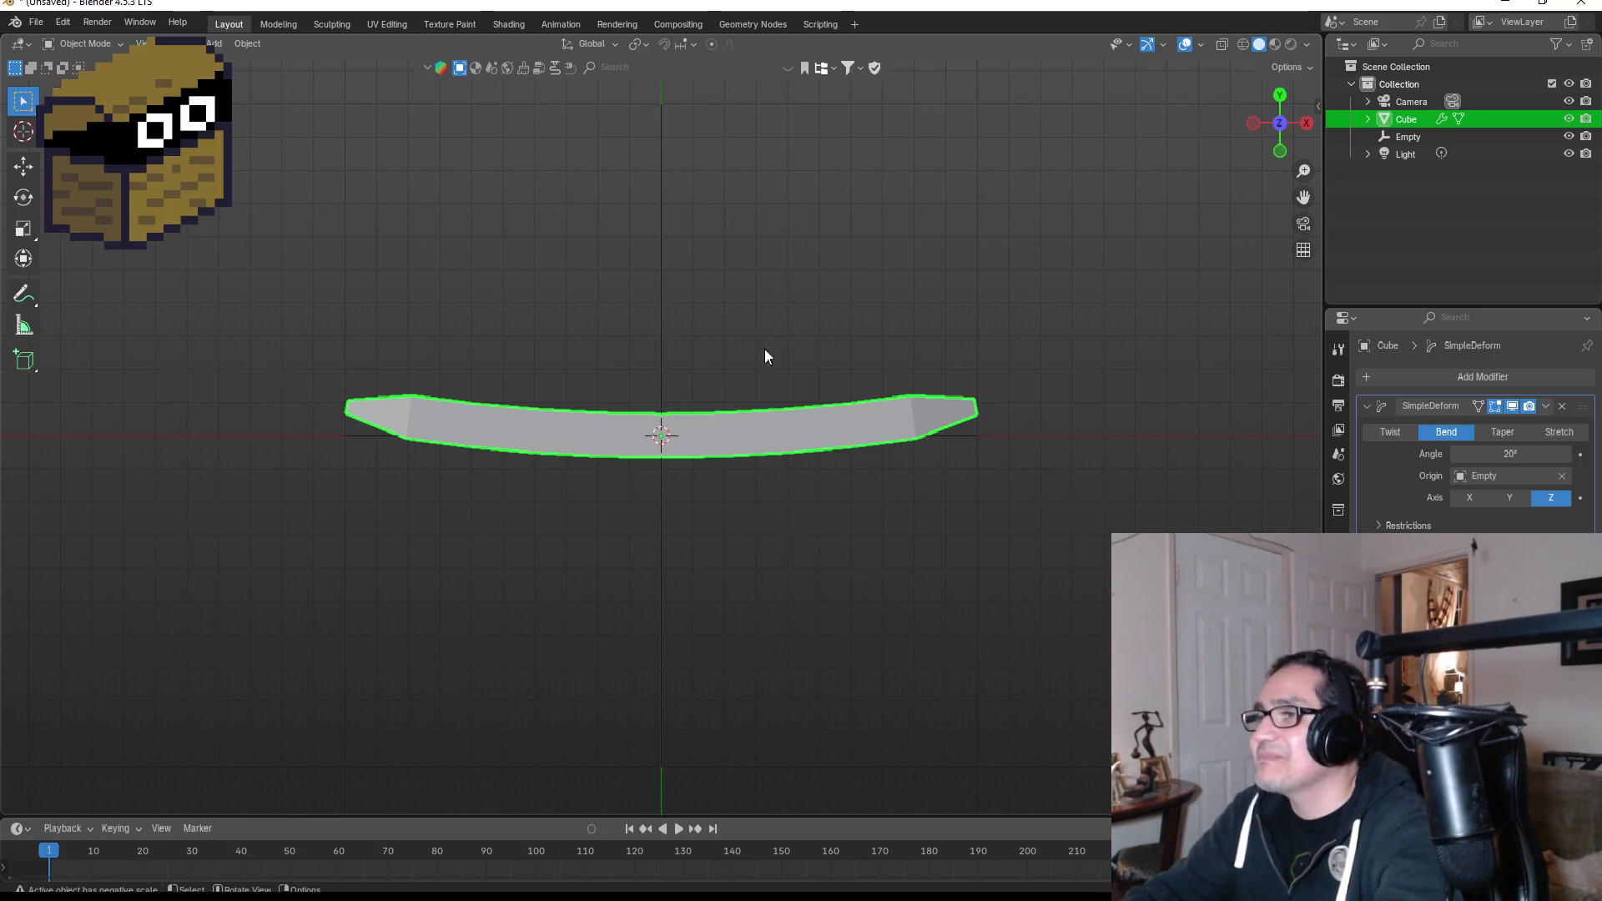
key(shift+a)
Add a plane, then scale it down and move it under the bar.
mouse_move(709, 138)
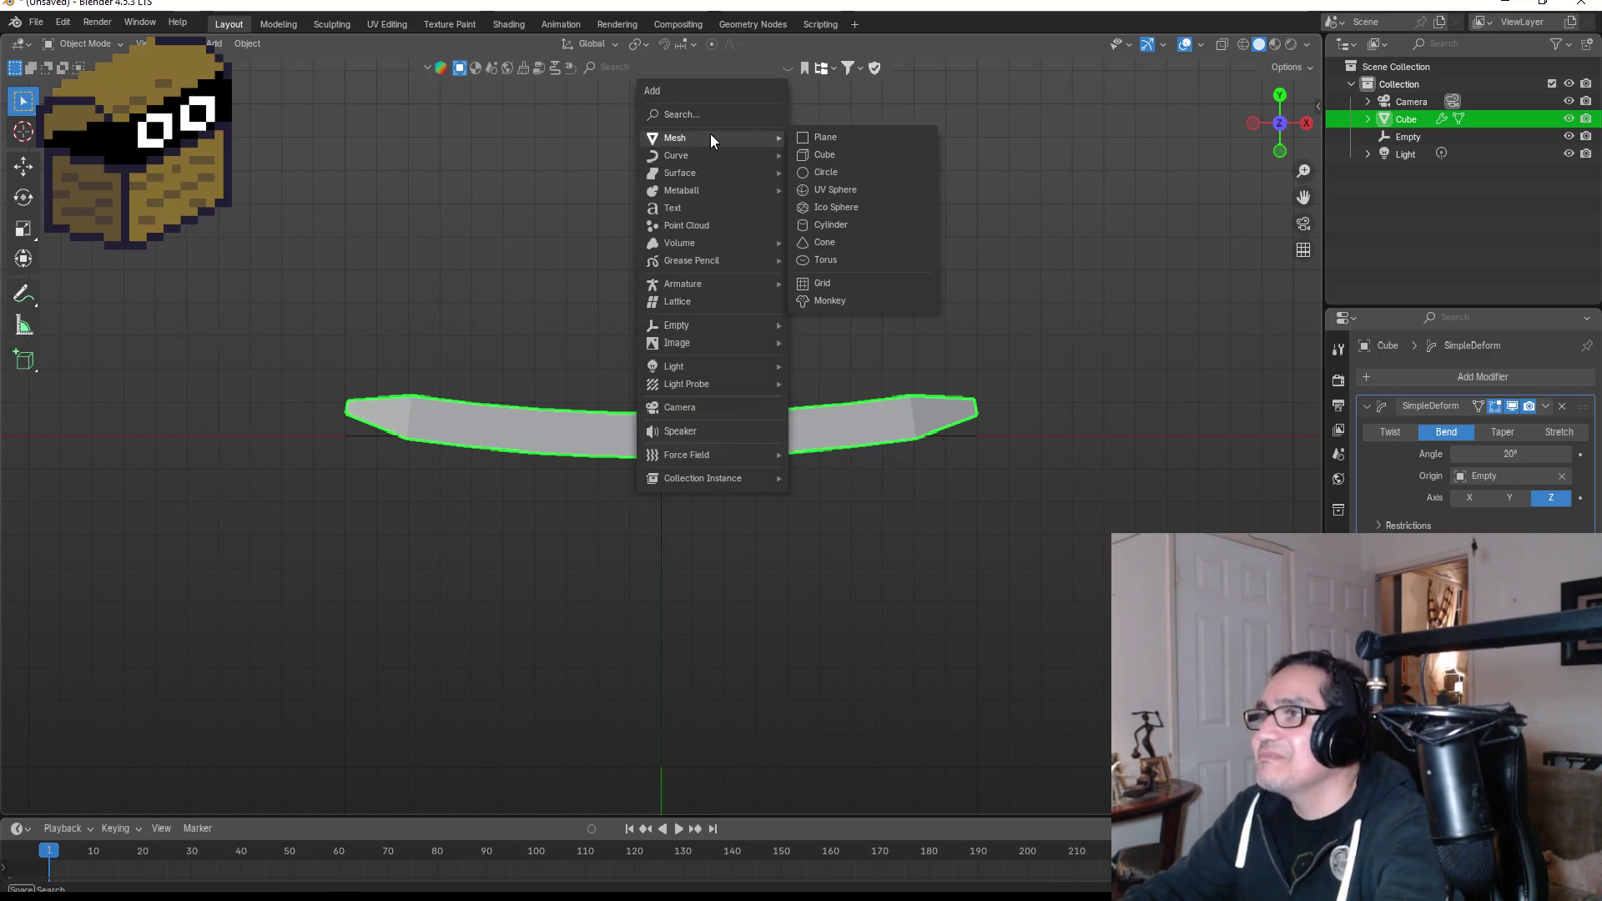
click(826, 137)
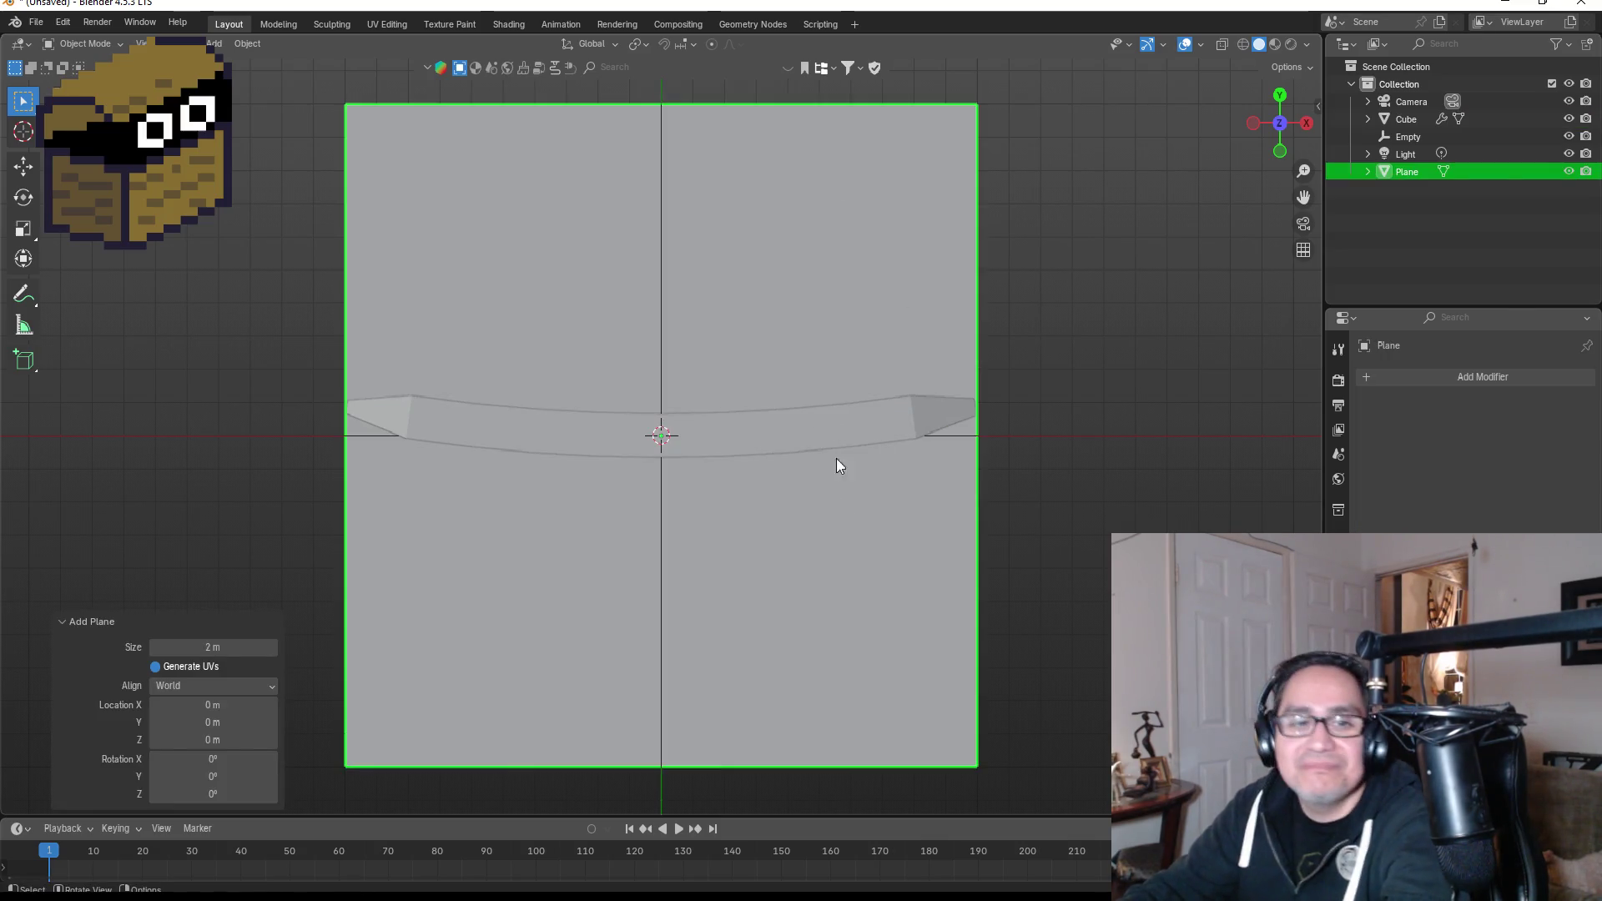
key(s)
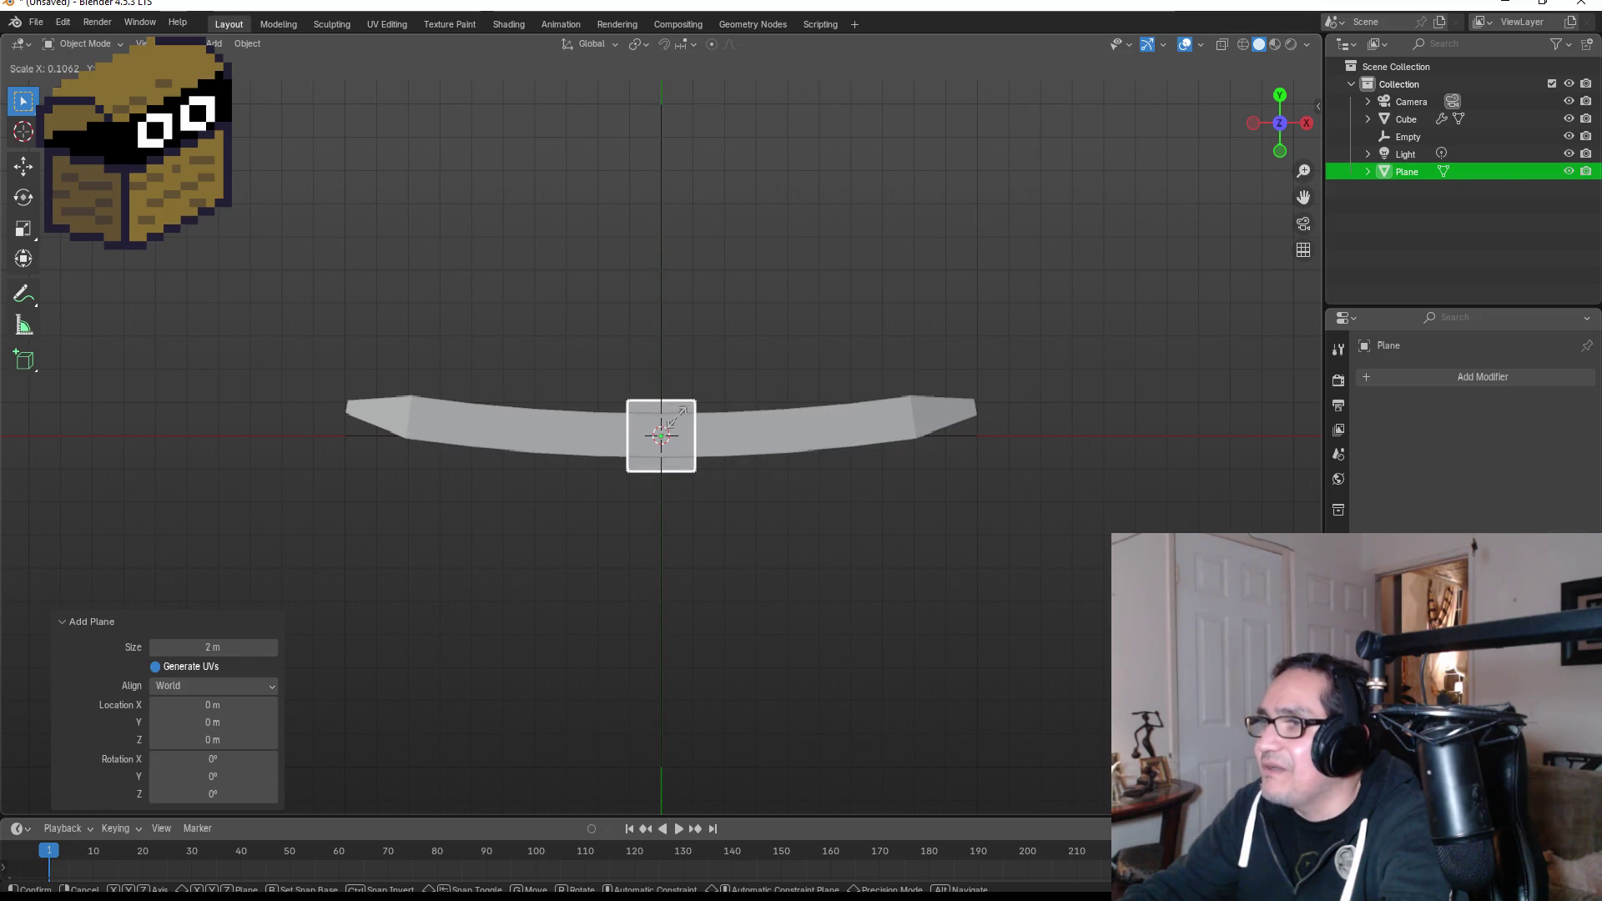
click(690, 438)
key(g)
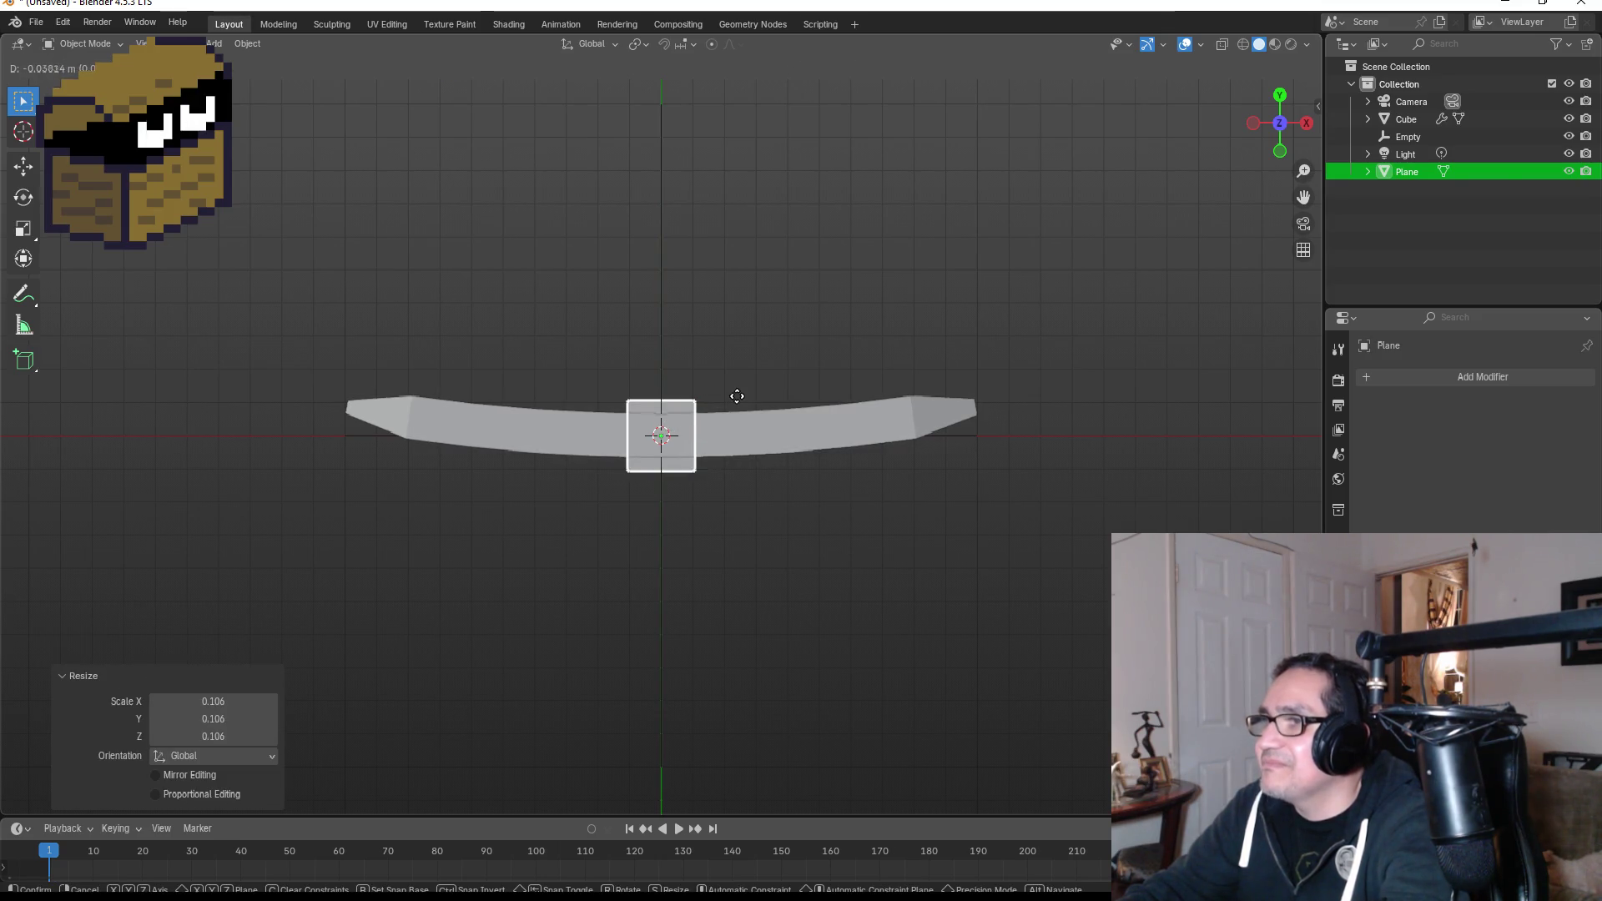
click(738, 394)
Undo the plane's scaling and delete the Plane object.
mouse_move(1062, 260)
mouse_down()
mouse_move(1057, 281)
mouse_move(889, 227)
mouse_move(725, 152)
mouse_move(707, 100)
mouse_move(813, 94)
mouse_move(924, 137)
mouse_move(904, 162)
mouse_up()
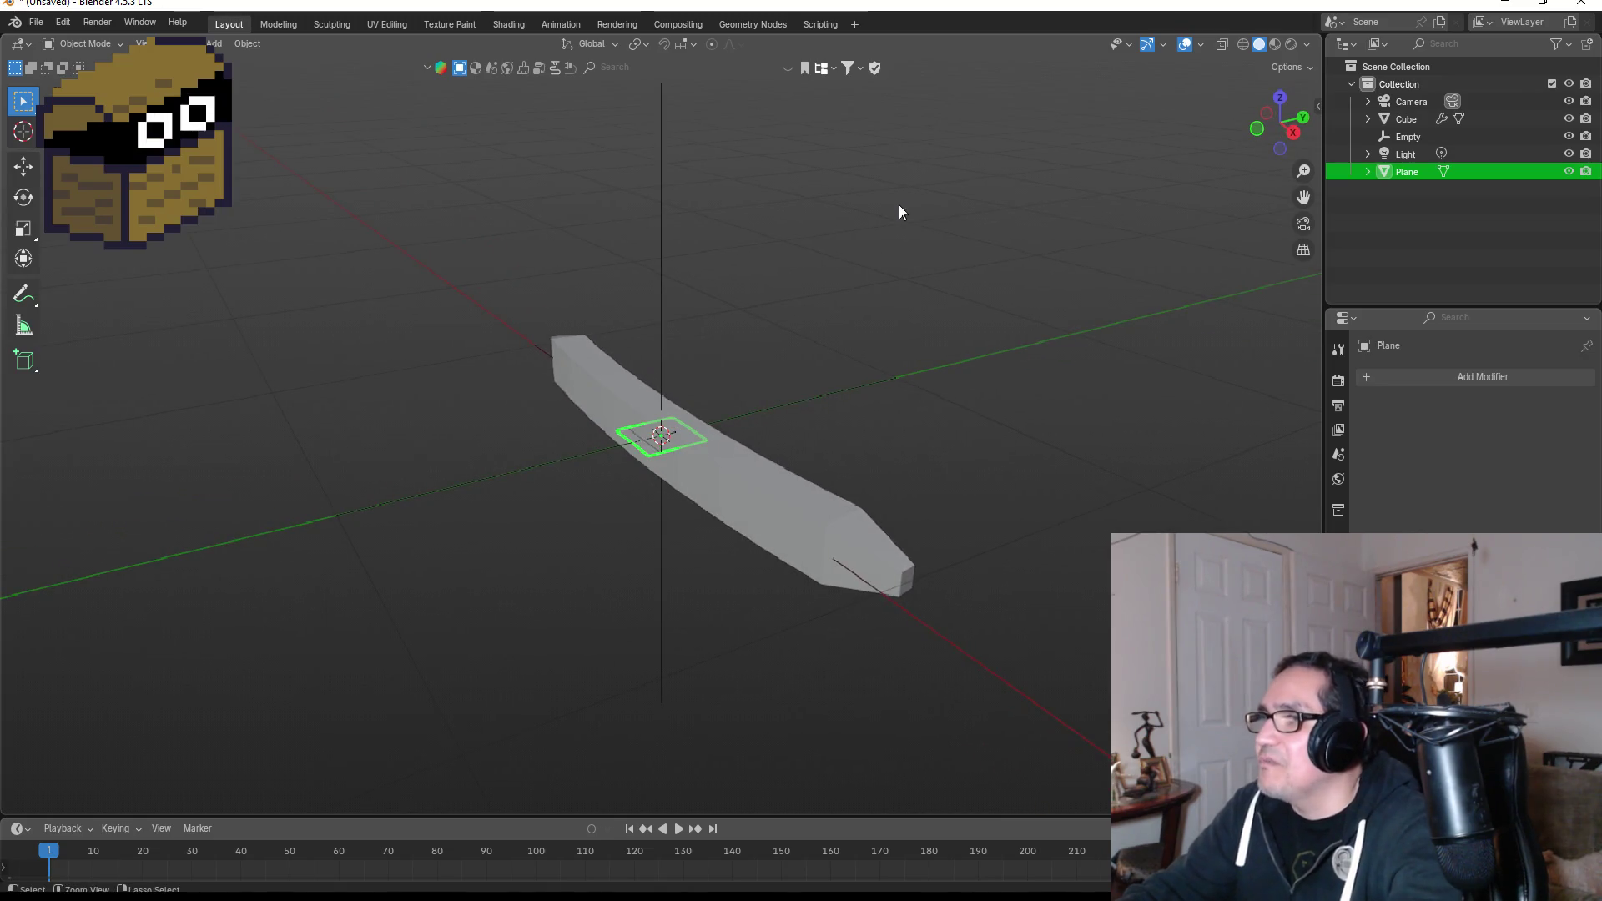
key(ctrl+z)
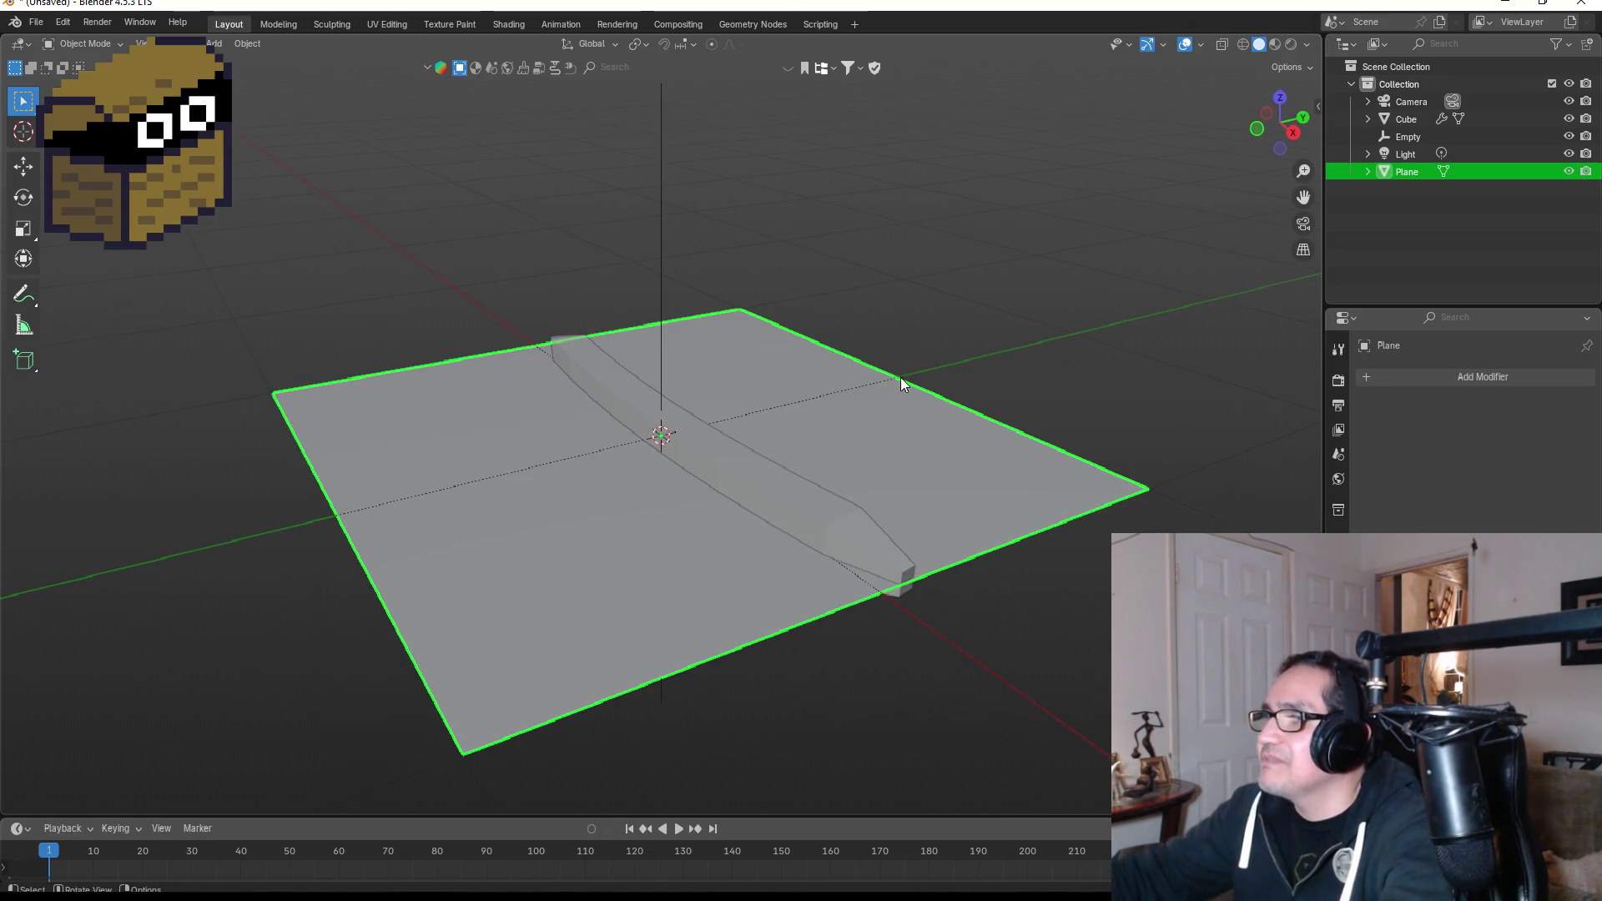
key(Delete)
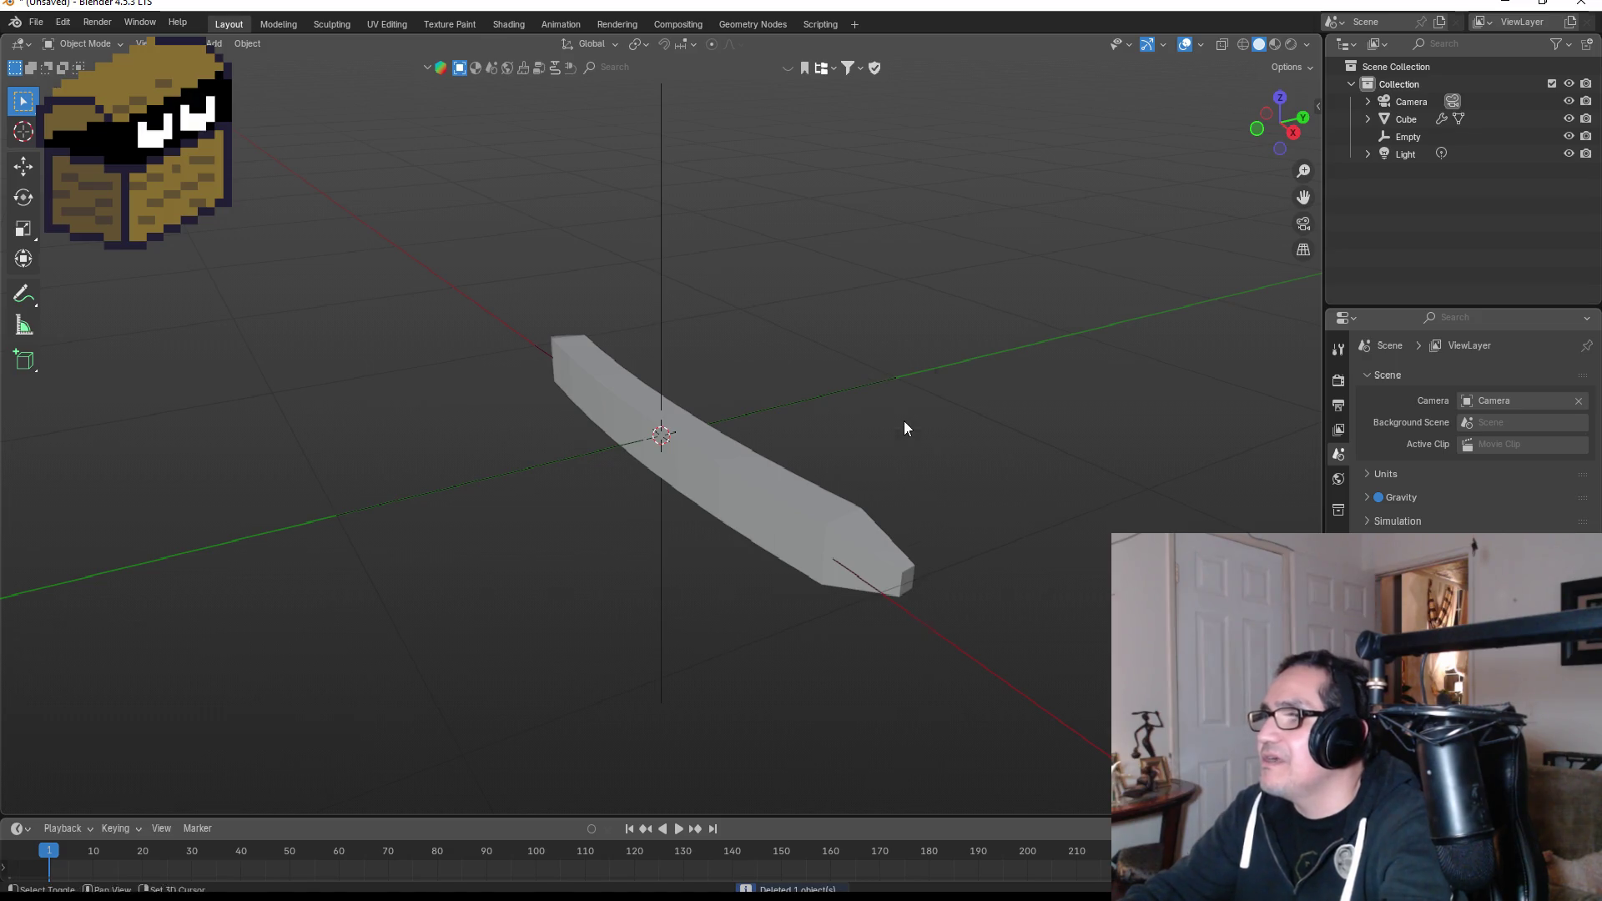
Add a new cube at the origin and scale it to about 0.111 in top view.
key(shift+a)
click(1023, 447)
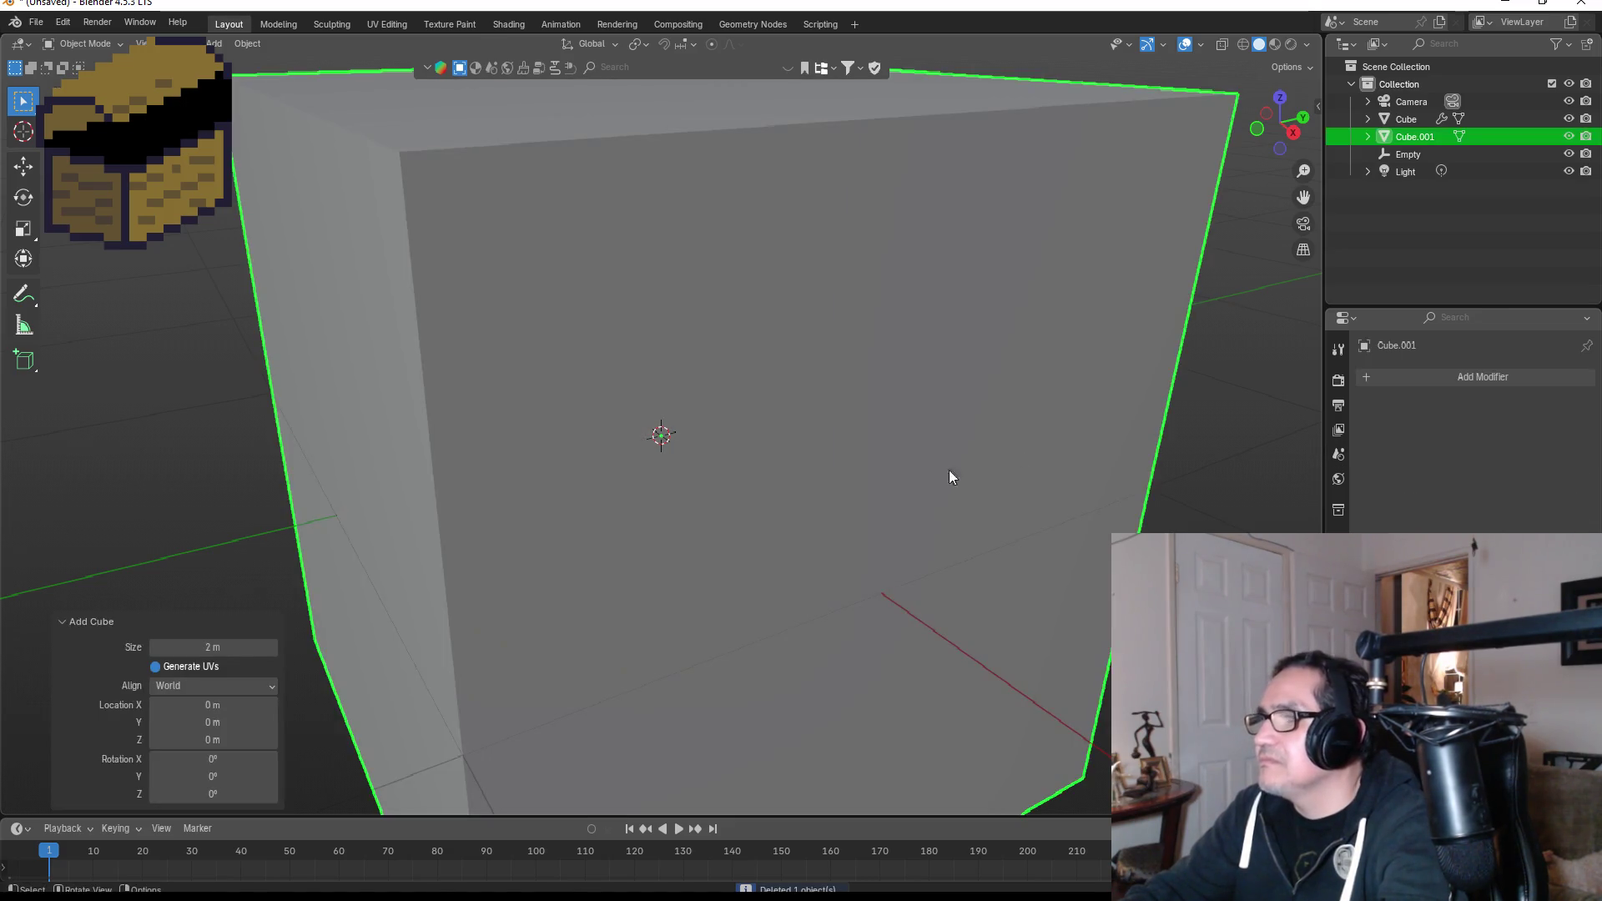
click(1280, 92)
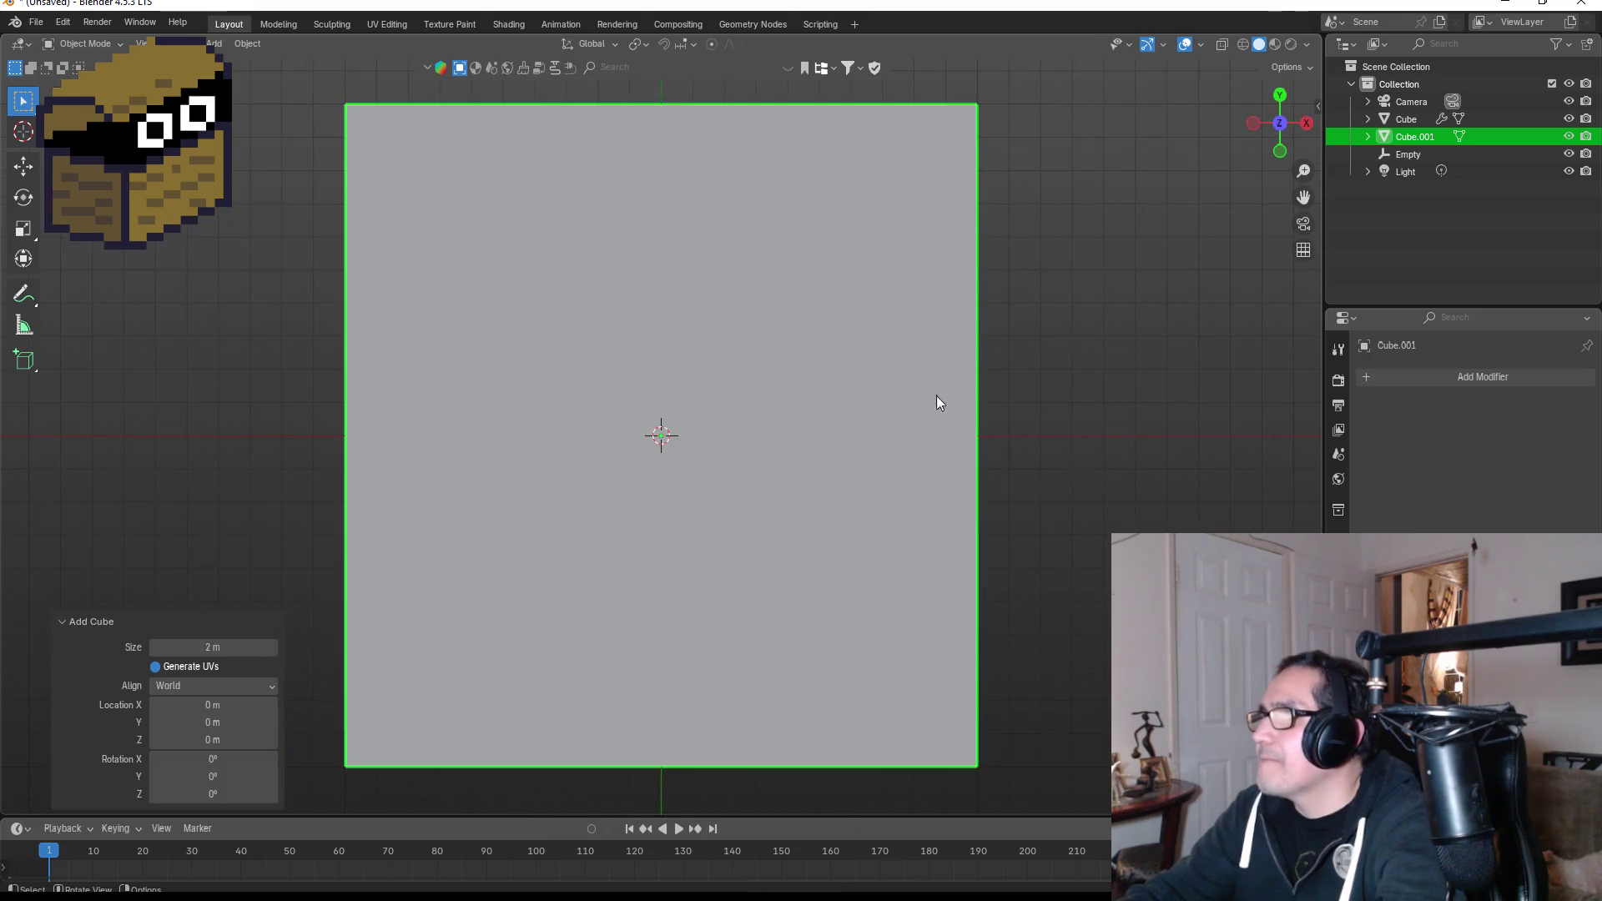
key(s)
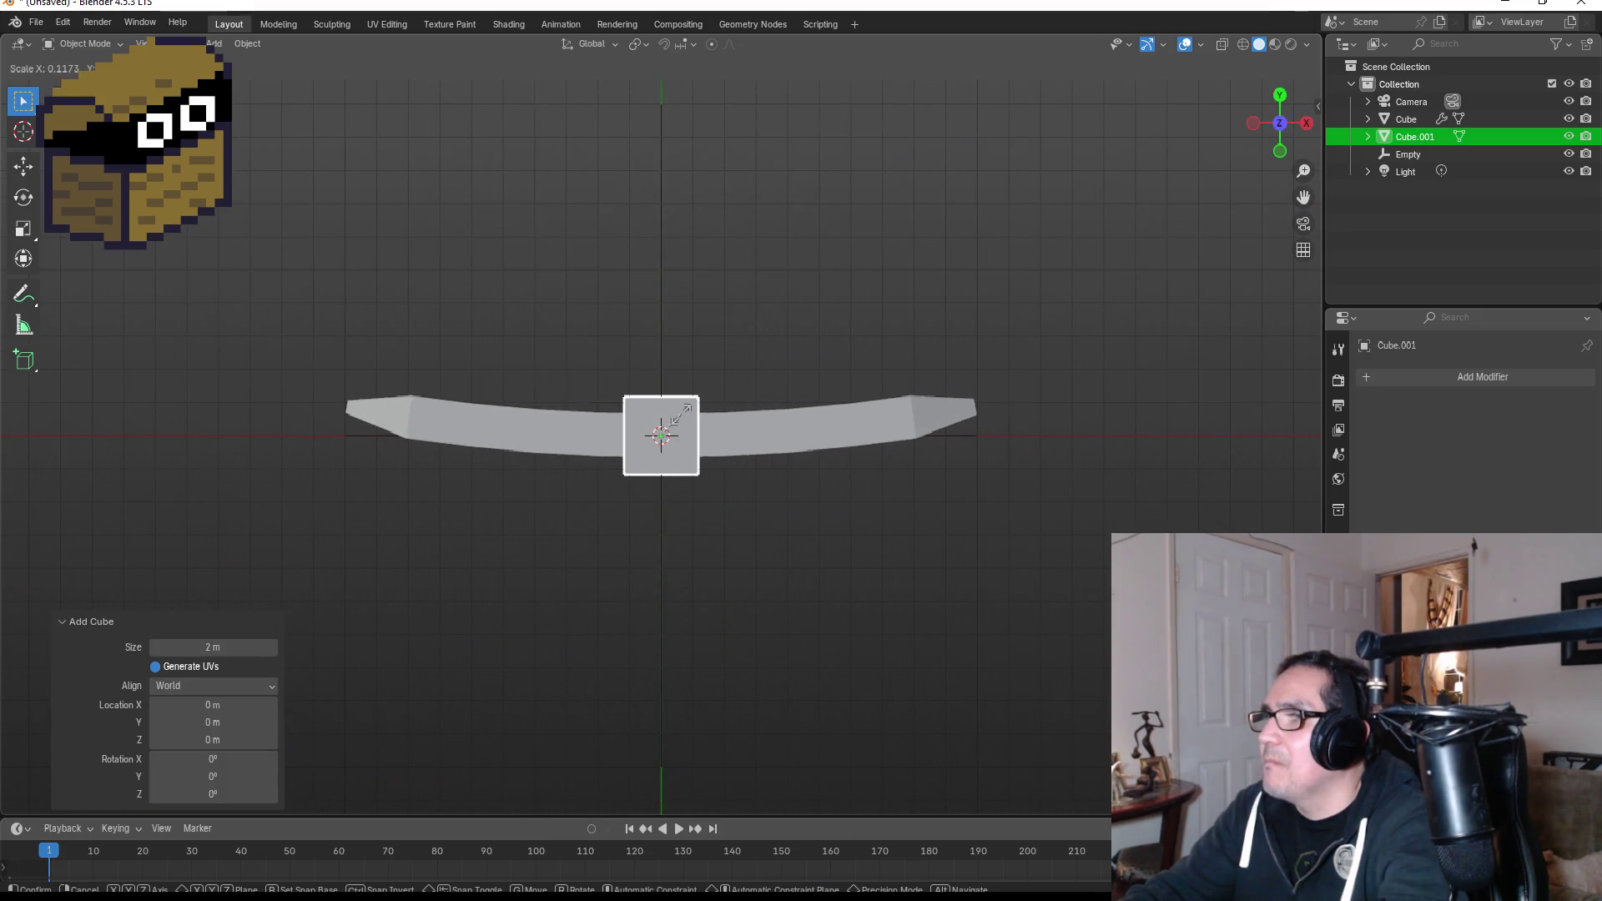
click(678, 411)
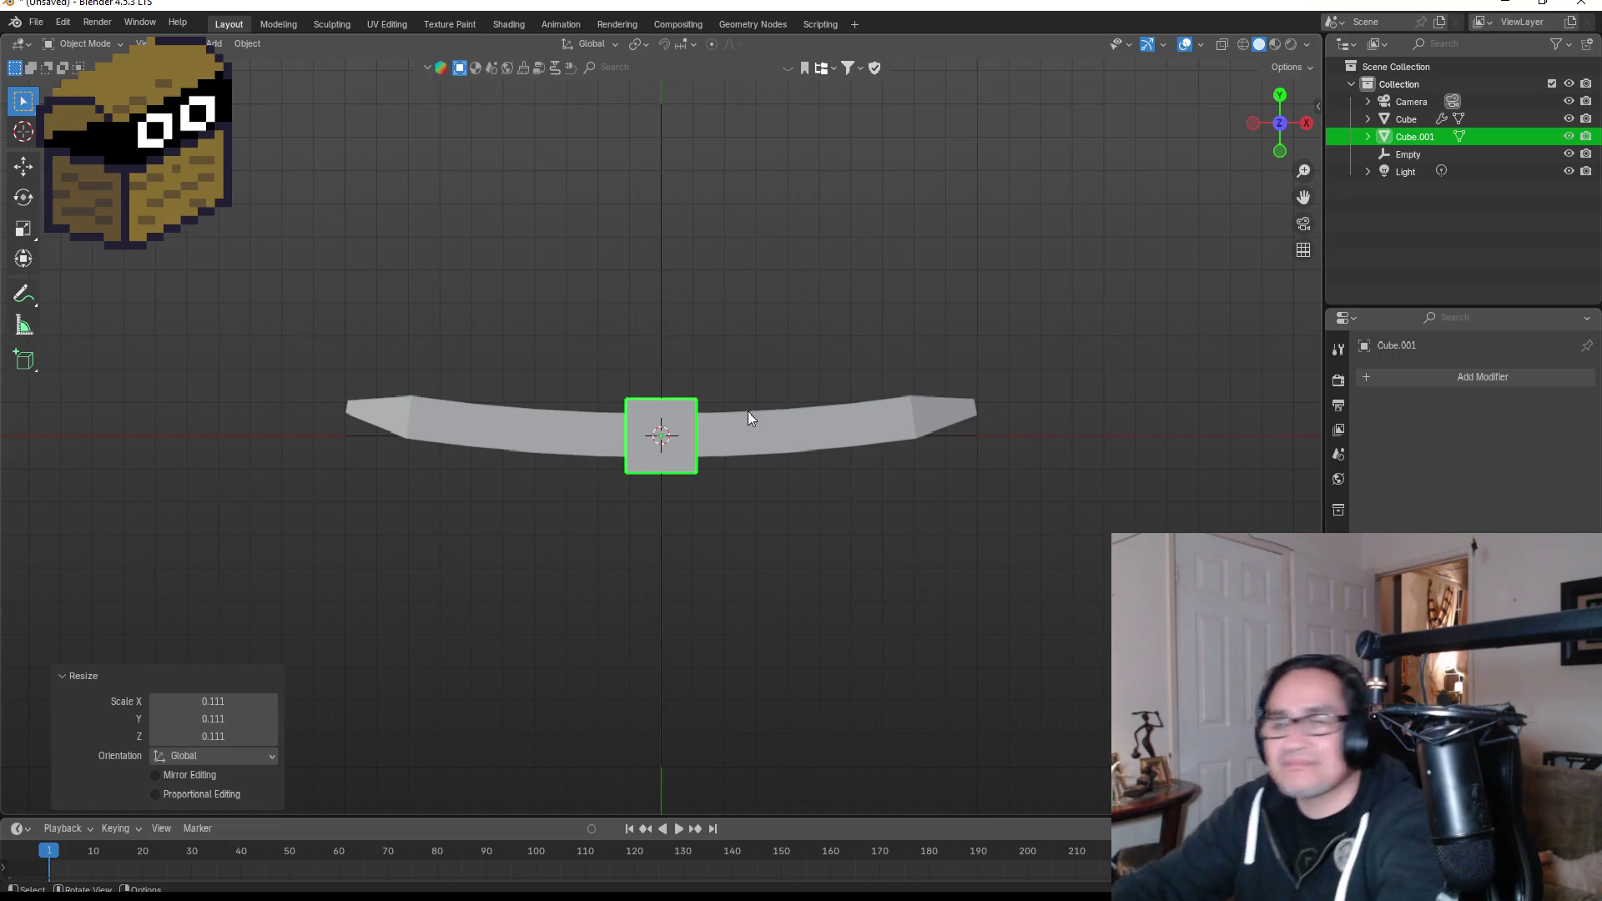
In Edit Mode, switch to wireframe shading and box-select the small cube's vertices.
key(Tab)
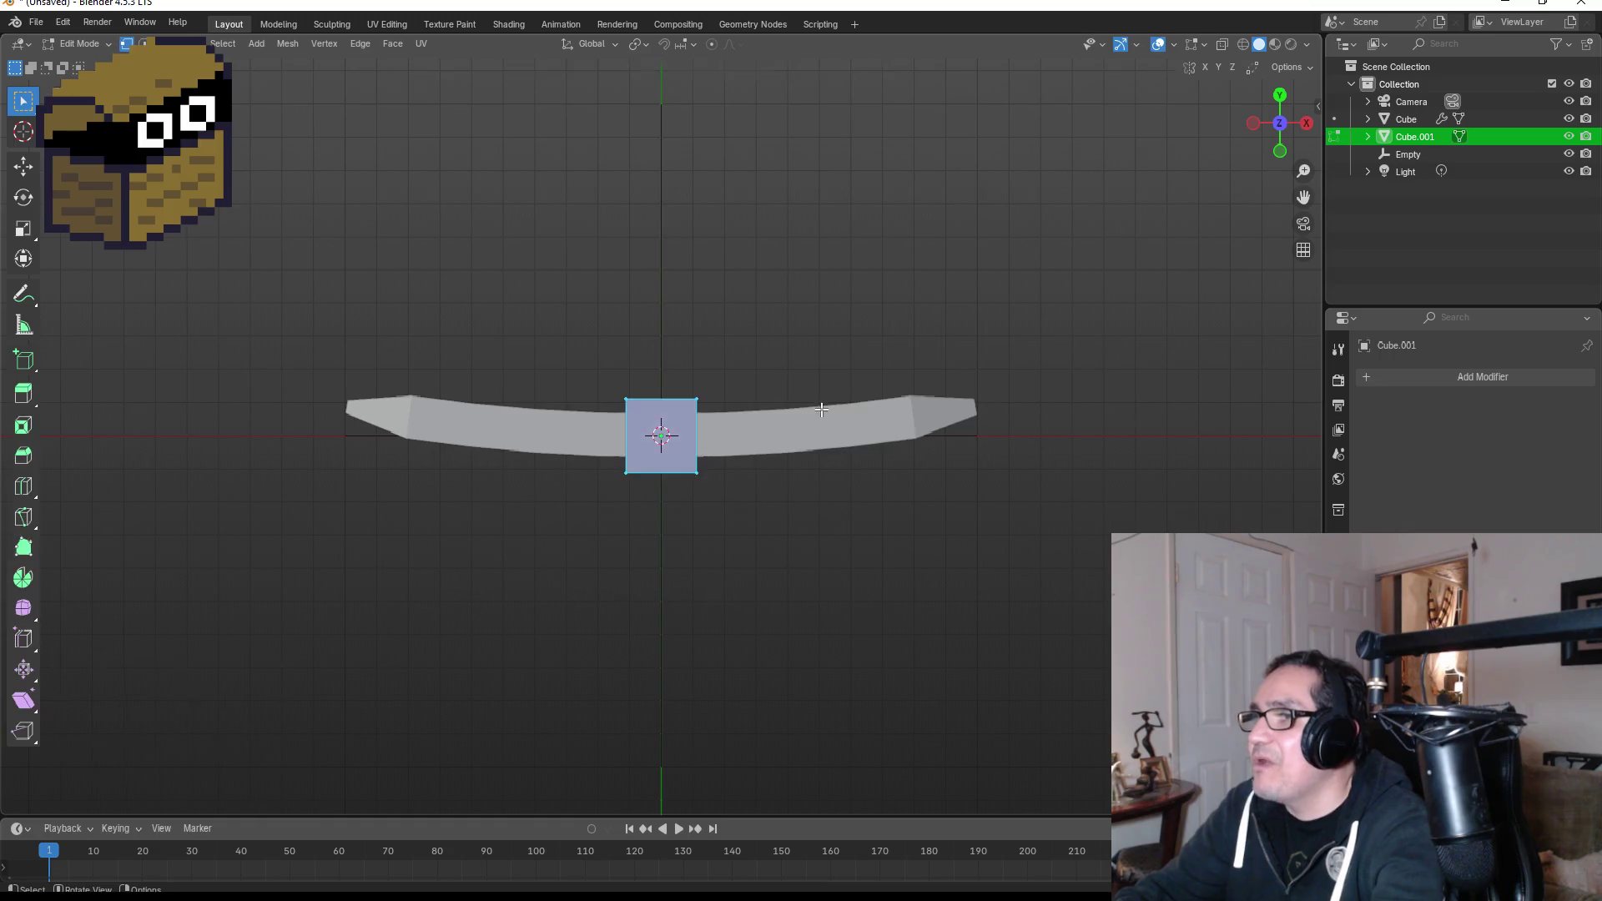
drag(585, 367, 732, 410)
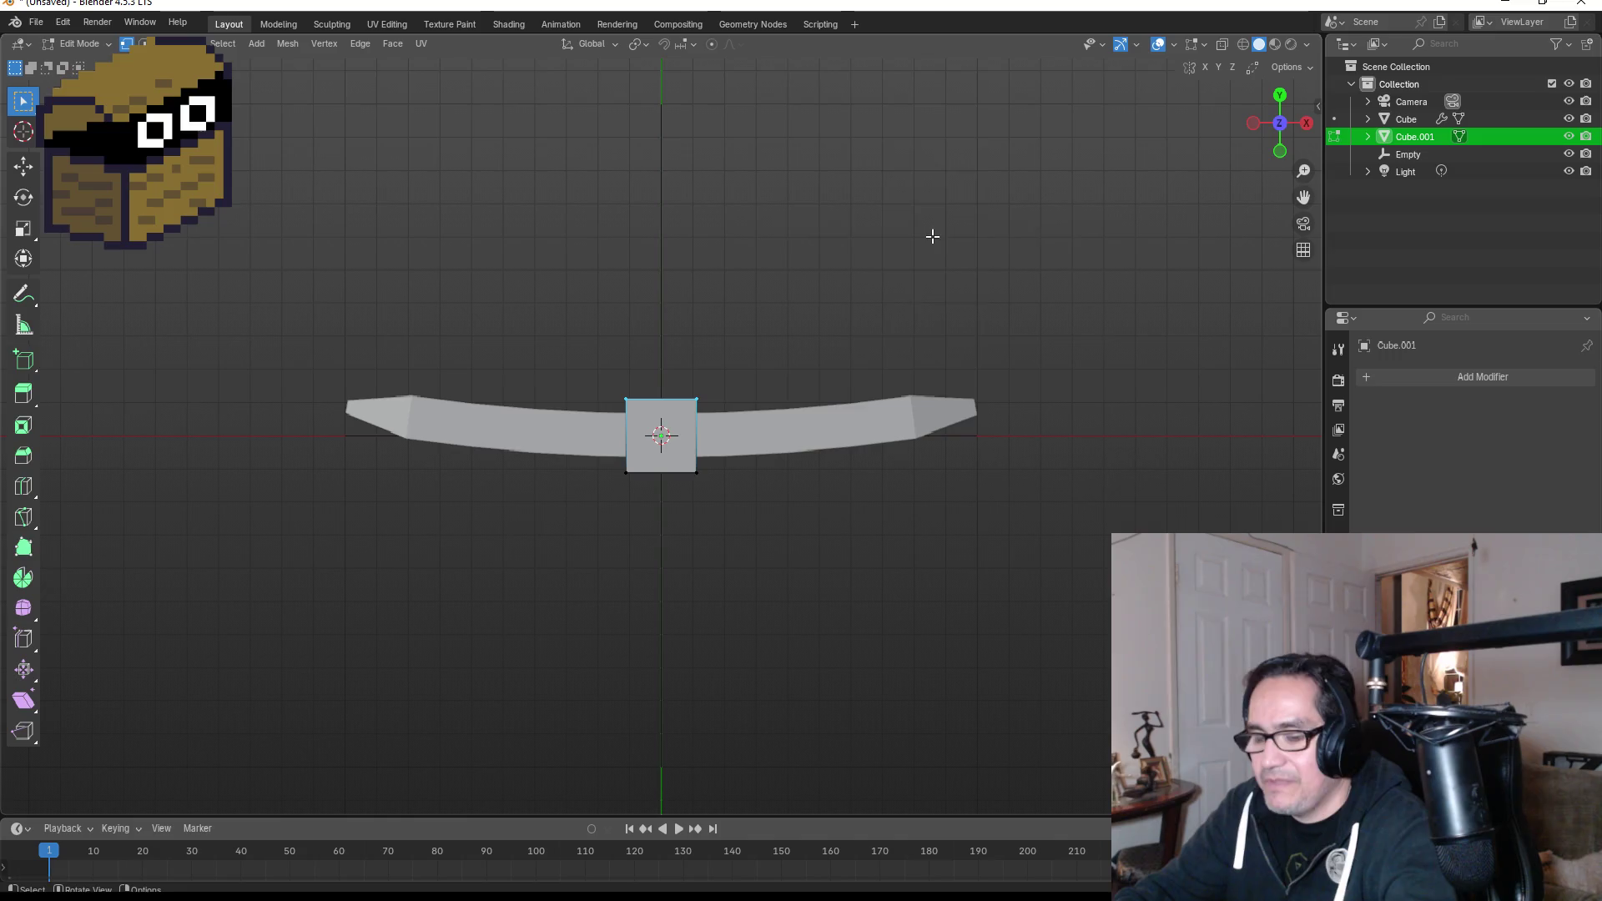
key(z)
click(815, 242)
drag(538, 329, 759, 424)
key(g)
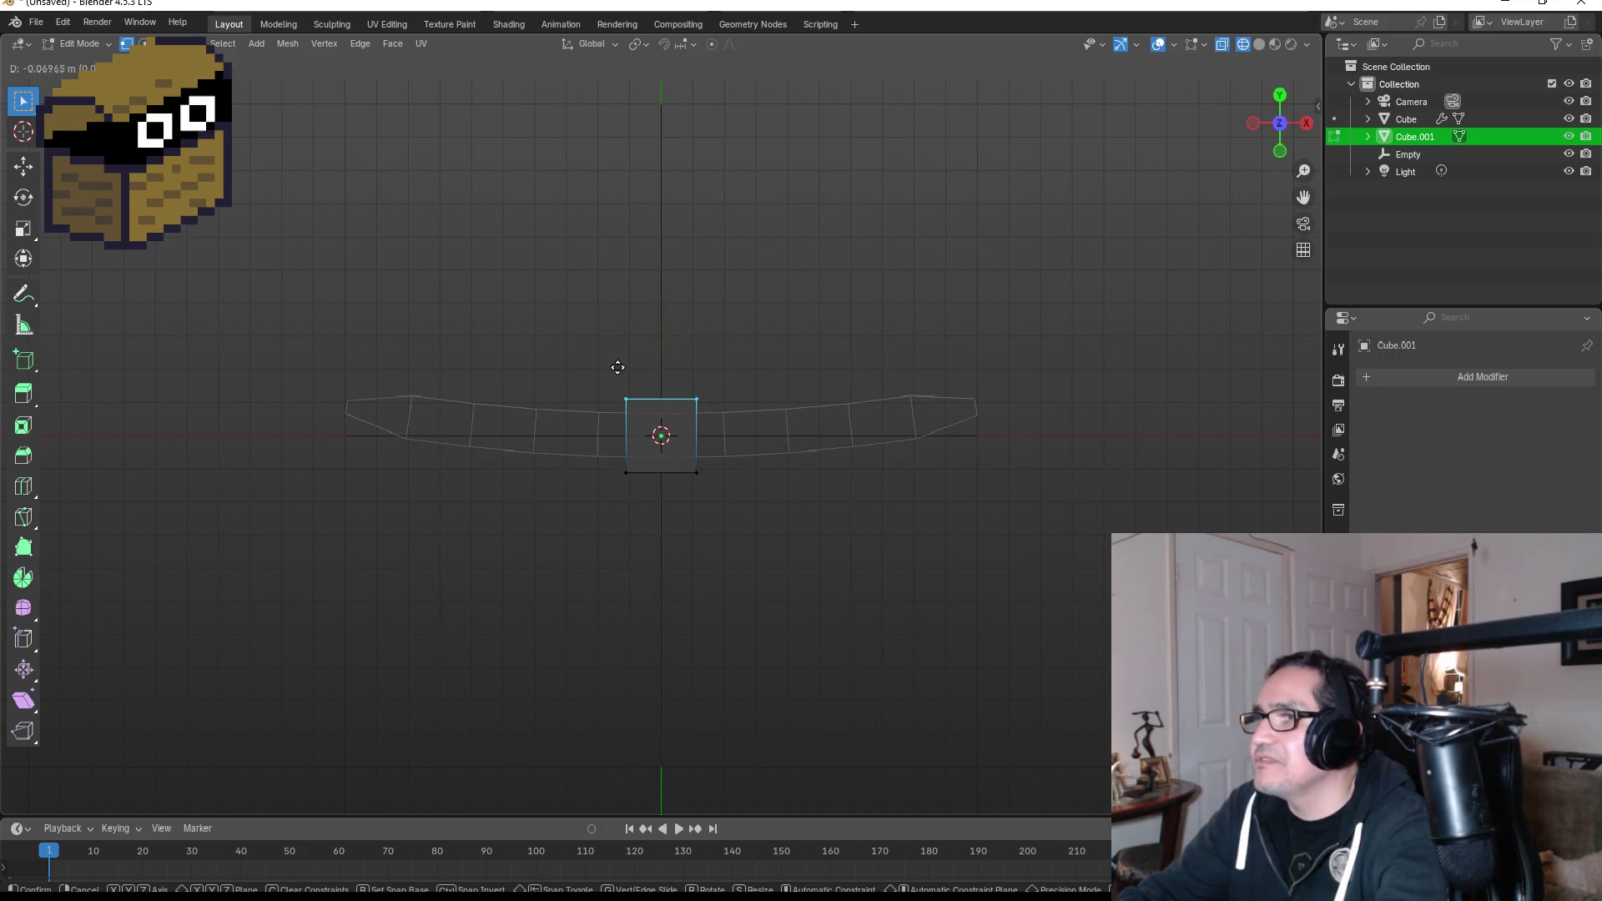
click(745, 410)
Pull the cube's top vertices upward along Y into a handle.
mouse_move(536, 318)
mouse_down()
mouse_move(727, 422)
mouse_move(772, 424)
mouse_up()
key(g)
key(z)
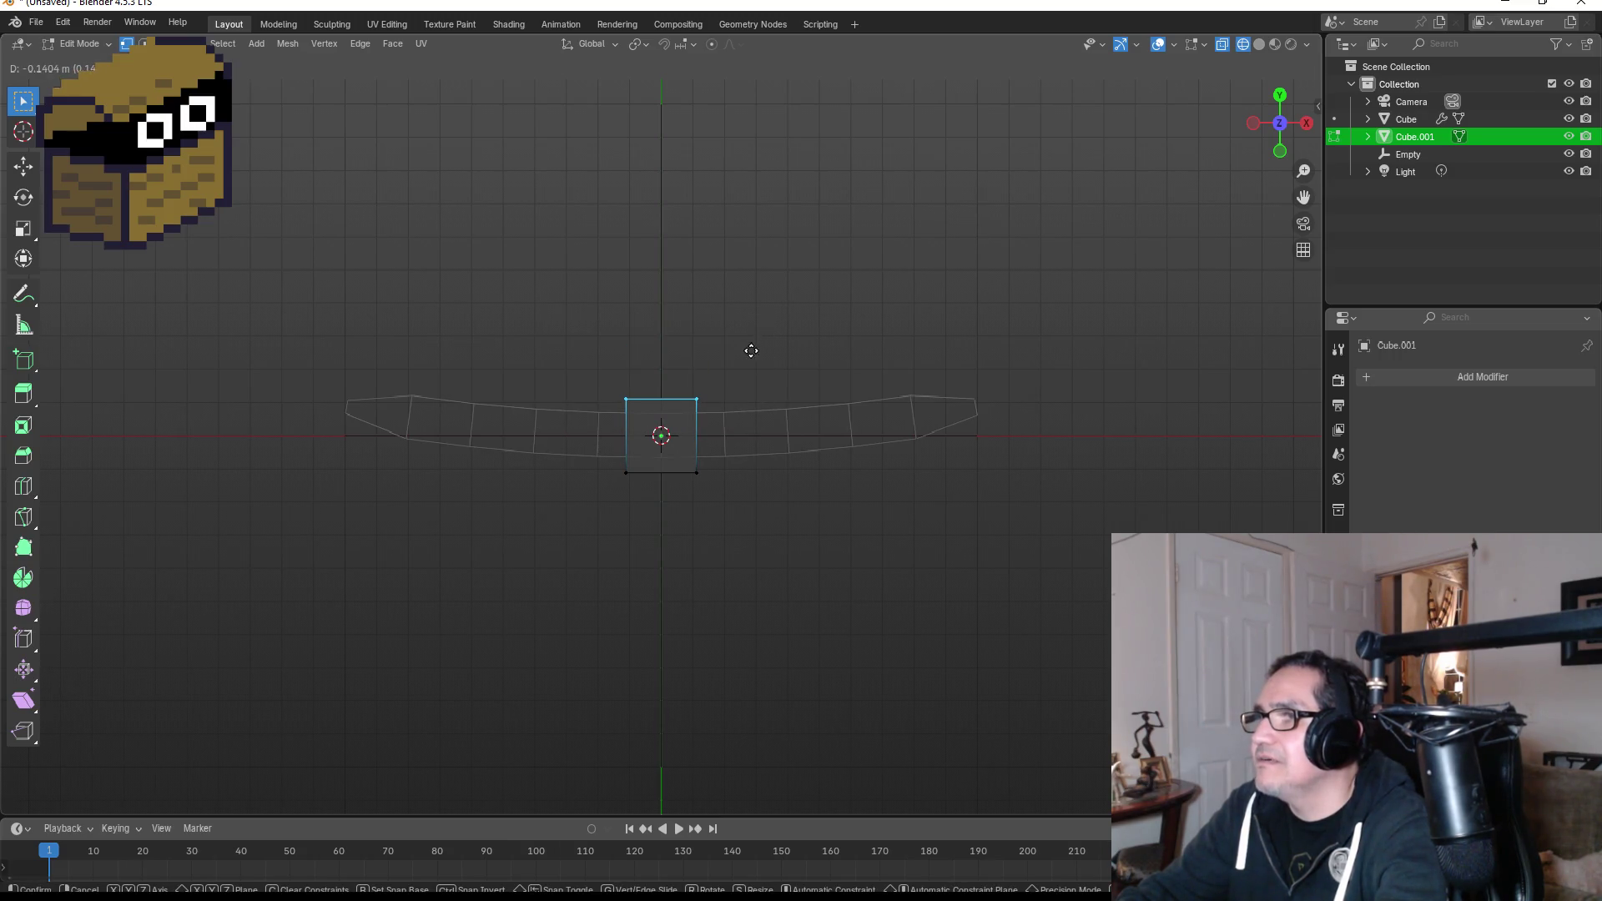
key(Escape)
drag(524, 332, 784, 422)
key(g)
key(y)
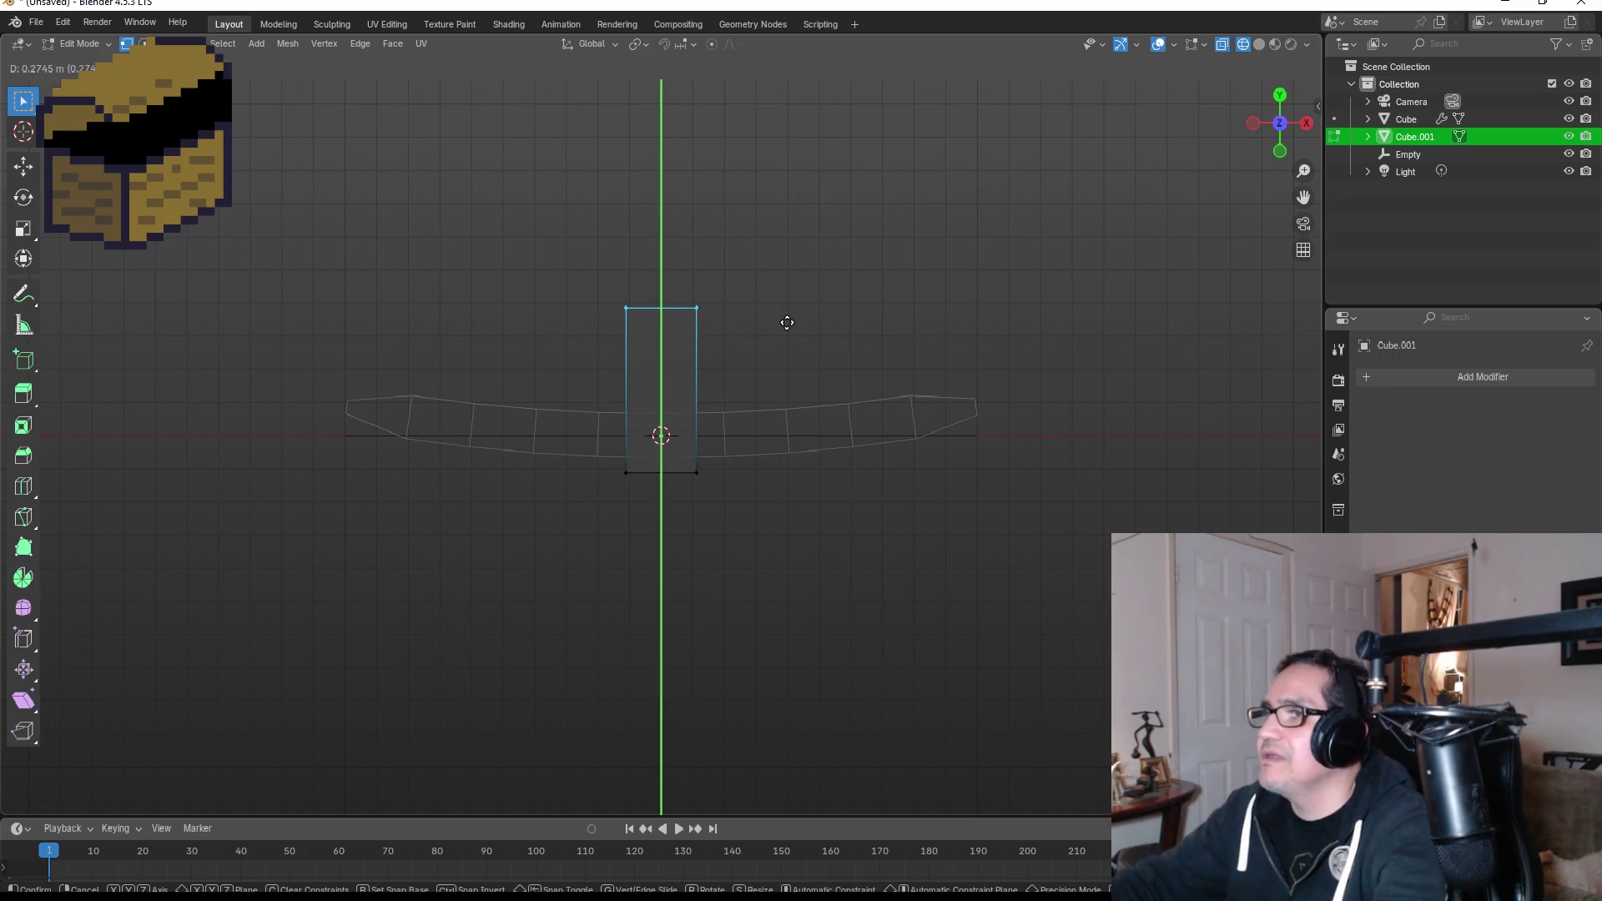
click(801, 68)
scroll(850, 212, down, 4)
Raise the handle top a further 0.31194 m along Y and taper it, then exit Edit Mode.
key(s)
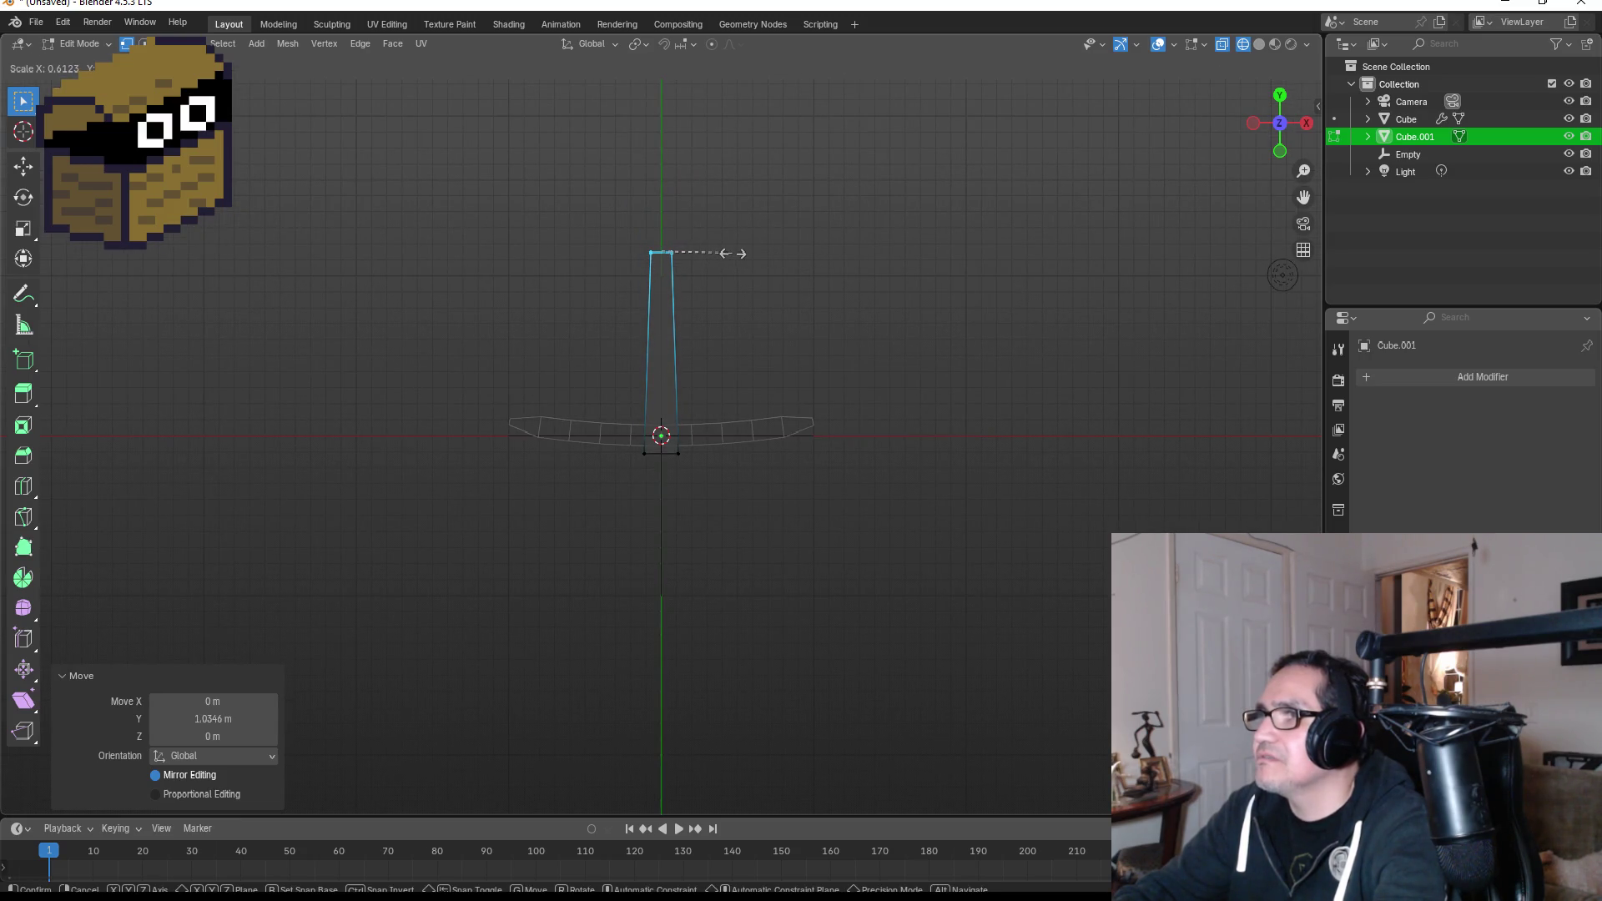
key(Escape)
key(g)
key(y)
key(y)
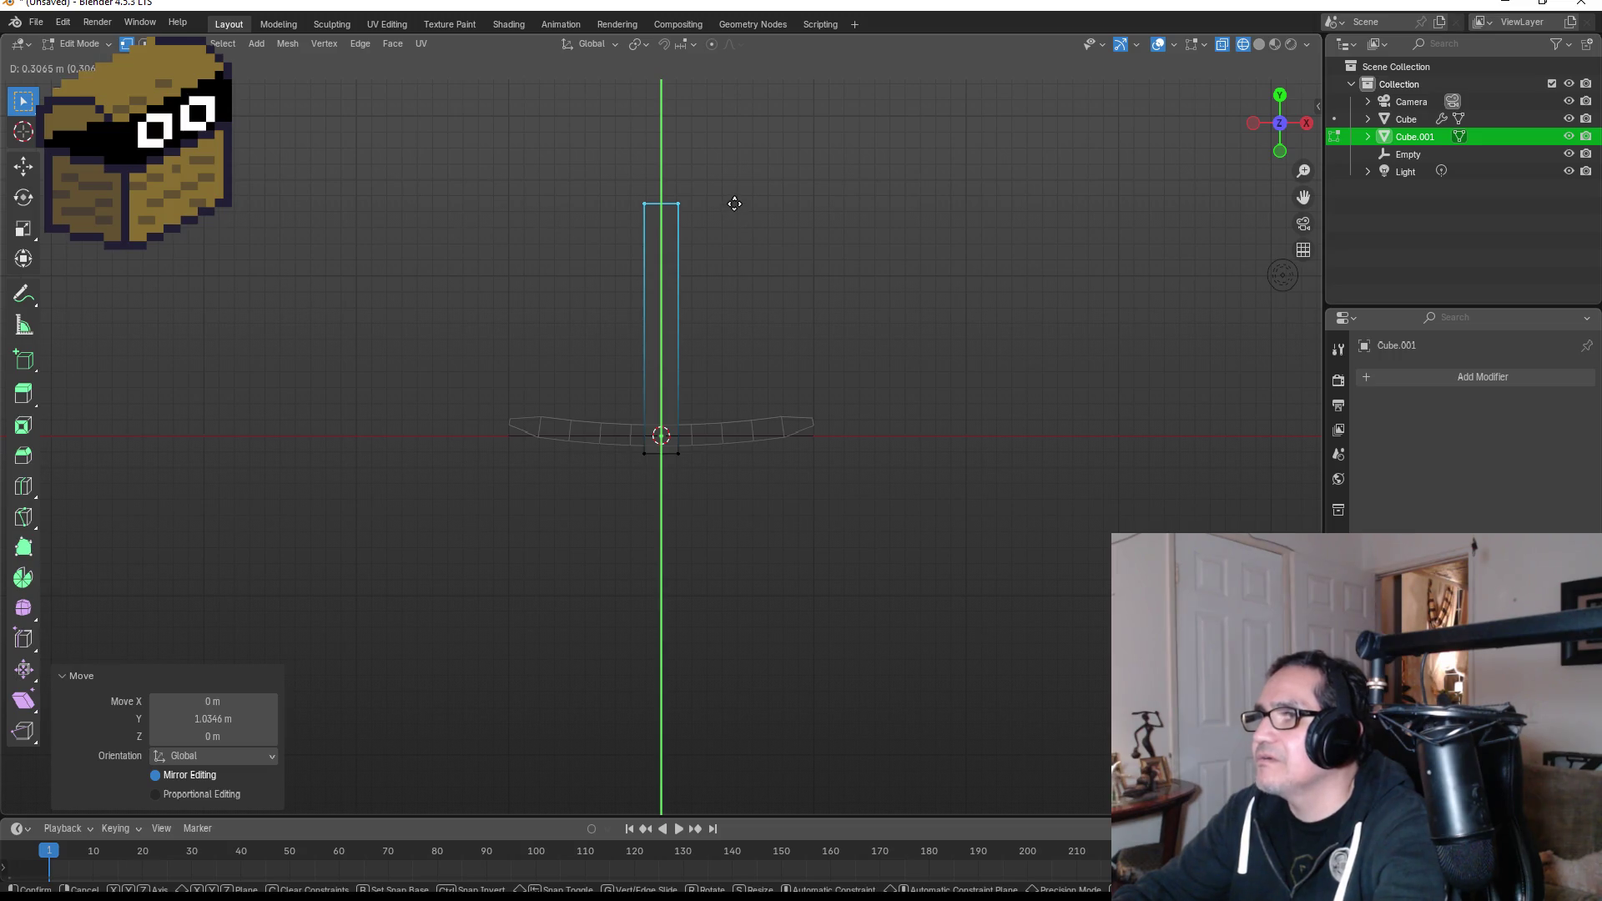
click(734, 204)
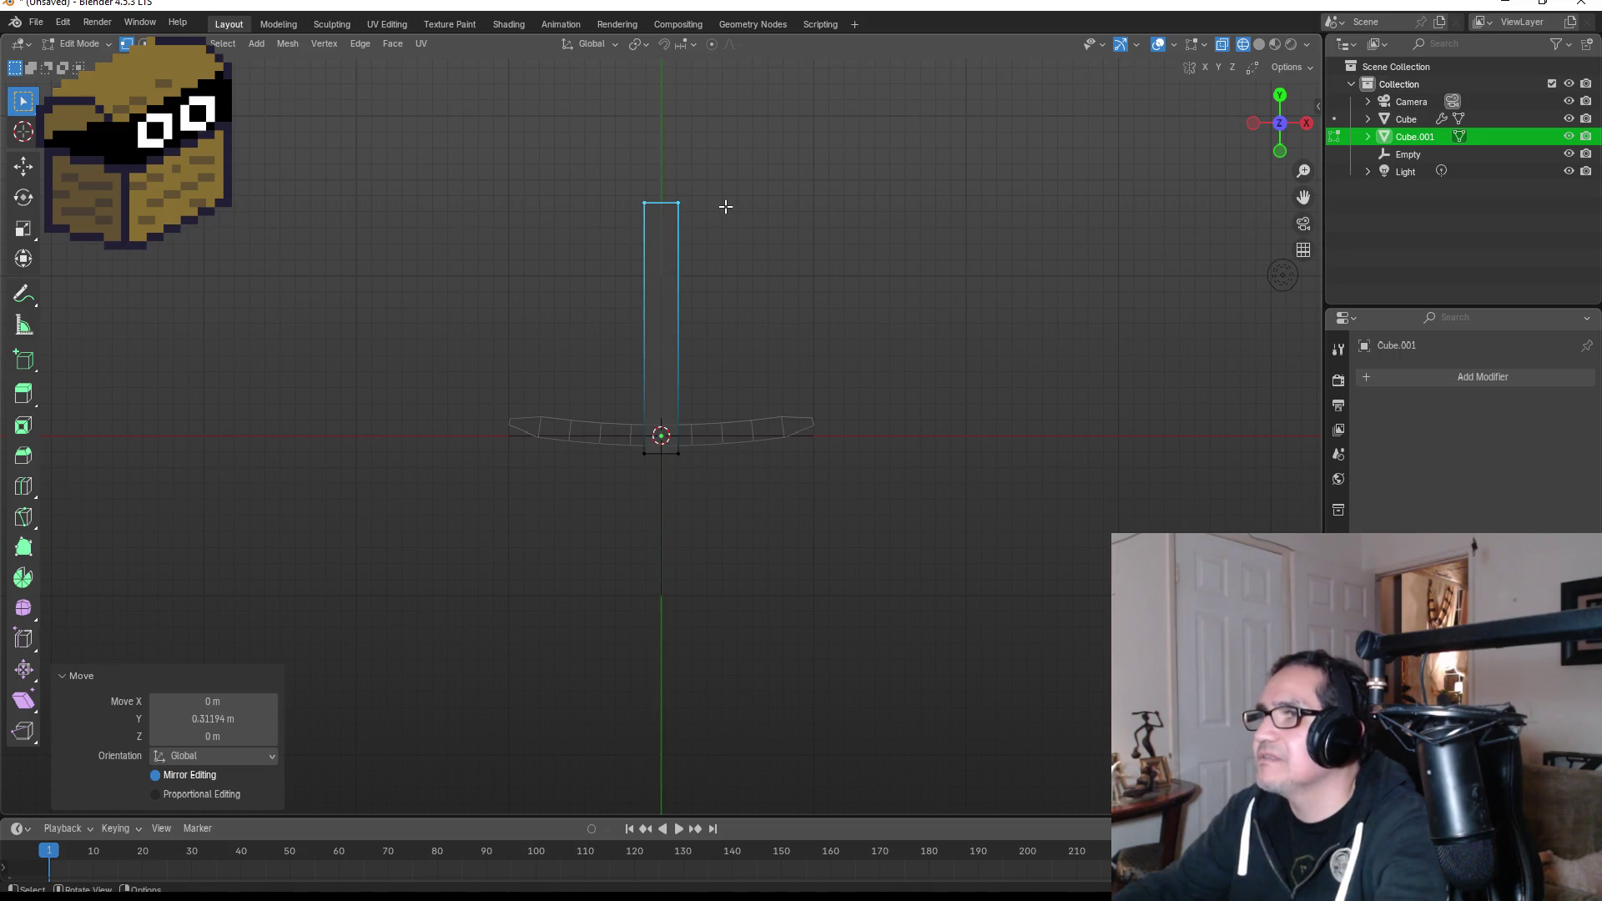
key(s)
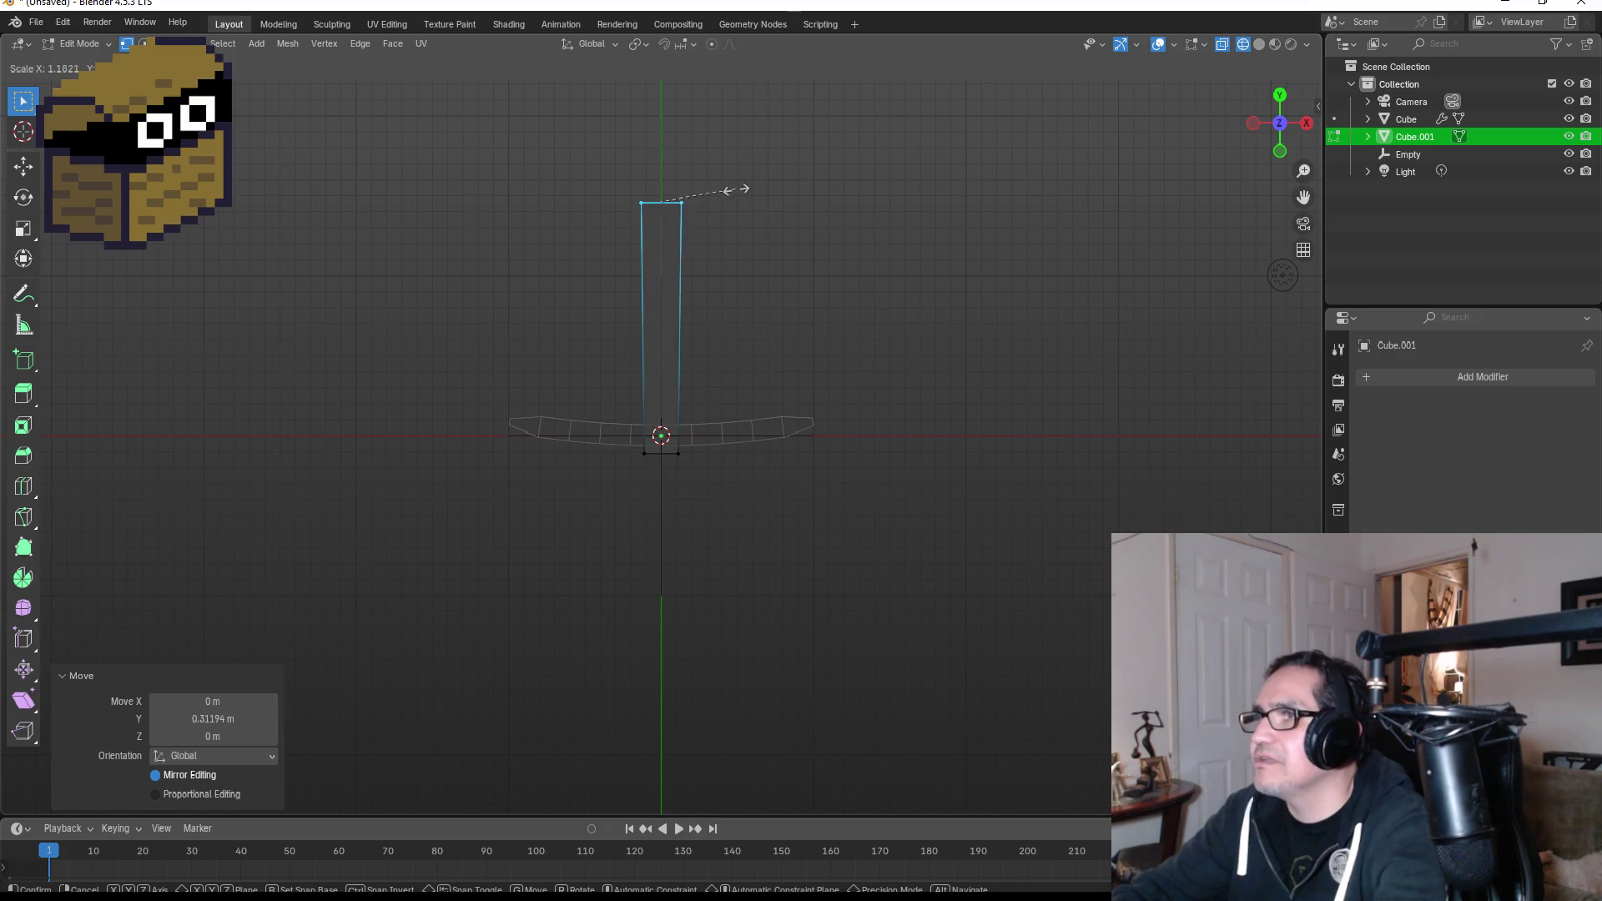
click(695, 198)
key(Tab)
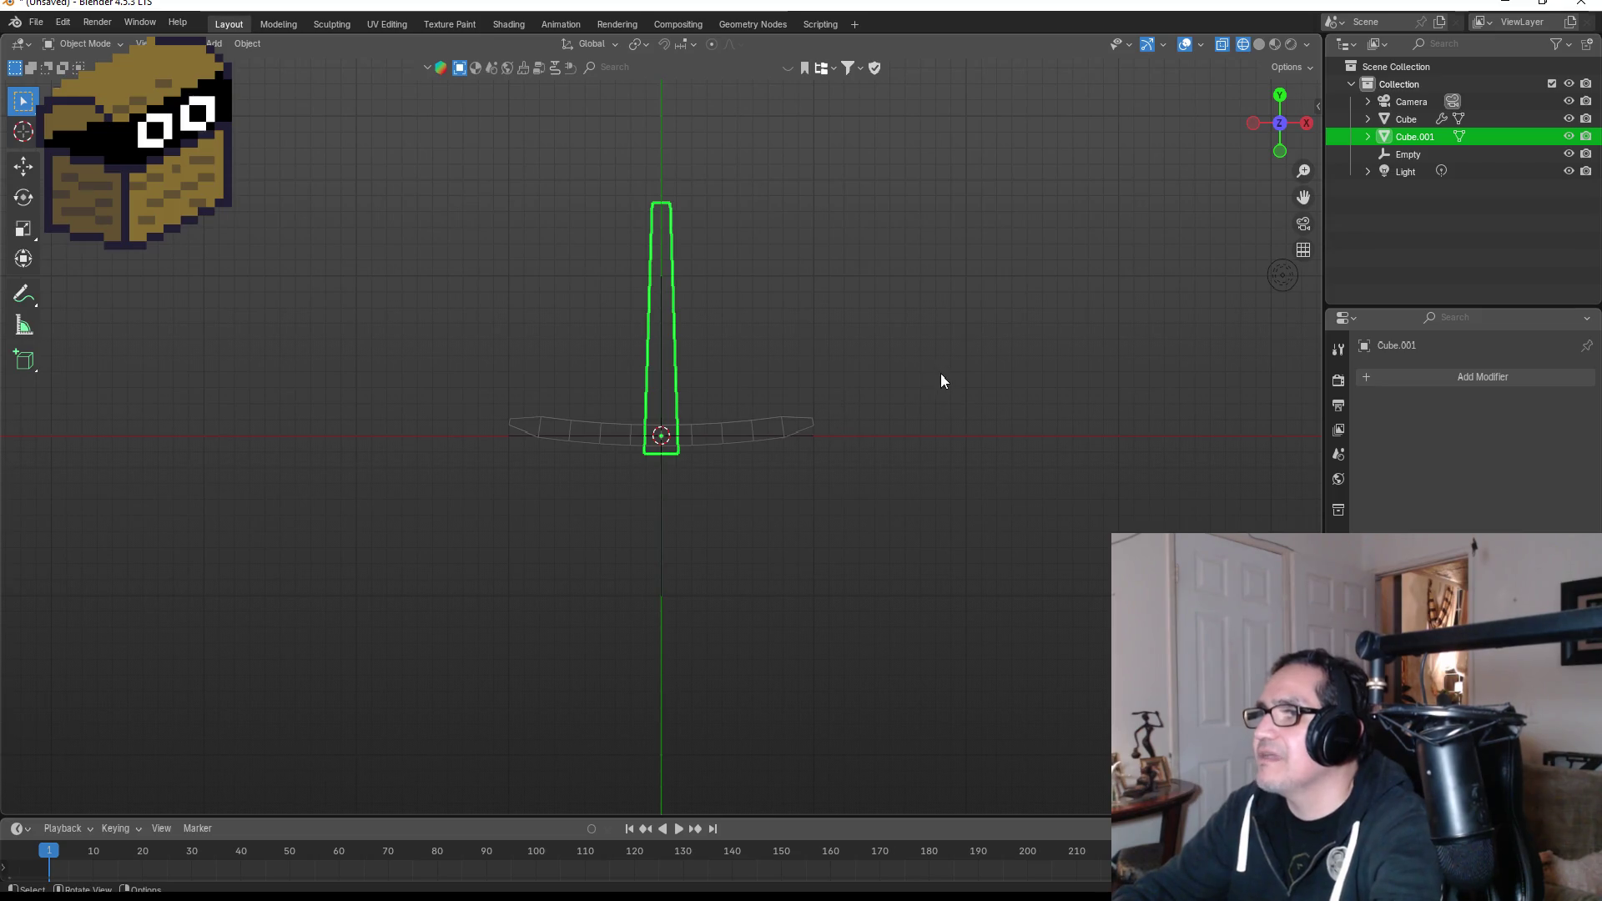
Return to front view with solid shading and deselect the handle.
key(KP_1)
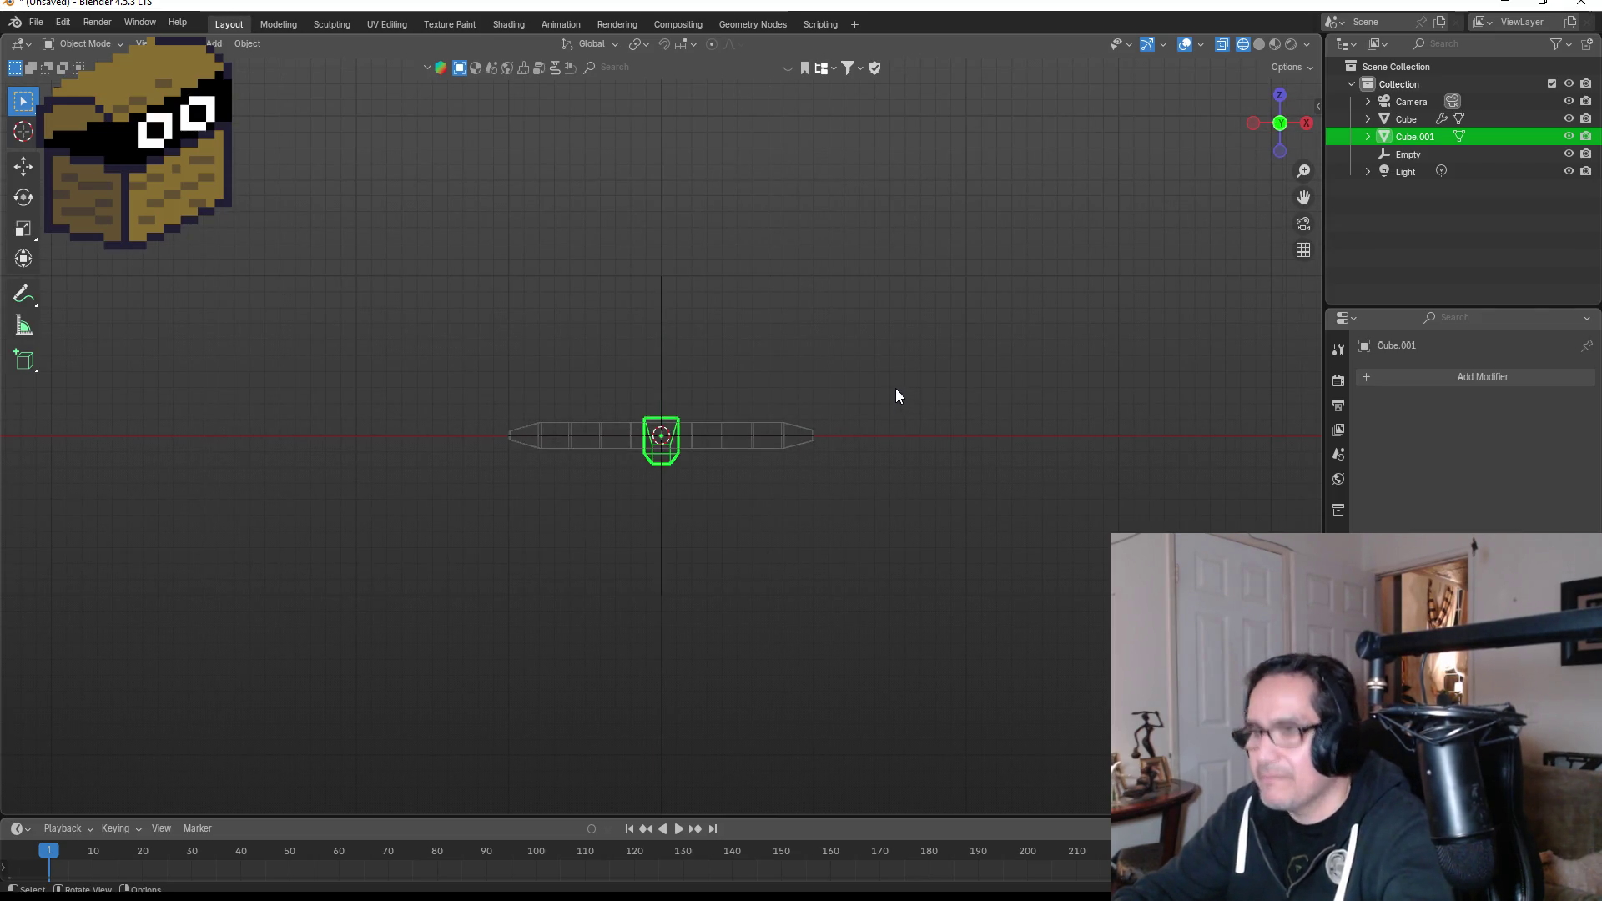
key(z)
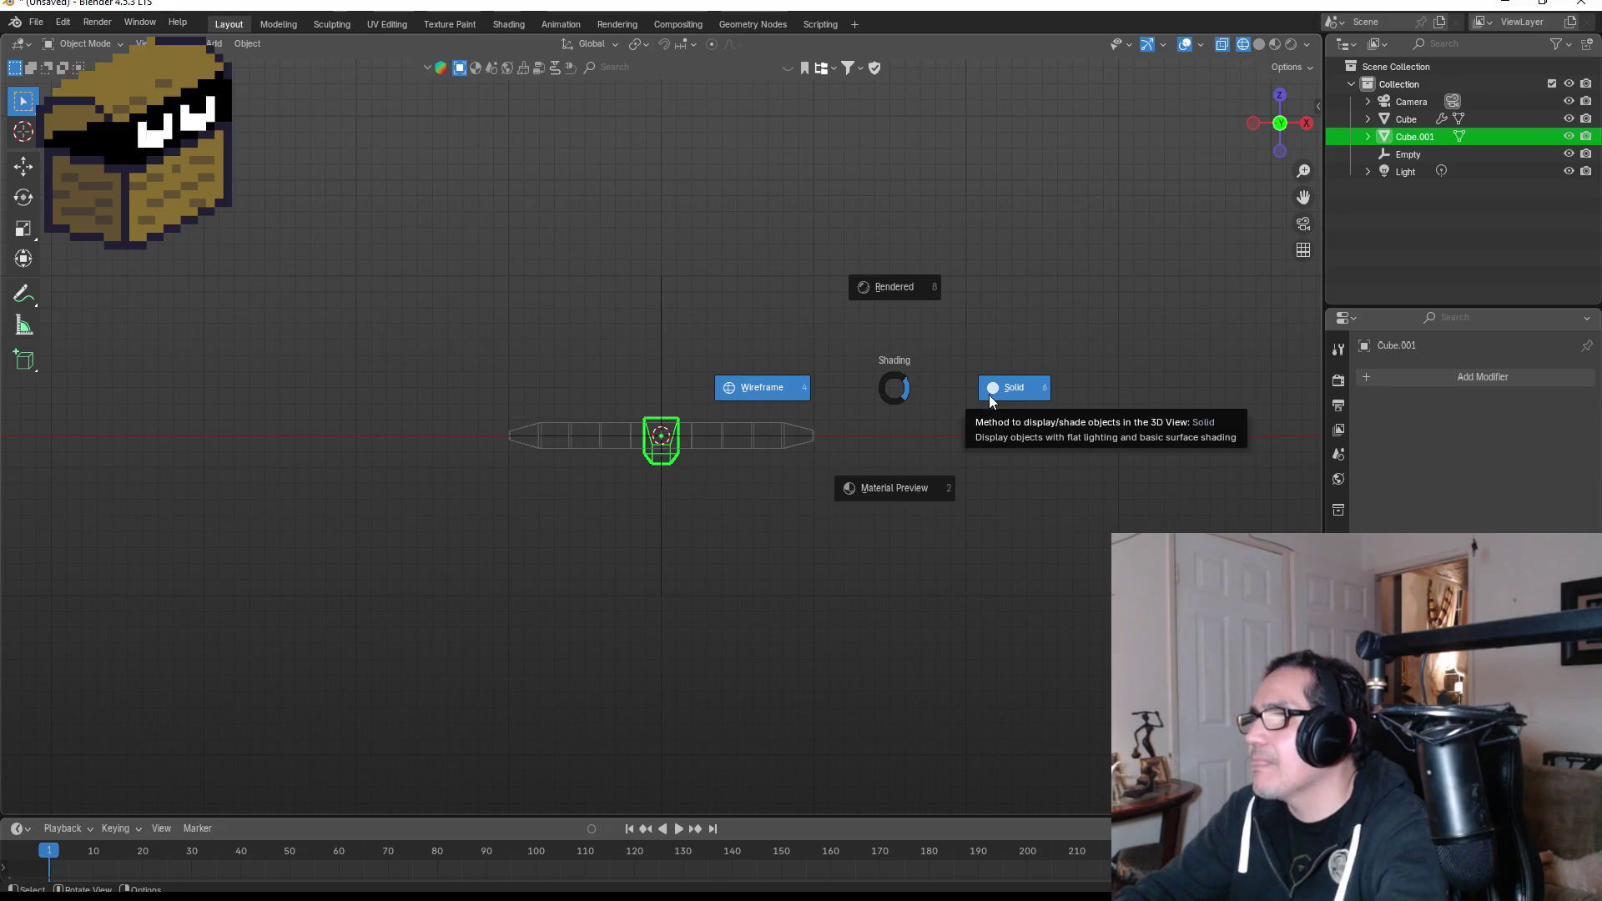
click(989, 394)
click(948, 386)
Orbit around the pickaxe in perspective and from below, then select the head from top view.
mouse_move(959, 307)
mouse_down()
mouse_move(881, 349)
mouse_move(616, 401)
mouse_move(579, 436)
mouse_move(576, 483)
mouse_move(583, 468)
mouse_move(686, 507)
mouse_up()
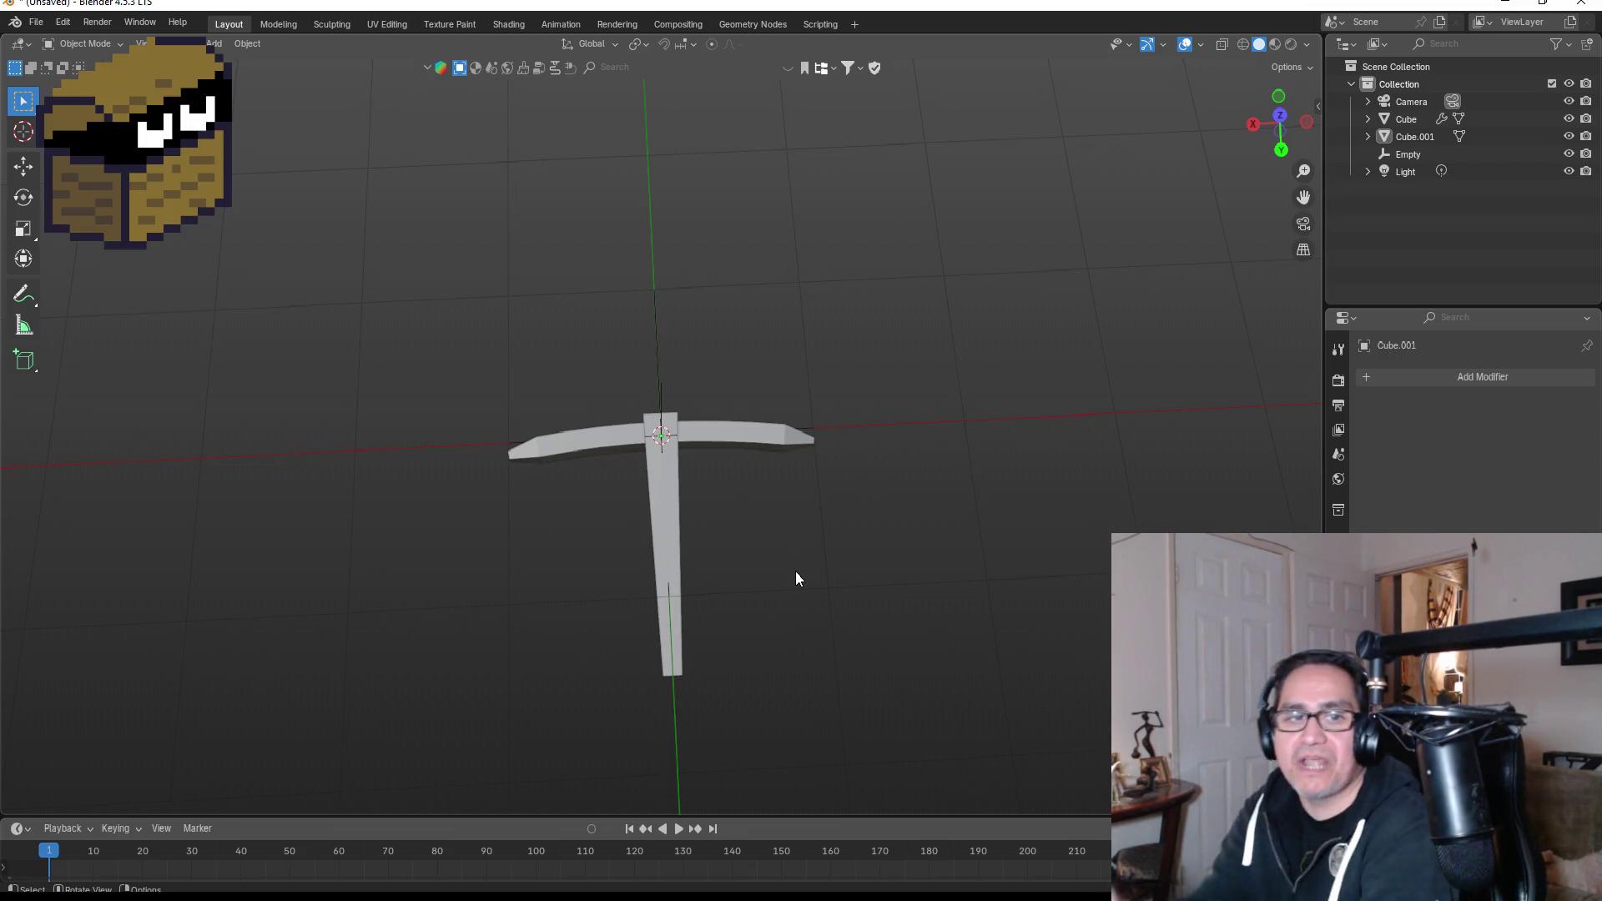
scroll(623, 465, up, 4)
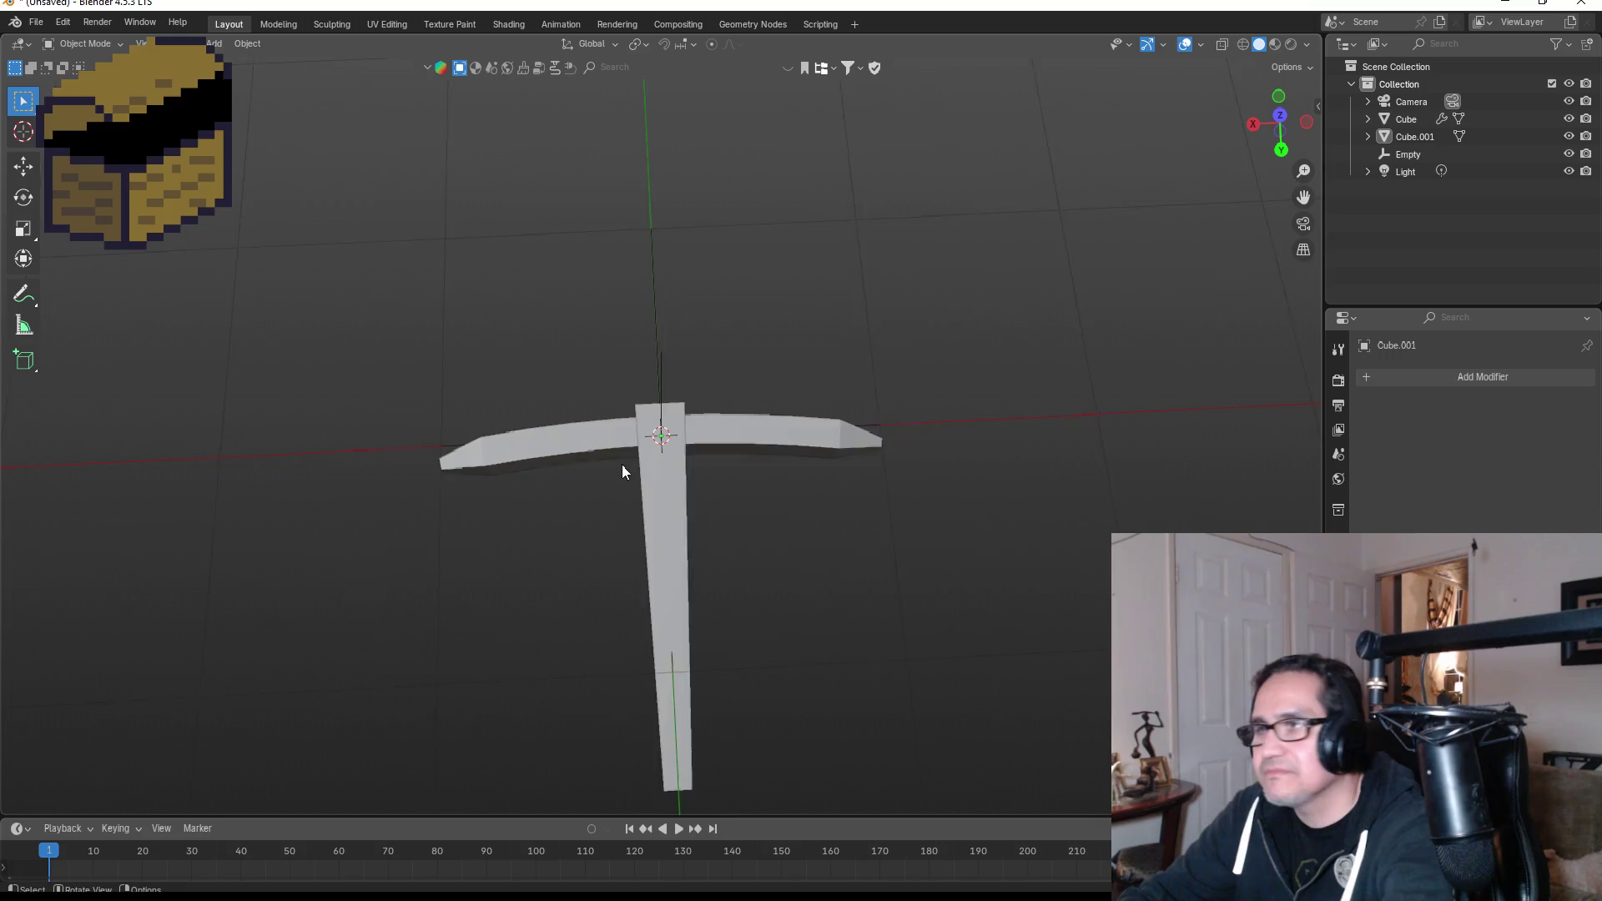
scroll(710, 479, down, 1)
mouse_move(749, 409)
mouse_down()
mouse_move(736, 544)
mouse_move(715, 529)
mouse_up()
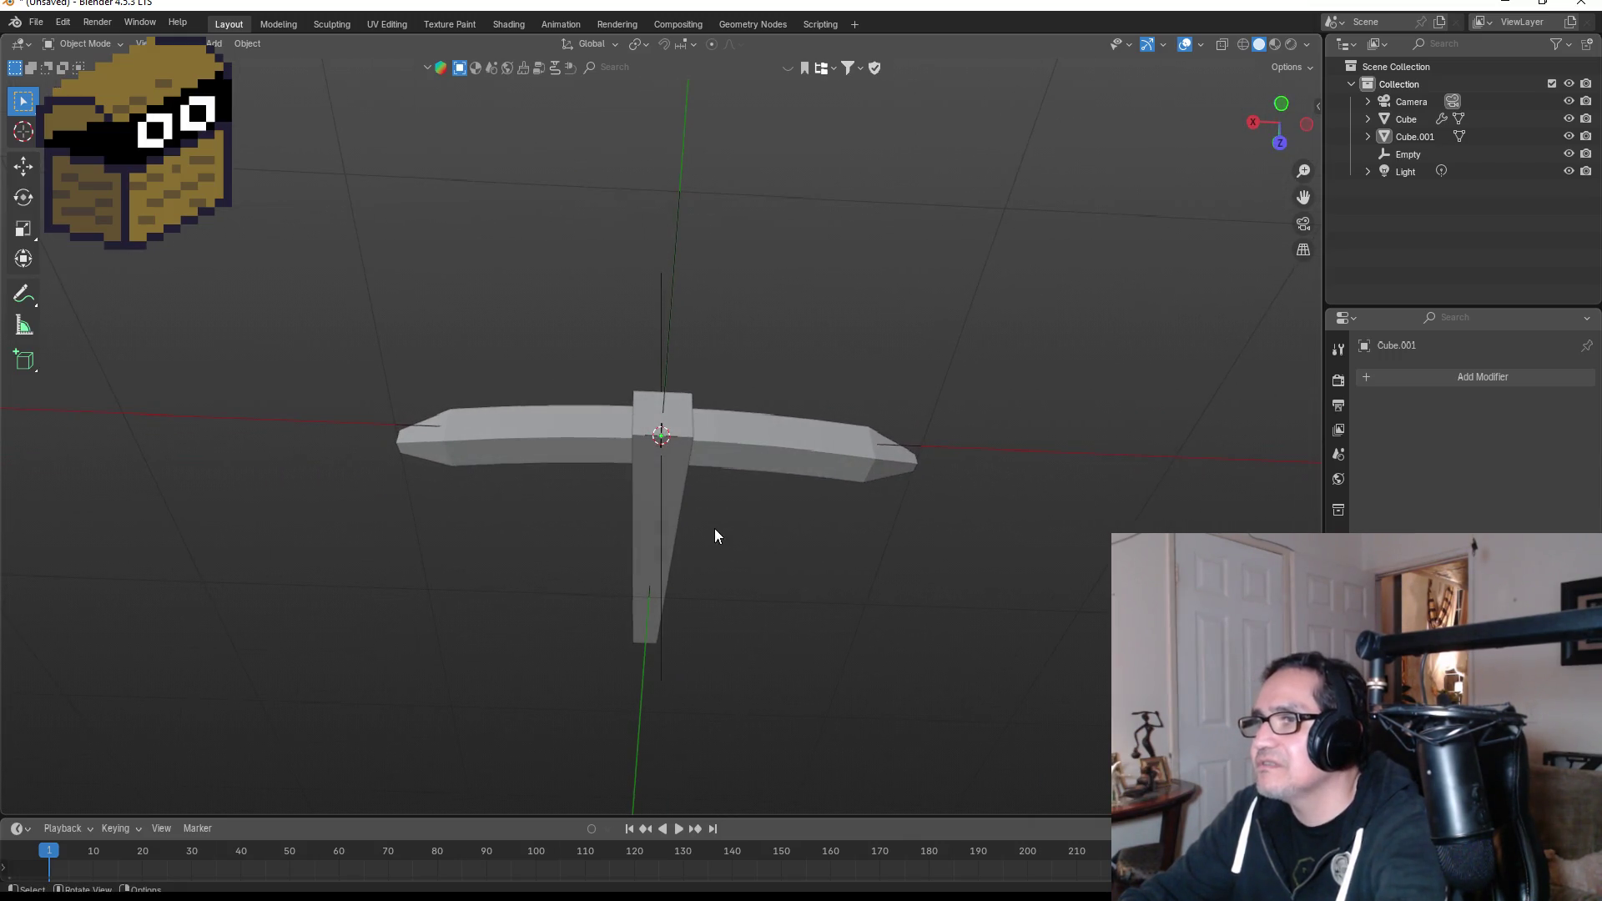
key(KP_1)
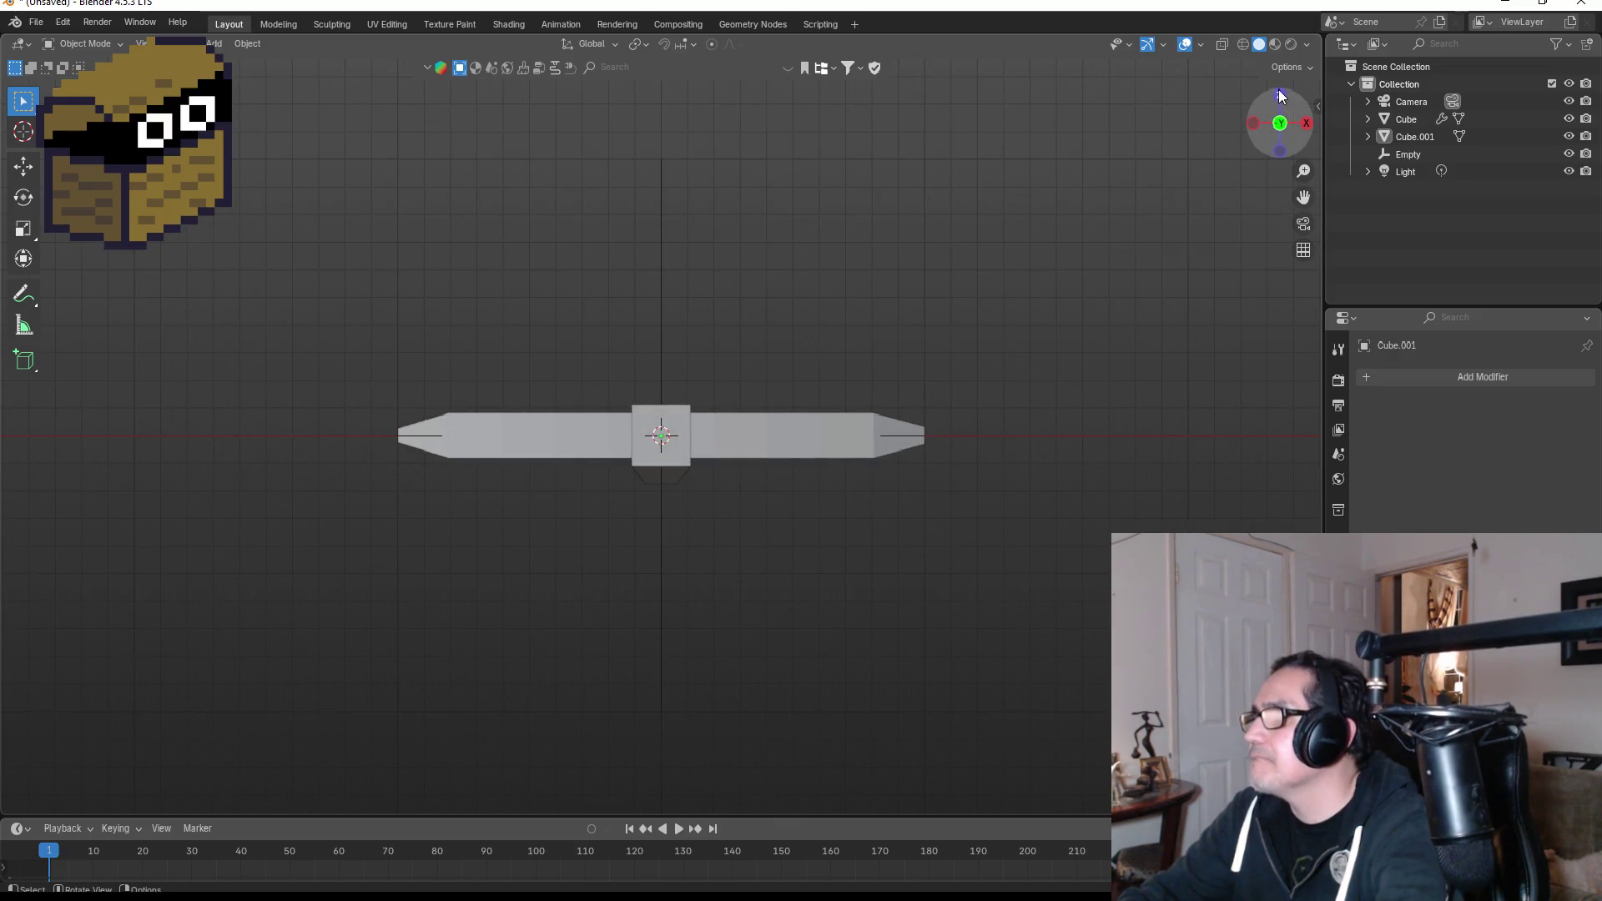
click(1280, 94)
click(809, 447)
scroll(822, 436, up, 2)
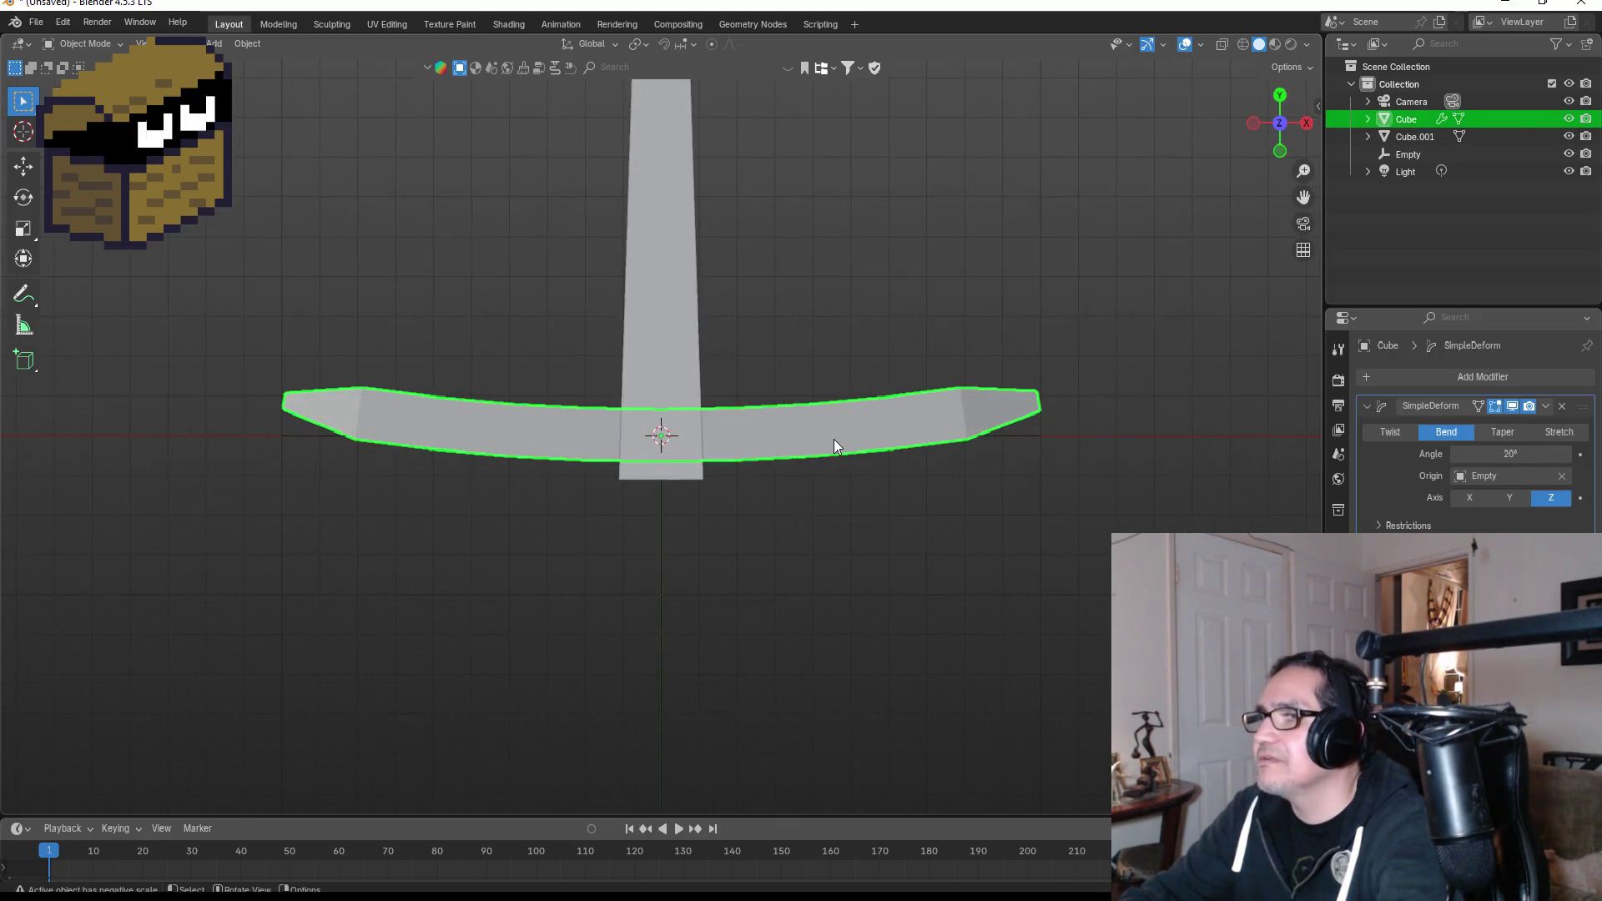
In Edit Mode, select the head's end-face vertices from the side and scale them down.
key(Tab)
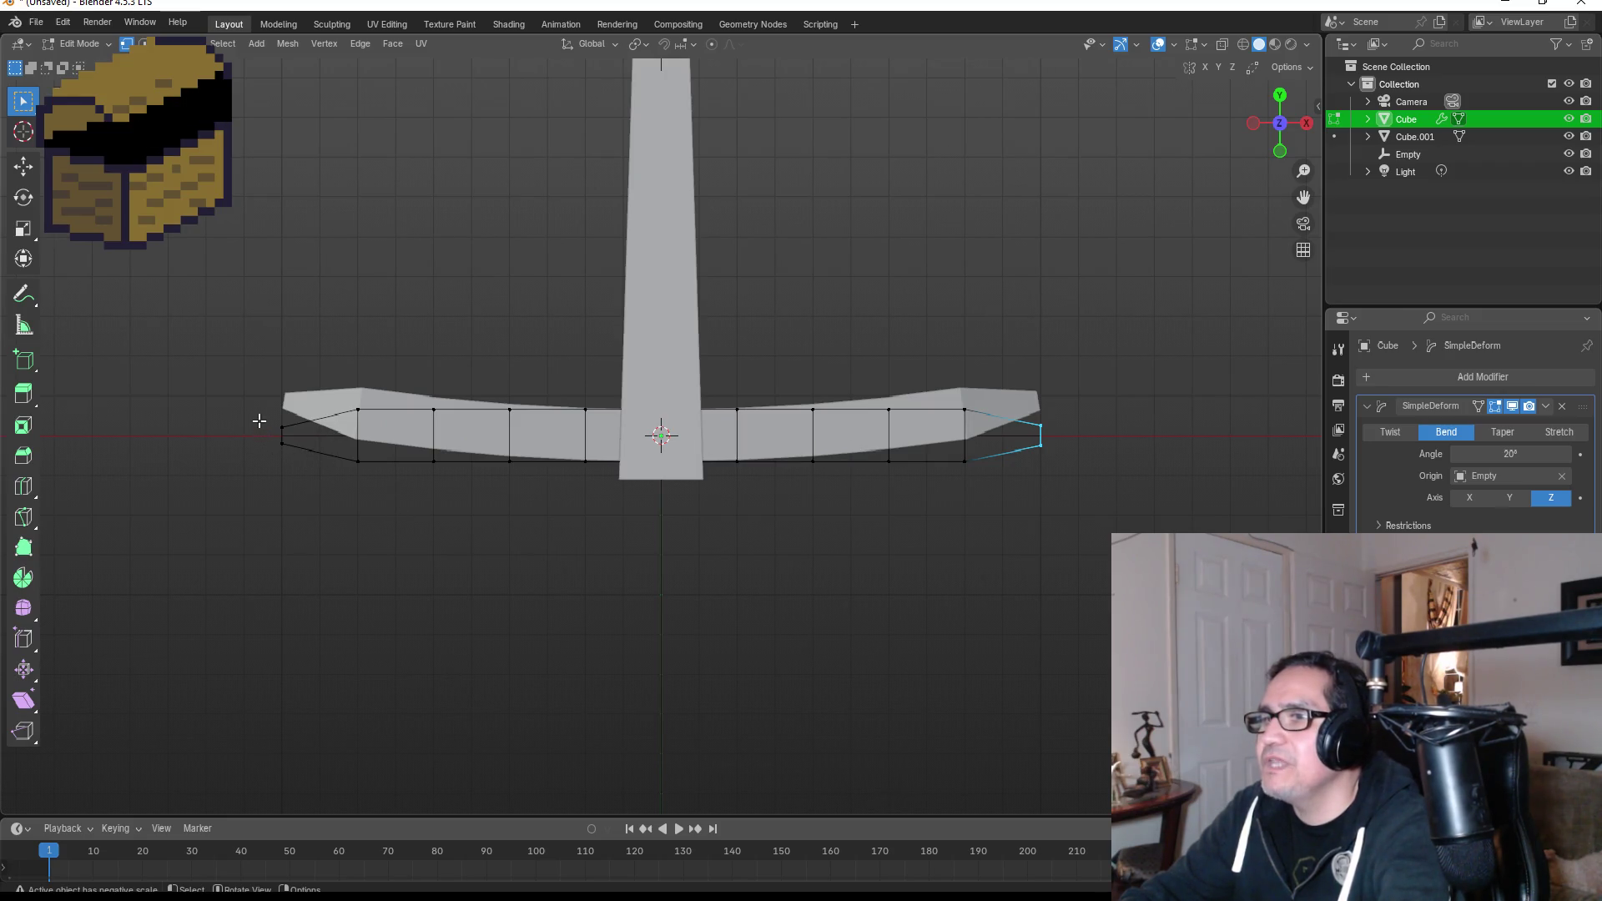
drag(259, 421, 298, 460)
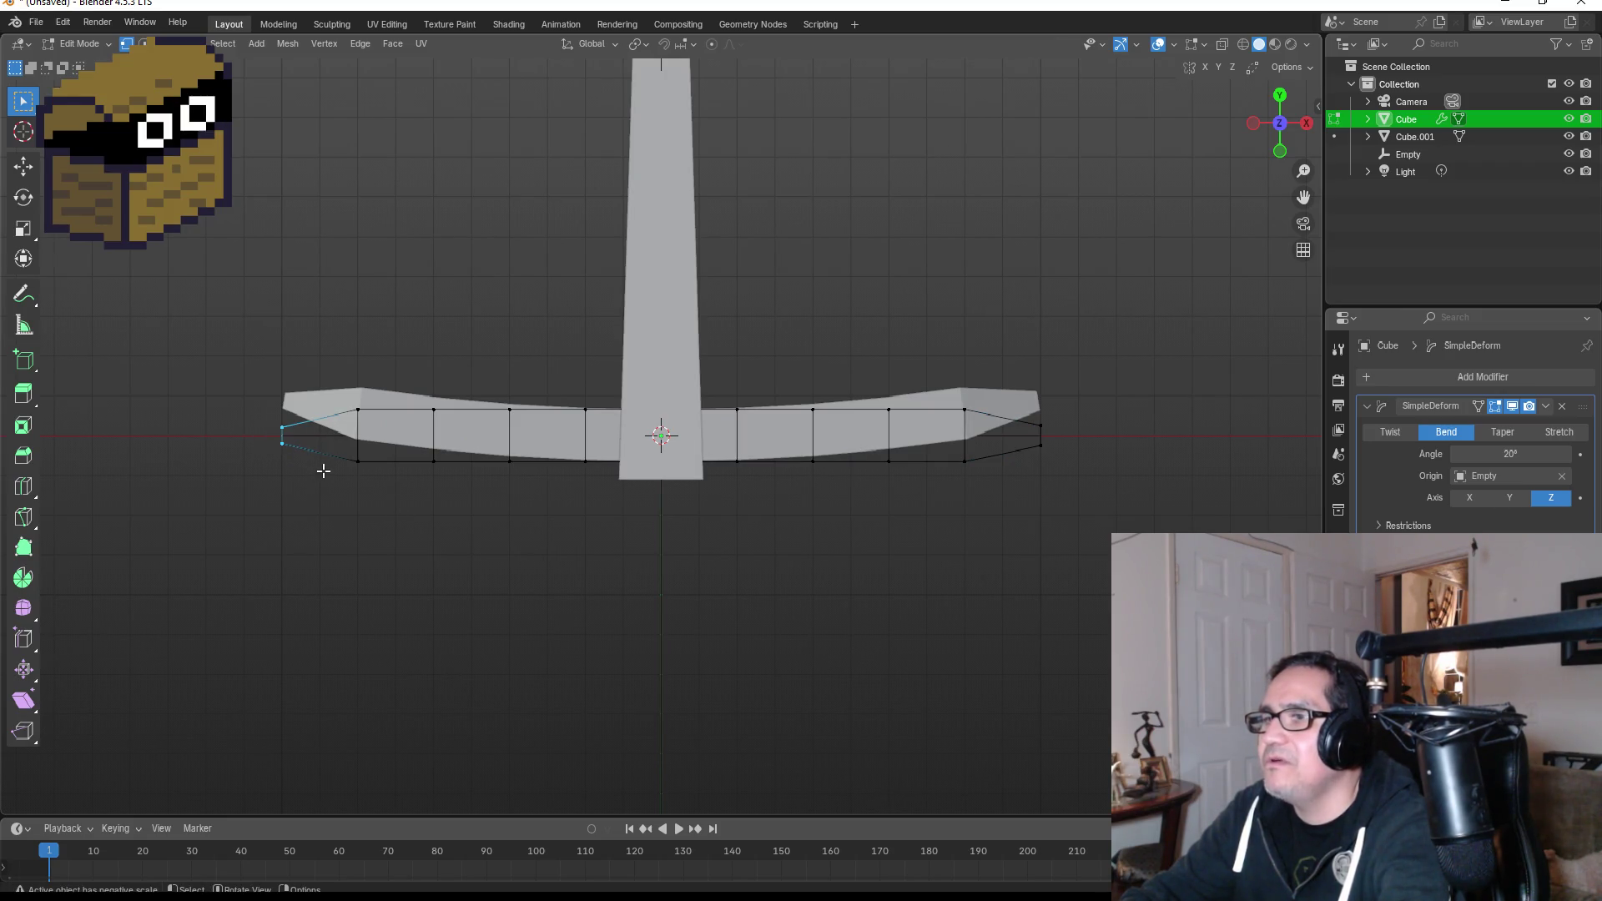
click(1307, 123)
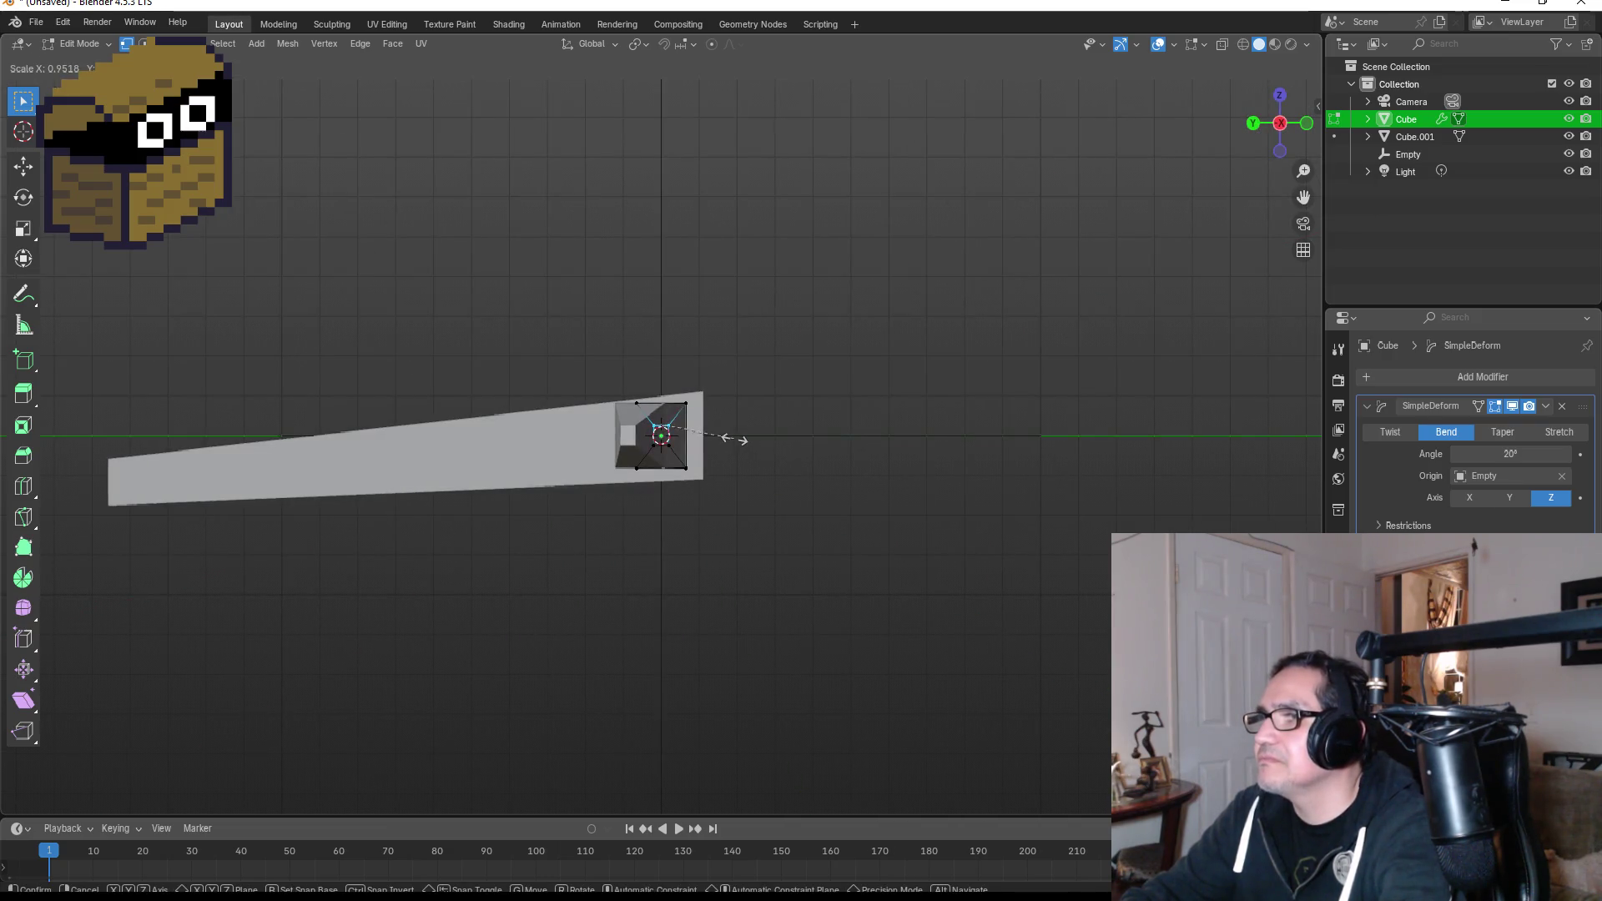
scroll(775, 429, up, 3)
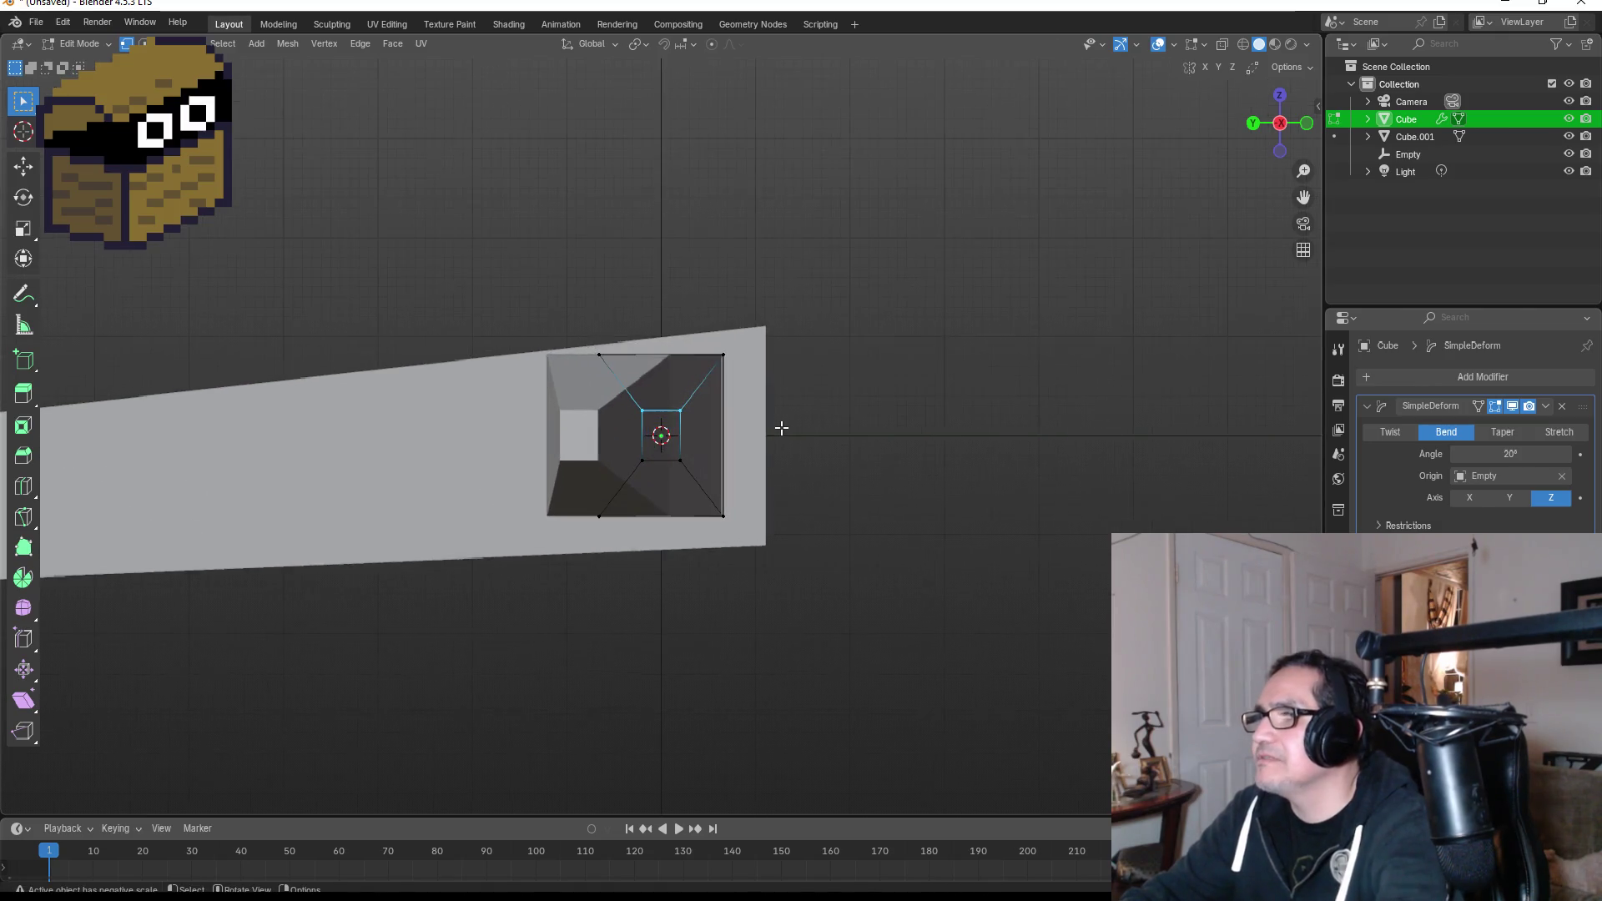
drag(628, 390, 732, 484)
key(s)
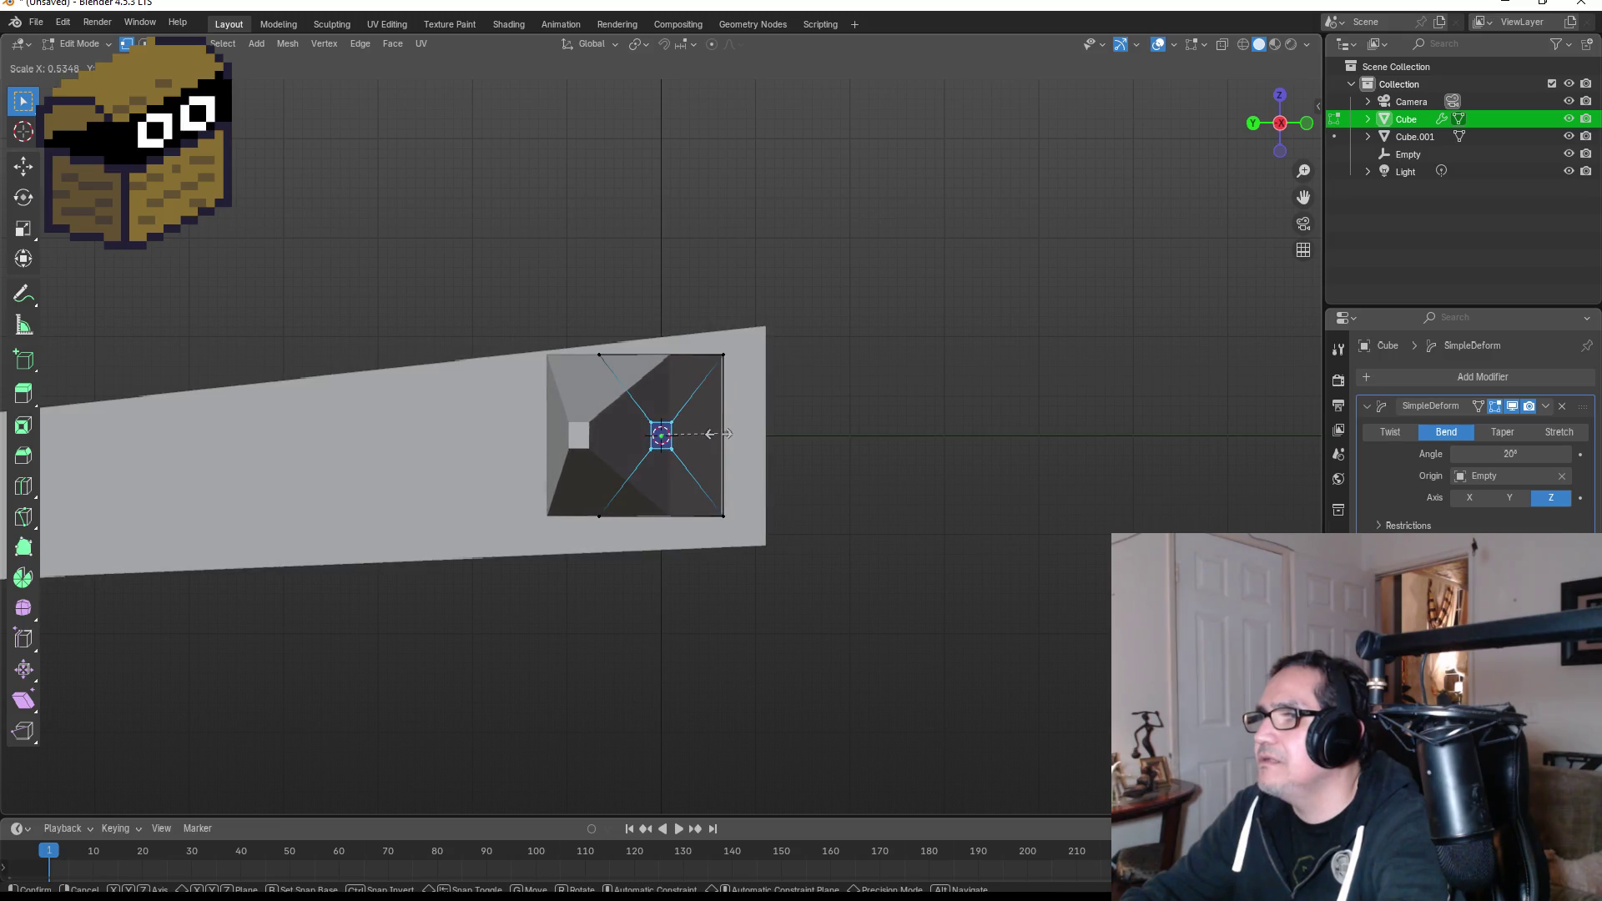
click(727, 433)
key(KP_1)
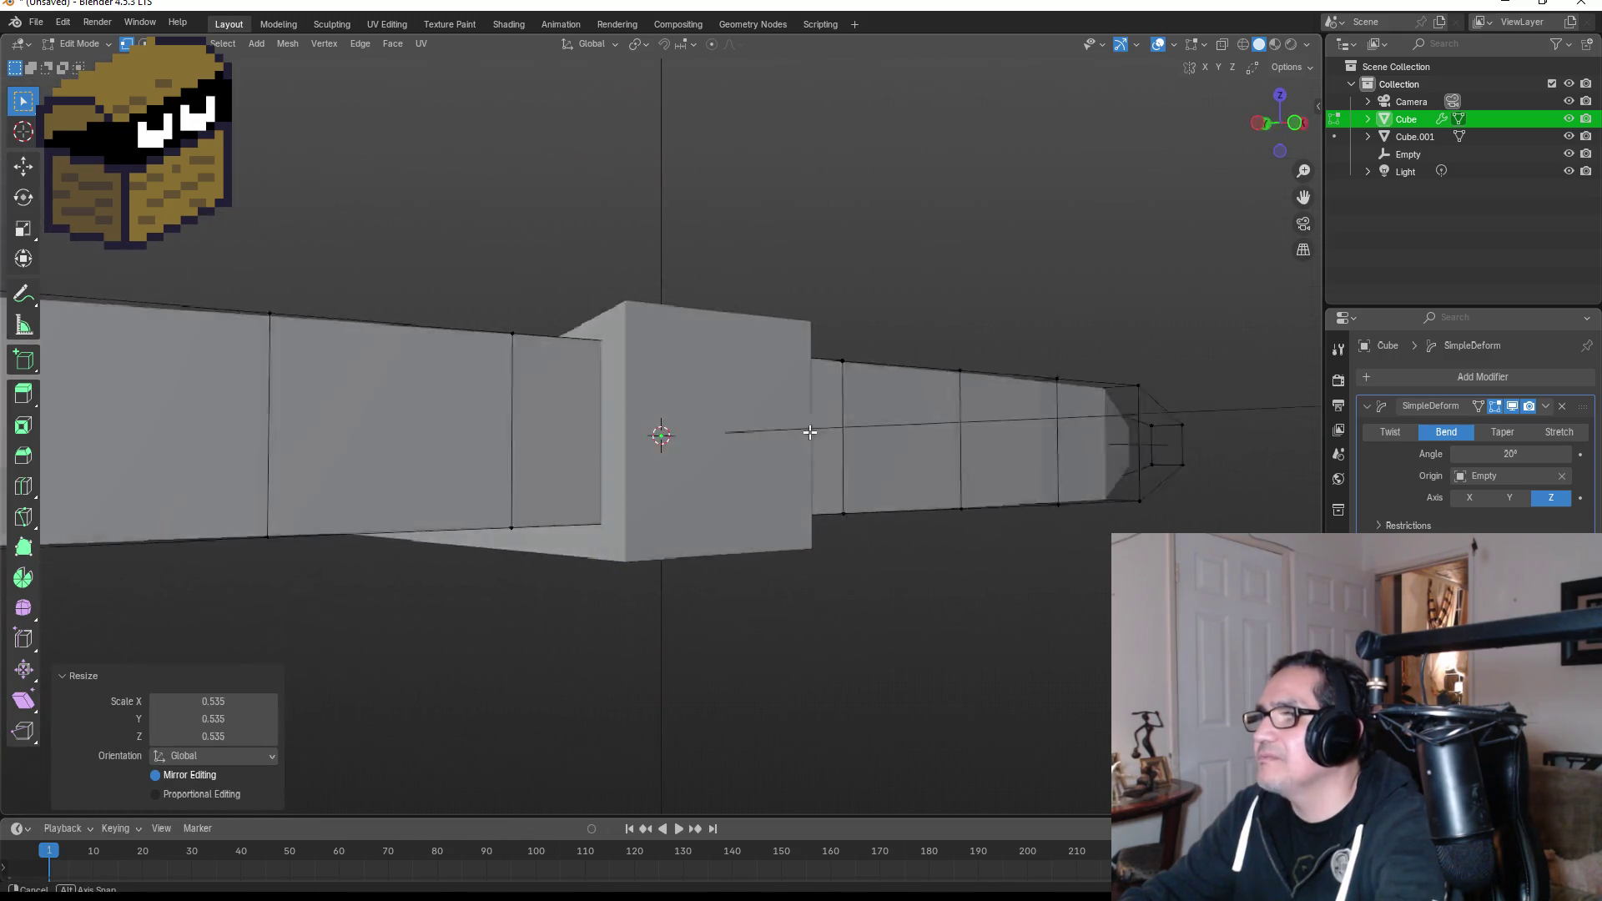
Scale down the head's inner face, return to Object Mode, and select the handle.
mouse_move(727, 430)
mouse_down()
mouse_move(647, 434)
mouse_move(956, 447)
mouse_move(908, 454)
mouse_up()
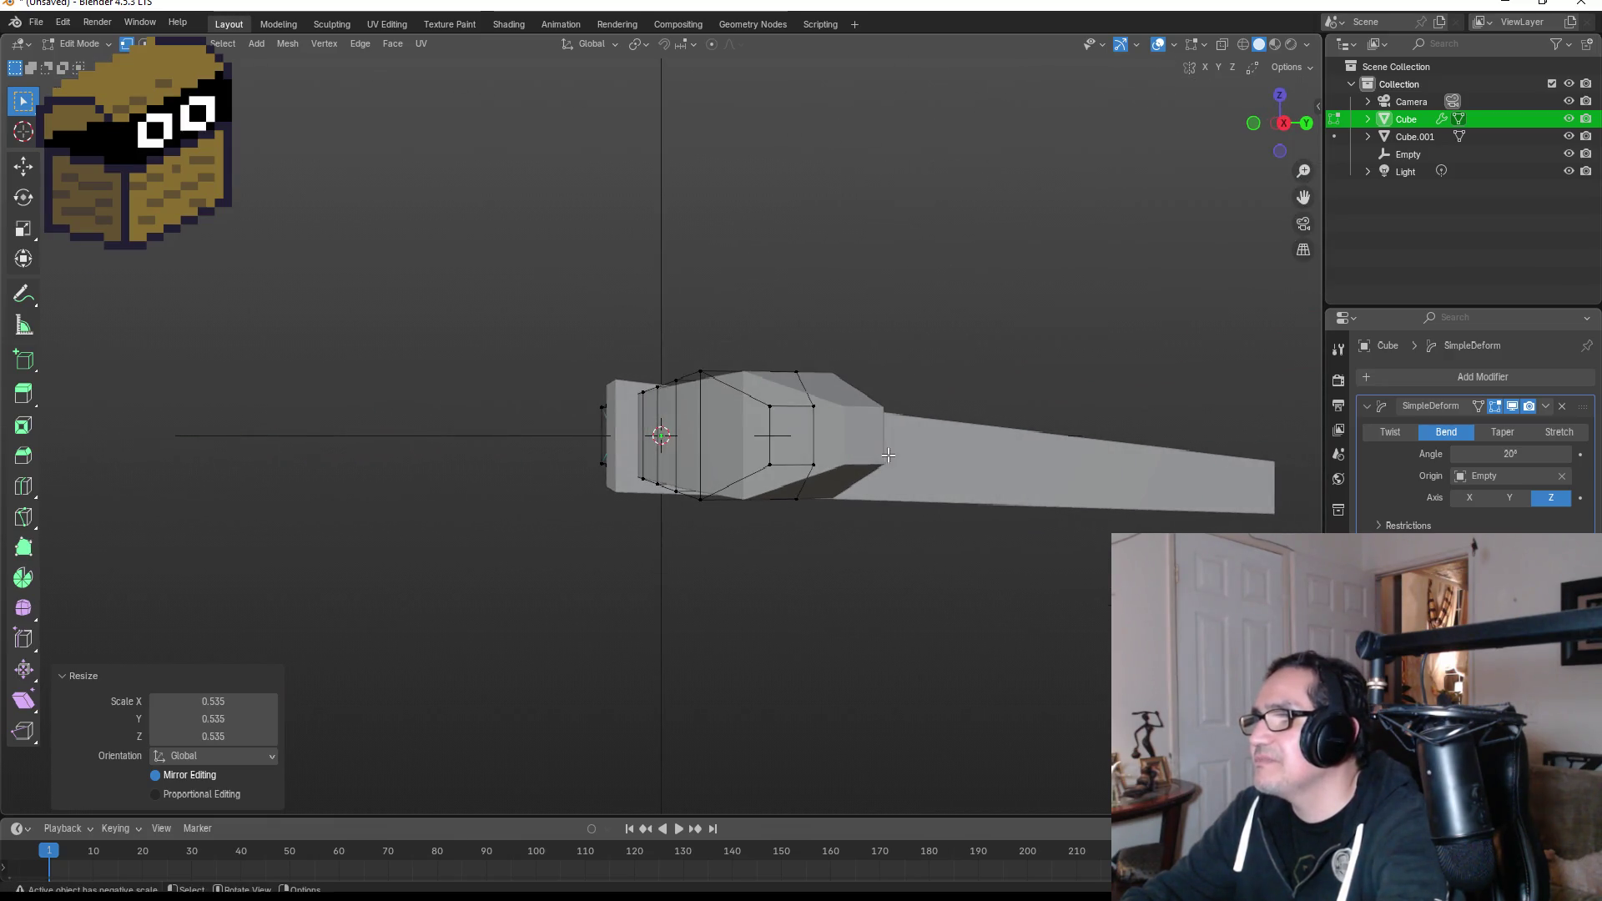
click(793, 436)
key(s)
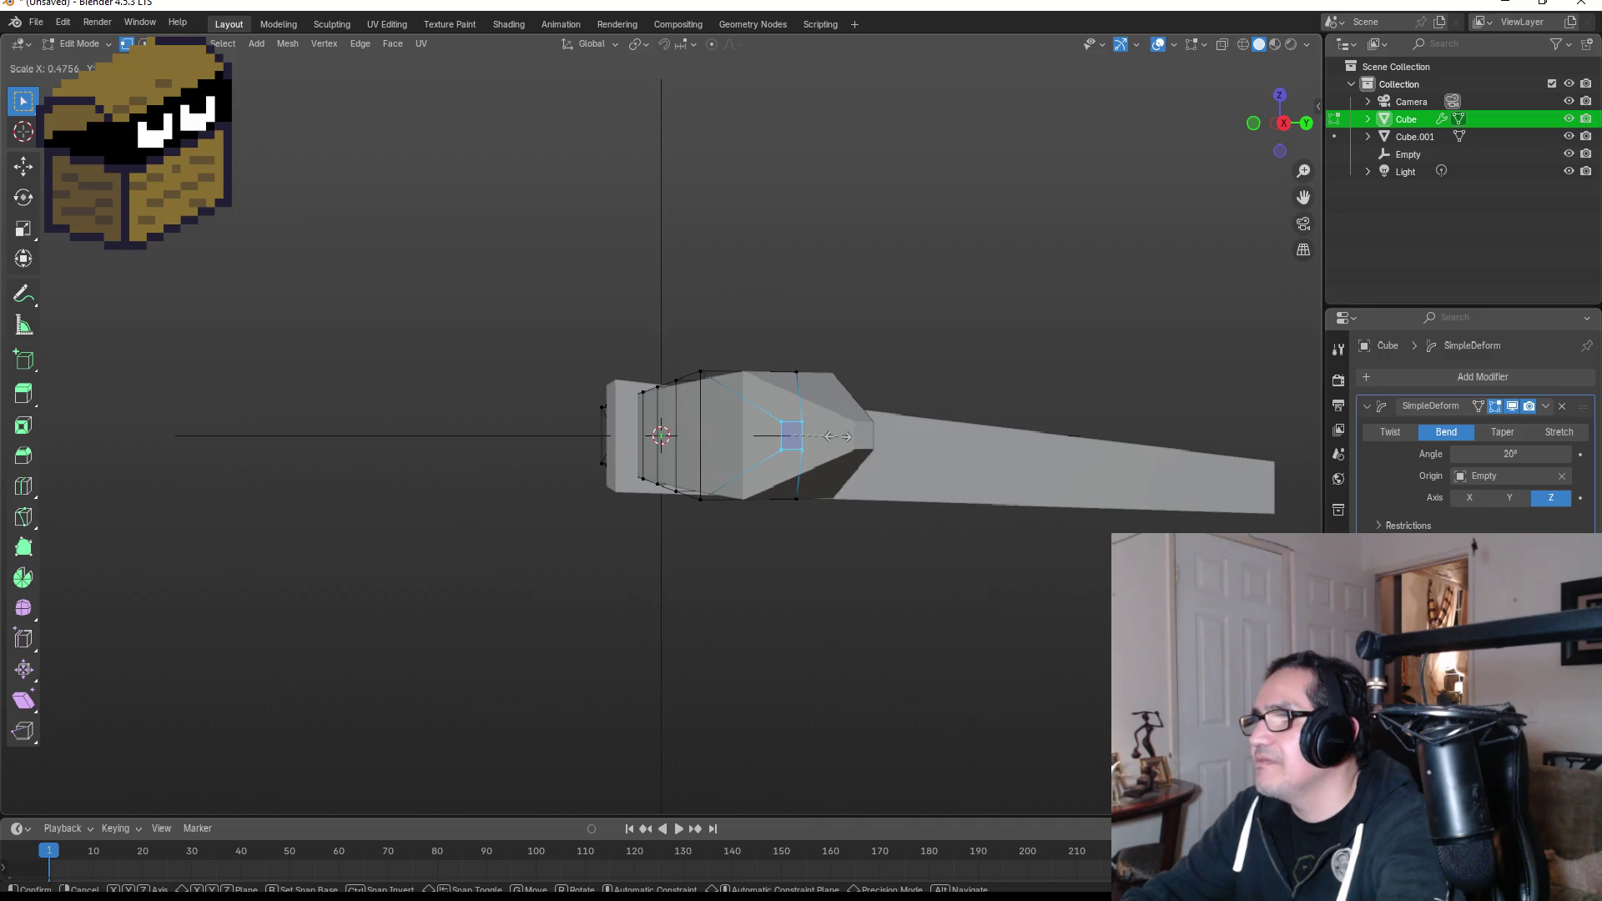
click(839, 436)
key(KP_1)
key(Tab)
mouse_move(1039, 267)
mouse_down()
mouse_move(805, 415)
mouse_move(748, 429)
mouse_move(834, 425)
mouse_move(762, 507)
mouse_up()
scroll(748, 429, down, 3)
scroll(762, 507, up, 2)
click(662, 524)
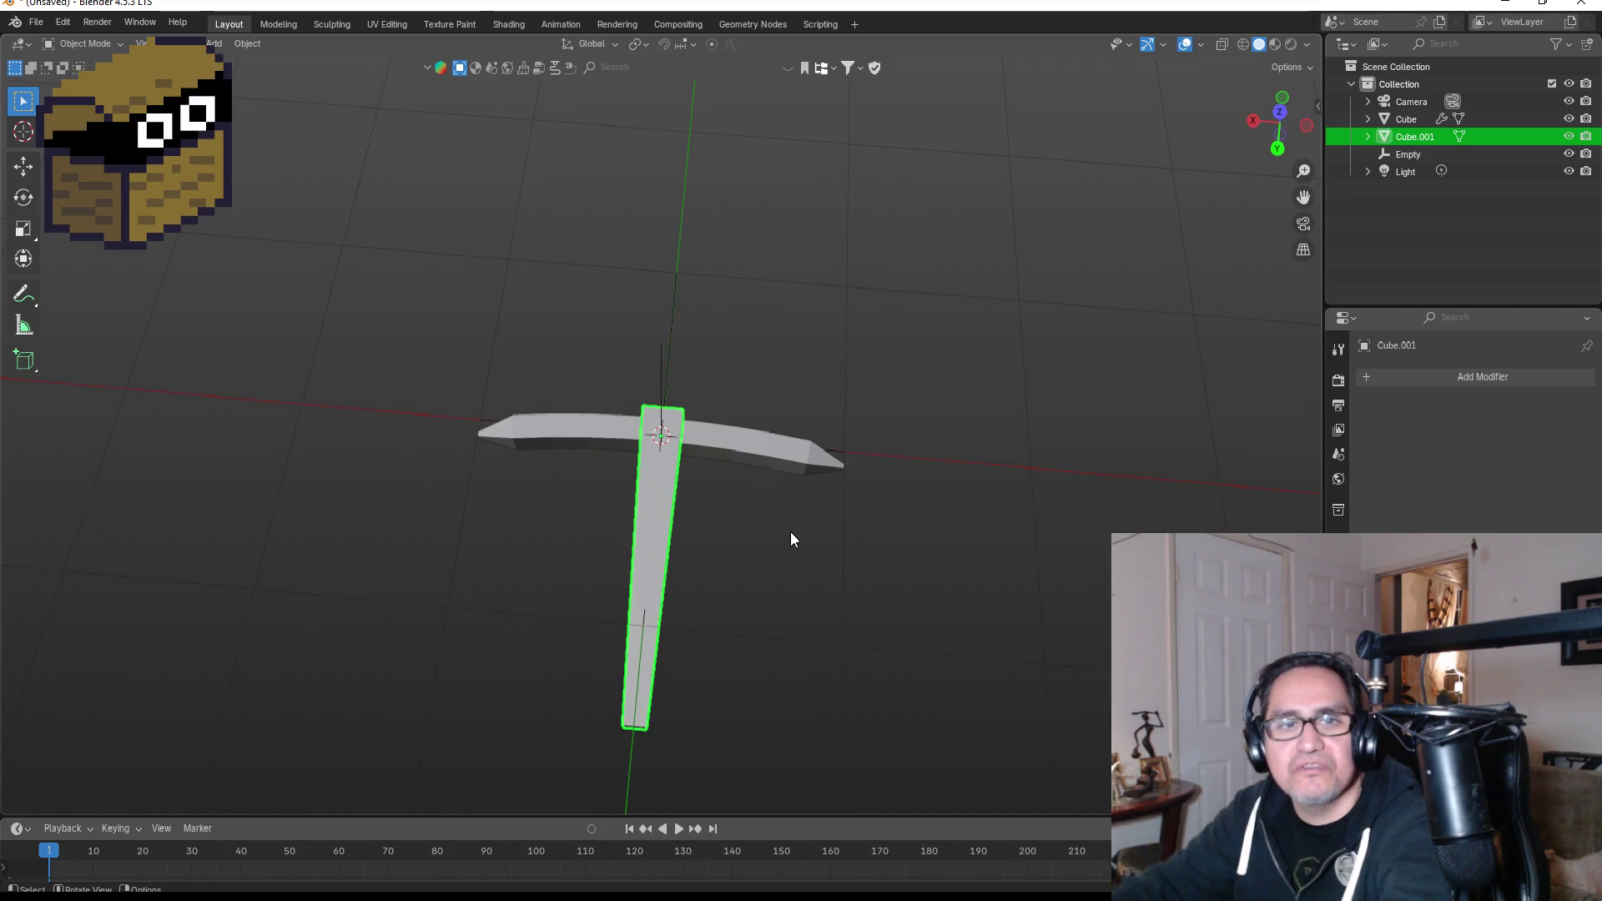
Raise the pickaxe head's SimpleDeform bend angle from 20° to 25°, then to 30°.
click(742, 462)
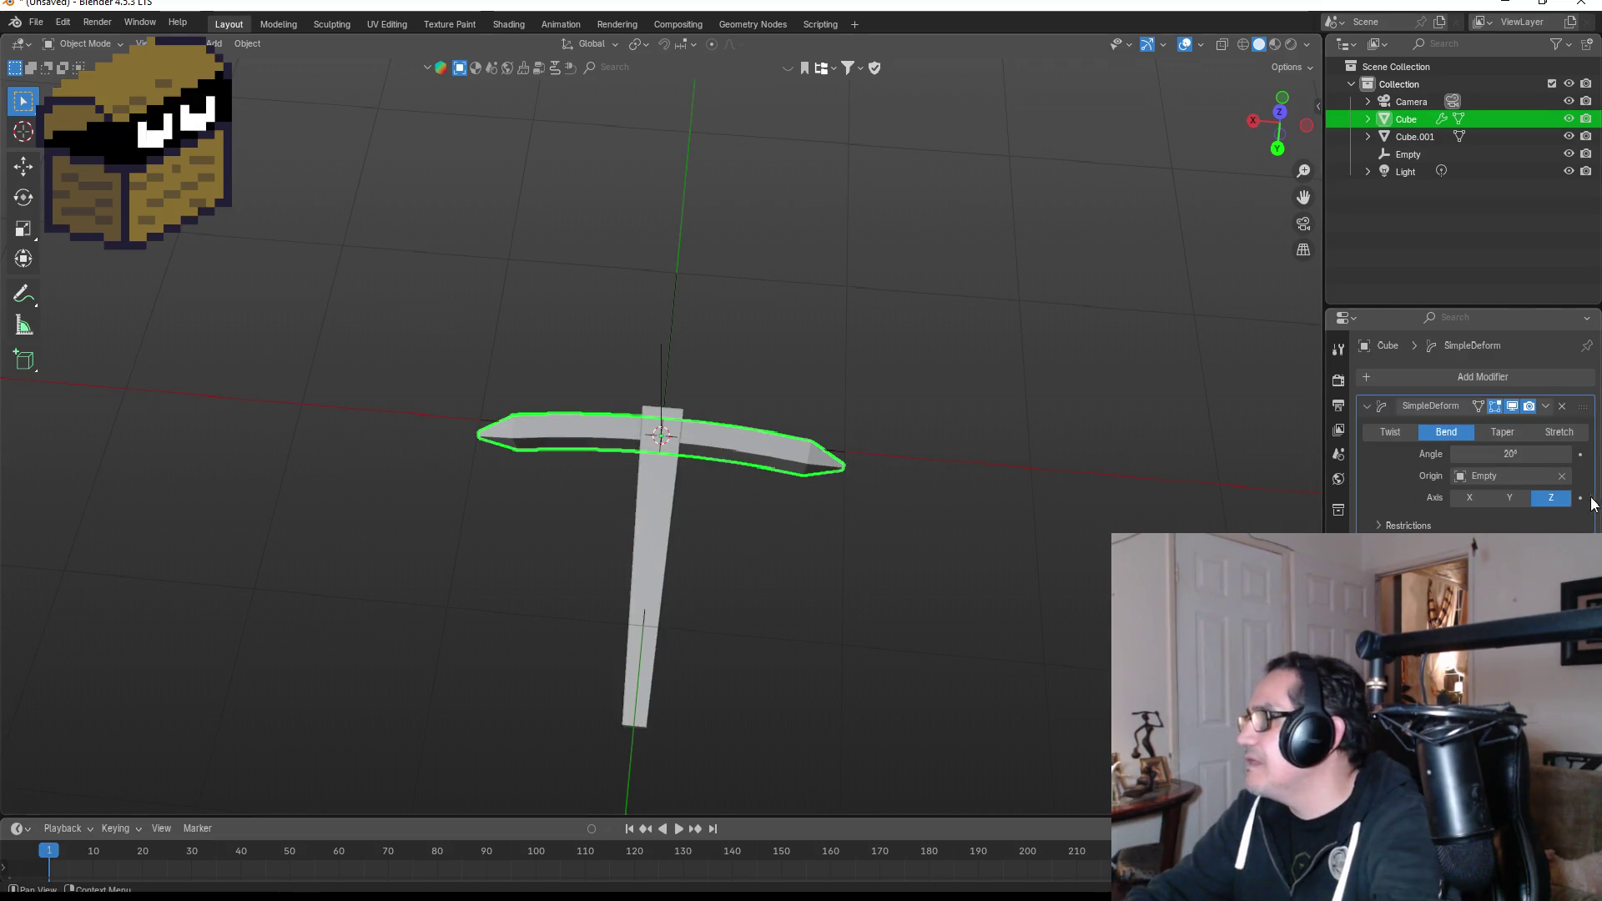
click(1528, 454)
text(20d)
key(BackSpace)
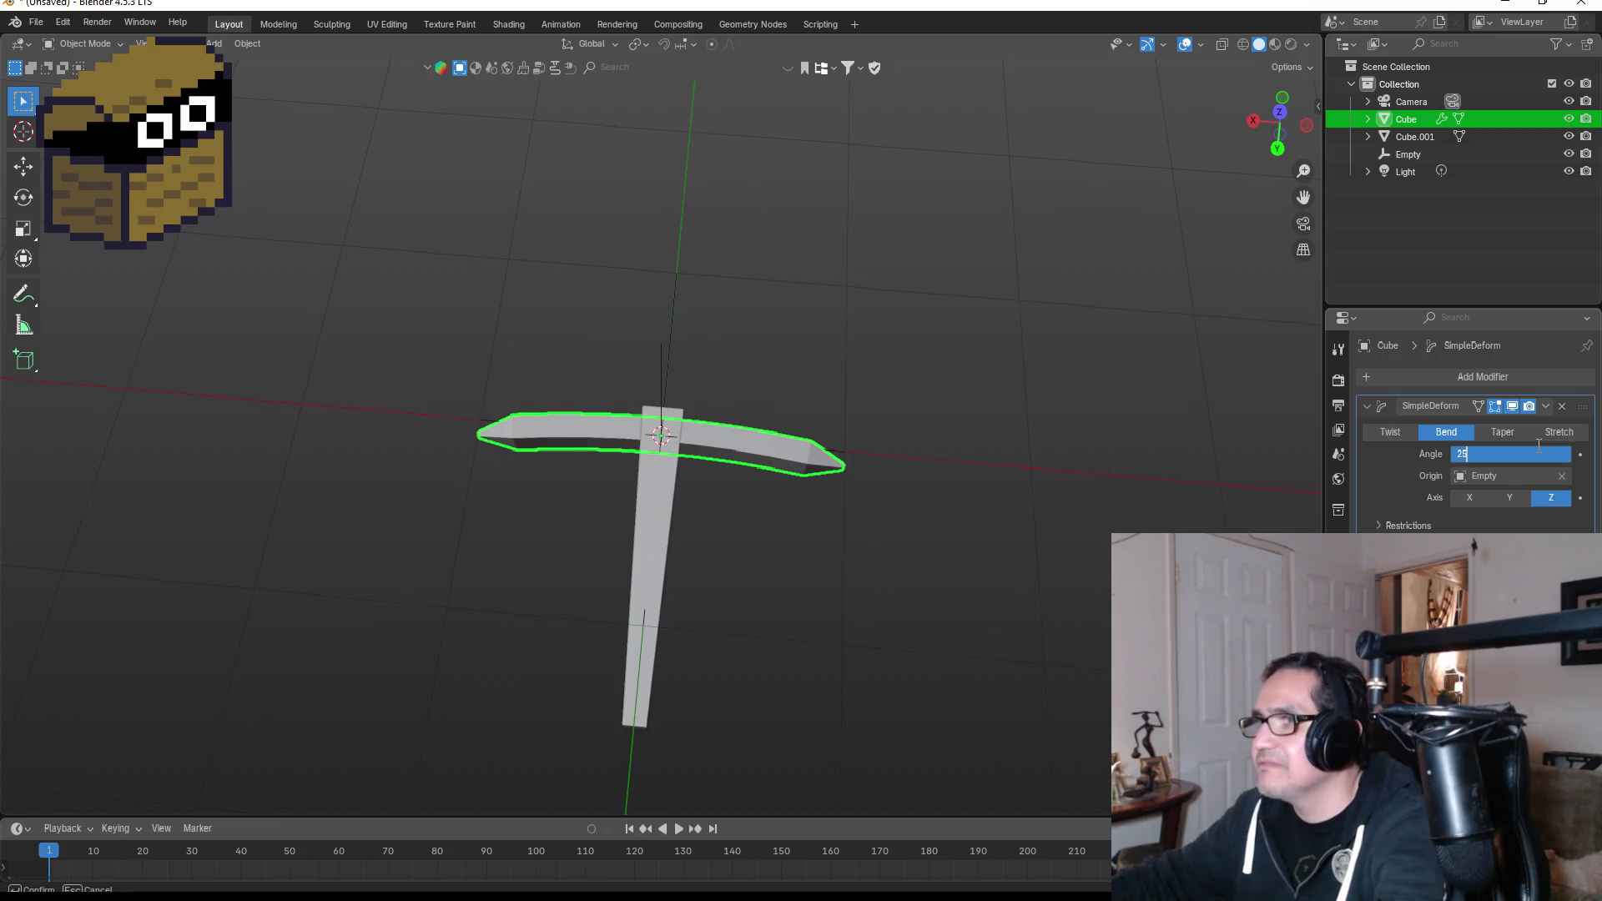
key(Return)
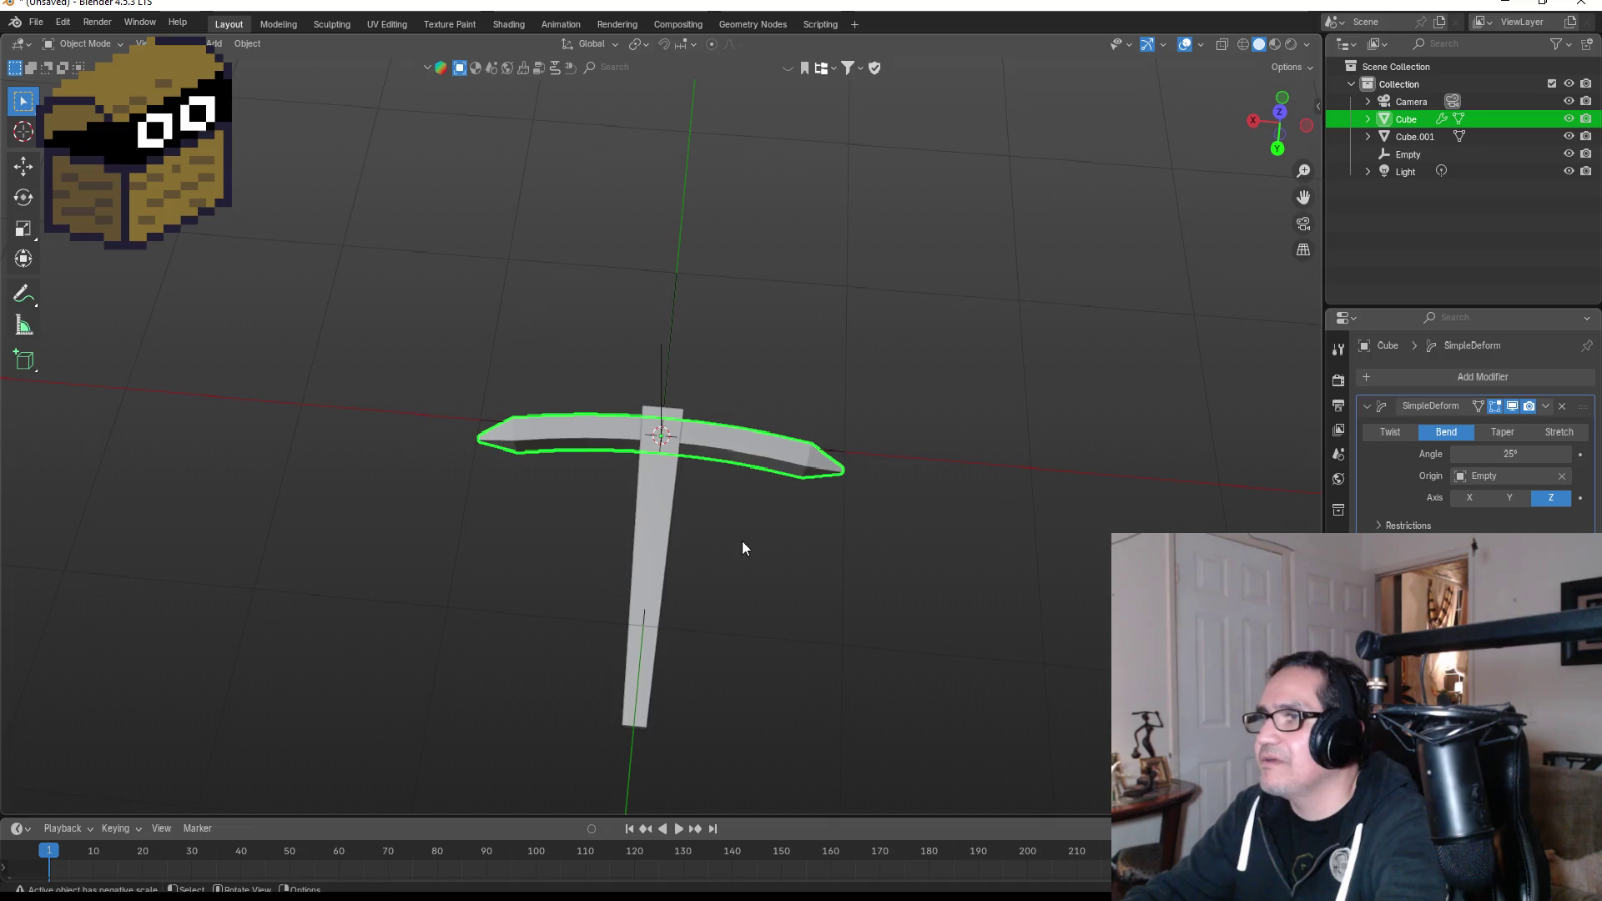
click(1512, 450)
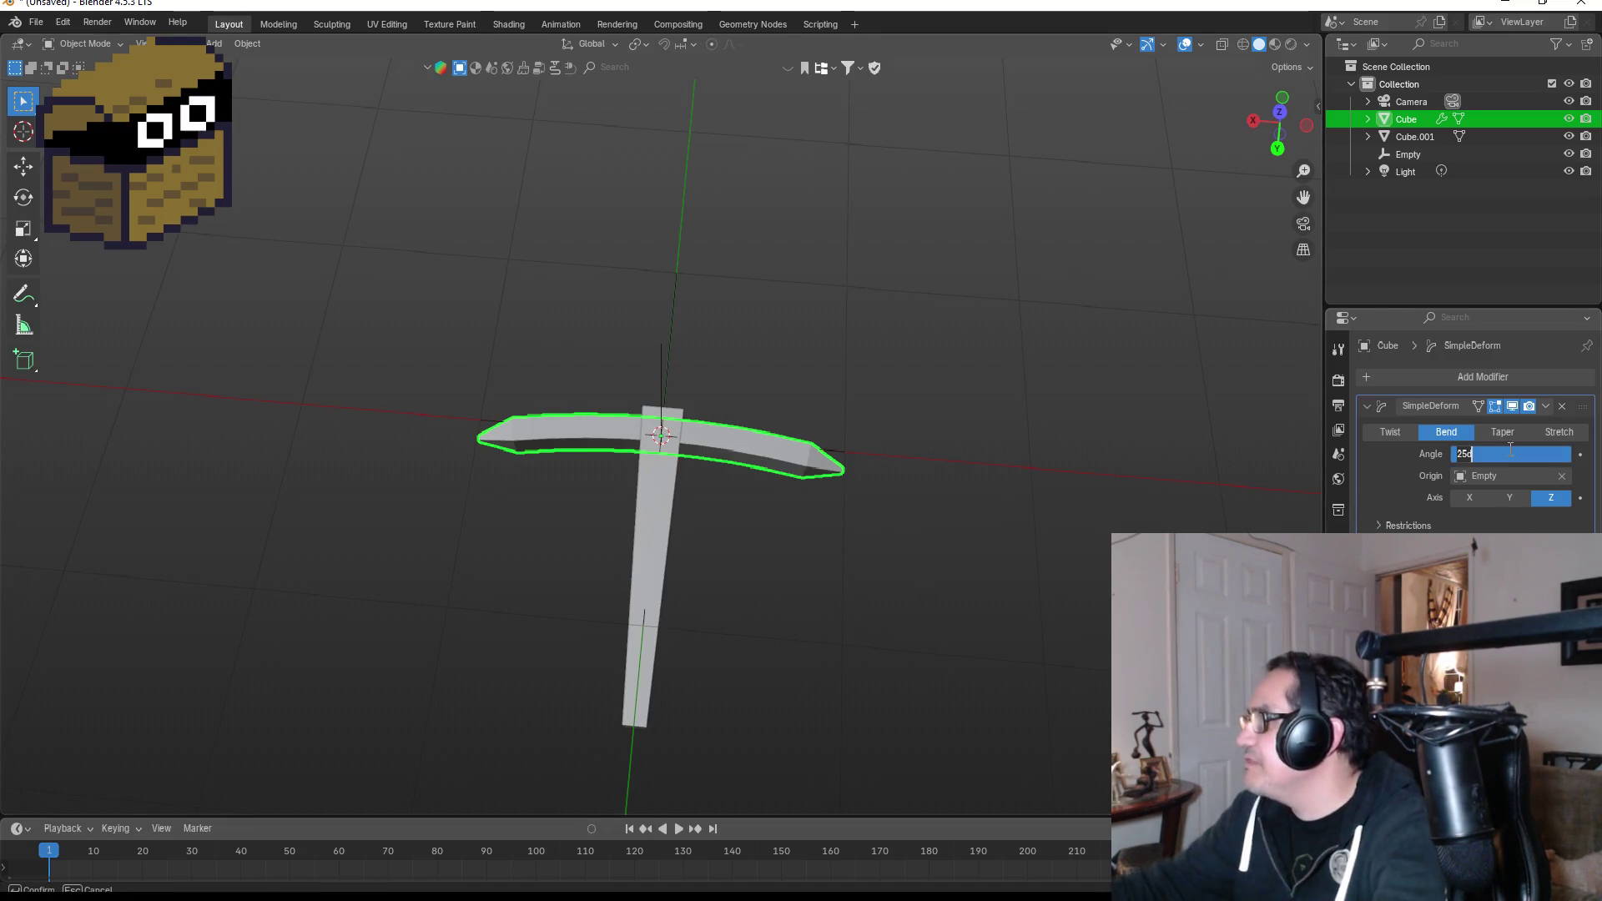
text(0)
key(Return)
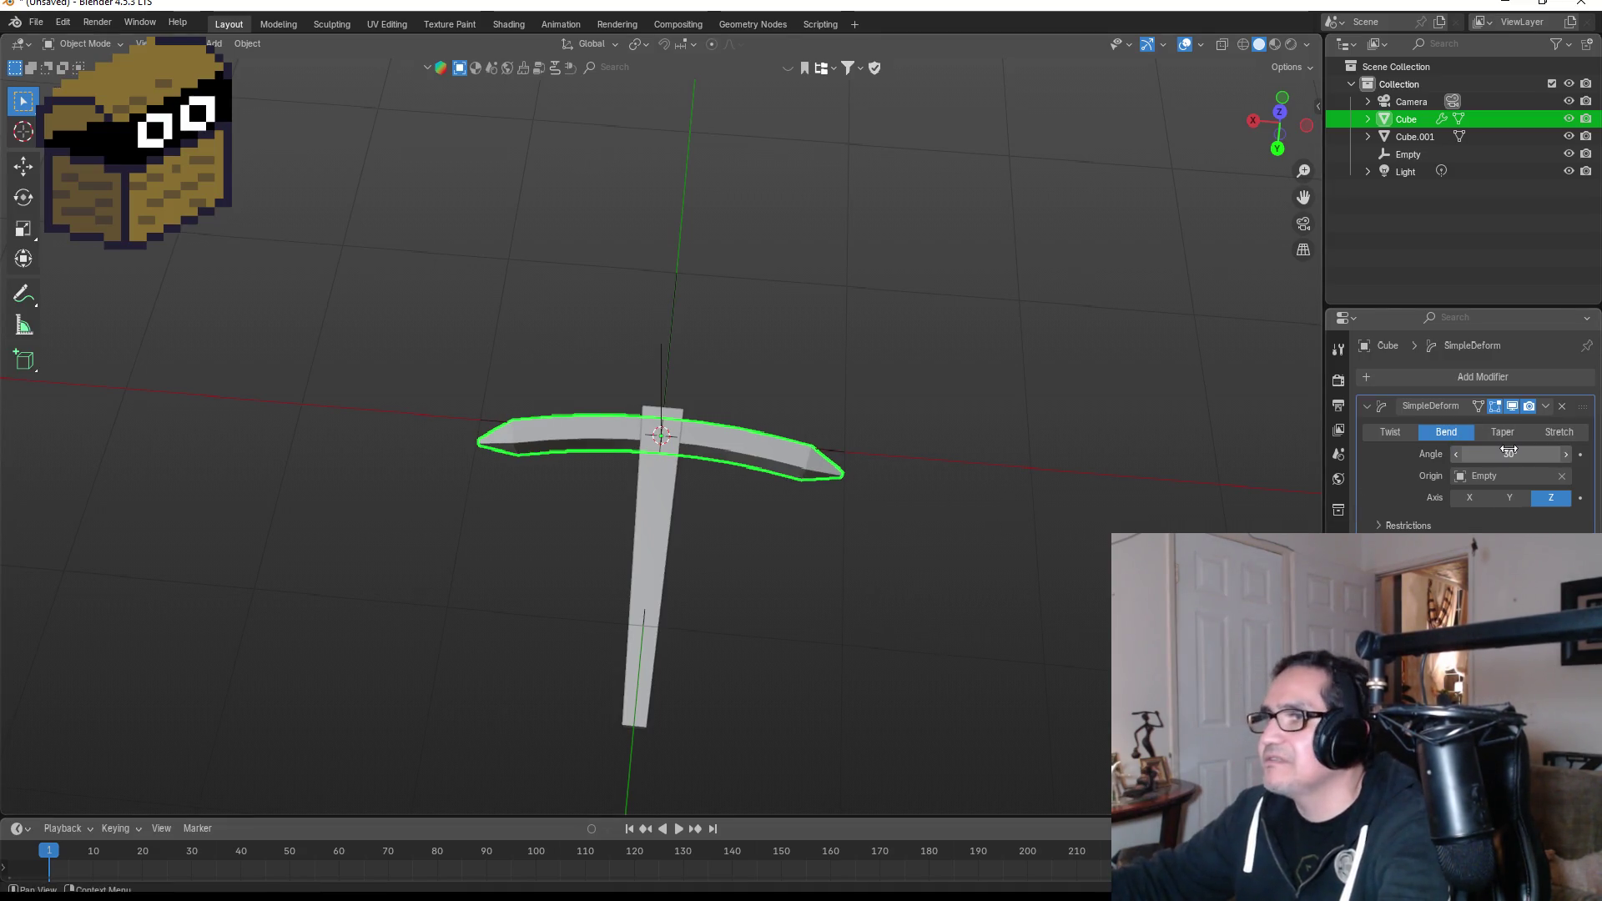
Orbit to a front view to check the sharper curve, reselecting the handle and head.
click(848, 573)
mouse_move(848, 573)
mouse_down()
mouse_move(880, 508)
mouse_move(857, 507)
mouse_move(844, 612)
mouse_move(866, 604)
mouse_up()
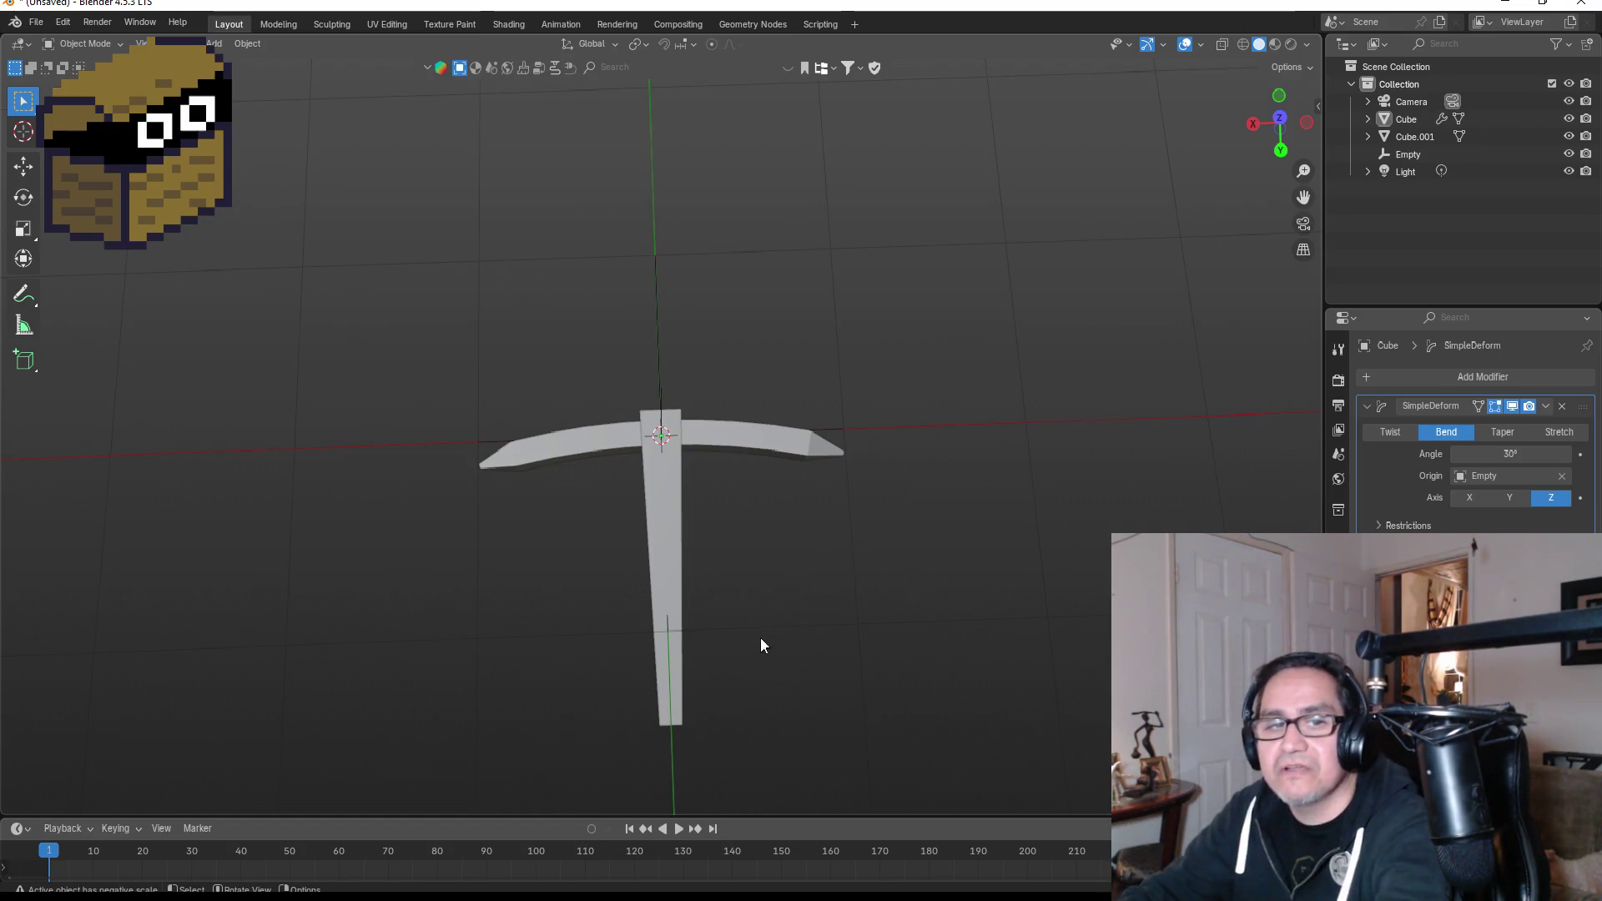
click(694, 536)
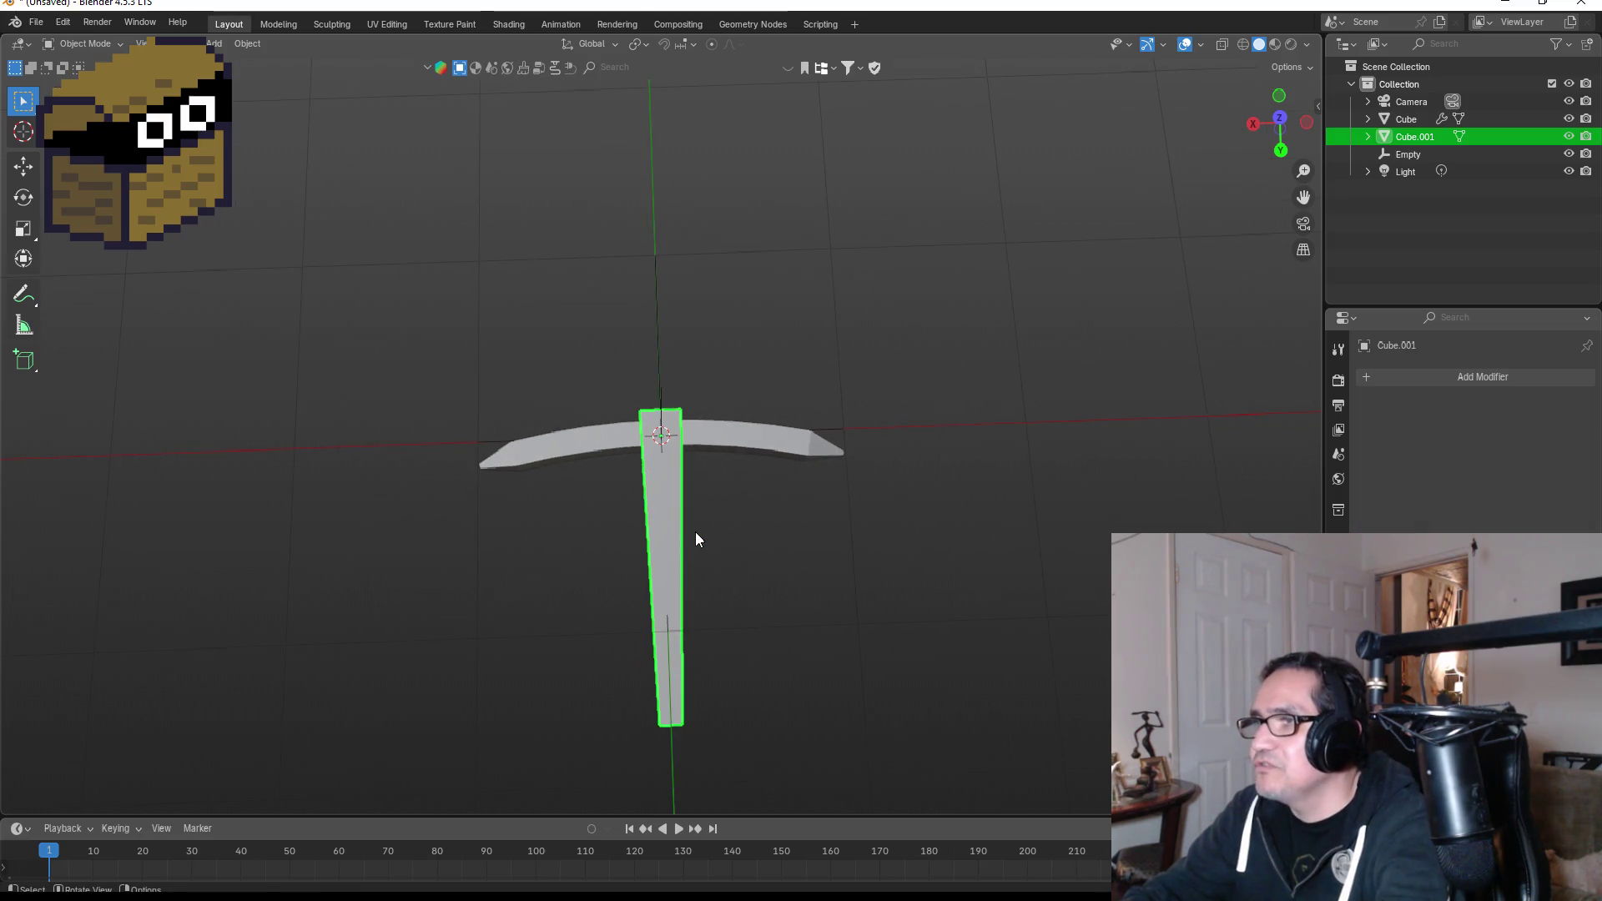
click(723, 430)
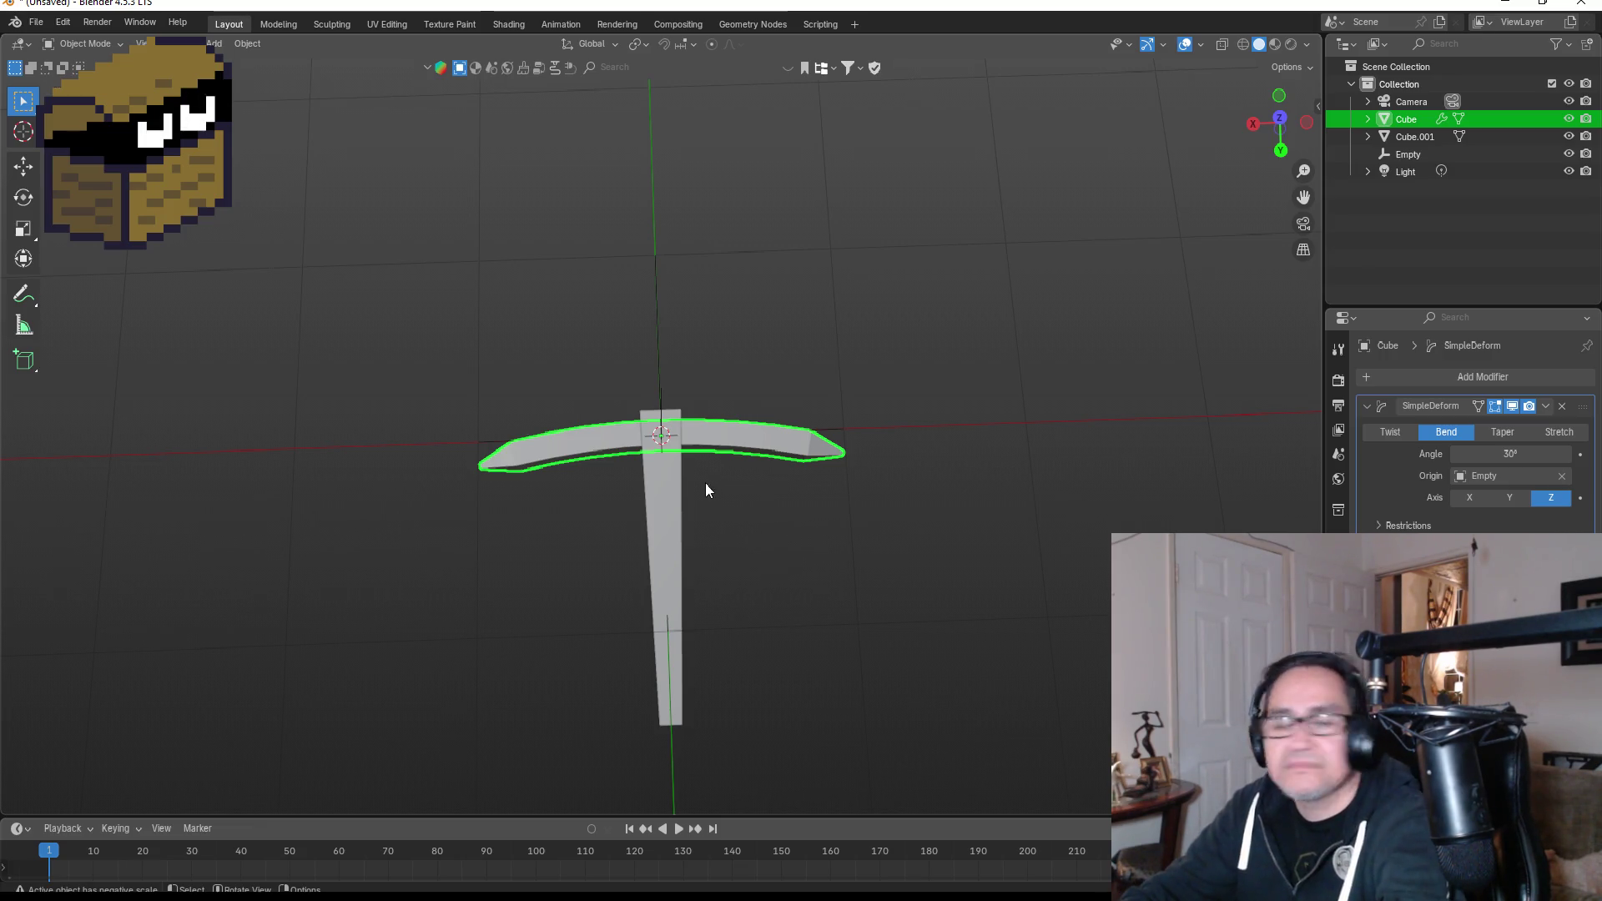
Switch the viewport to Material Preview and rename the head's material to Gray.
key(z)
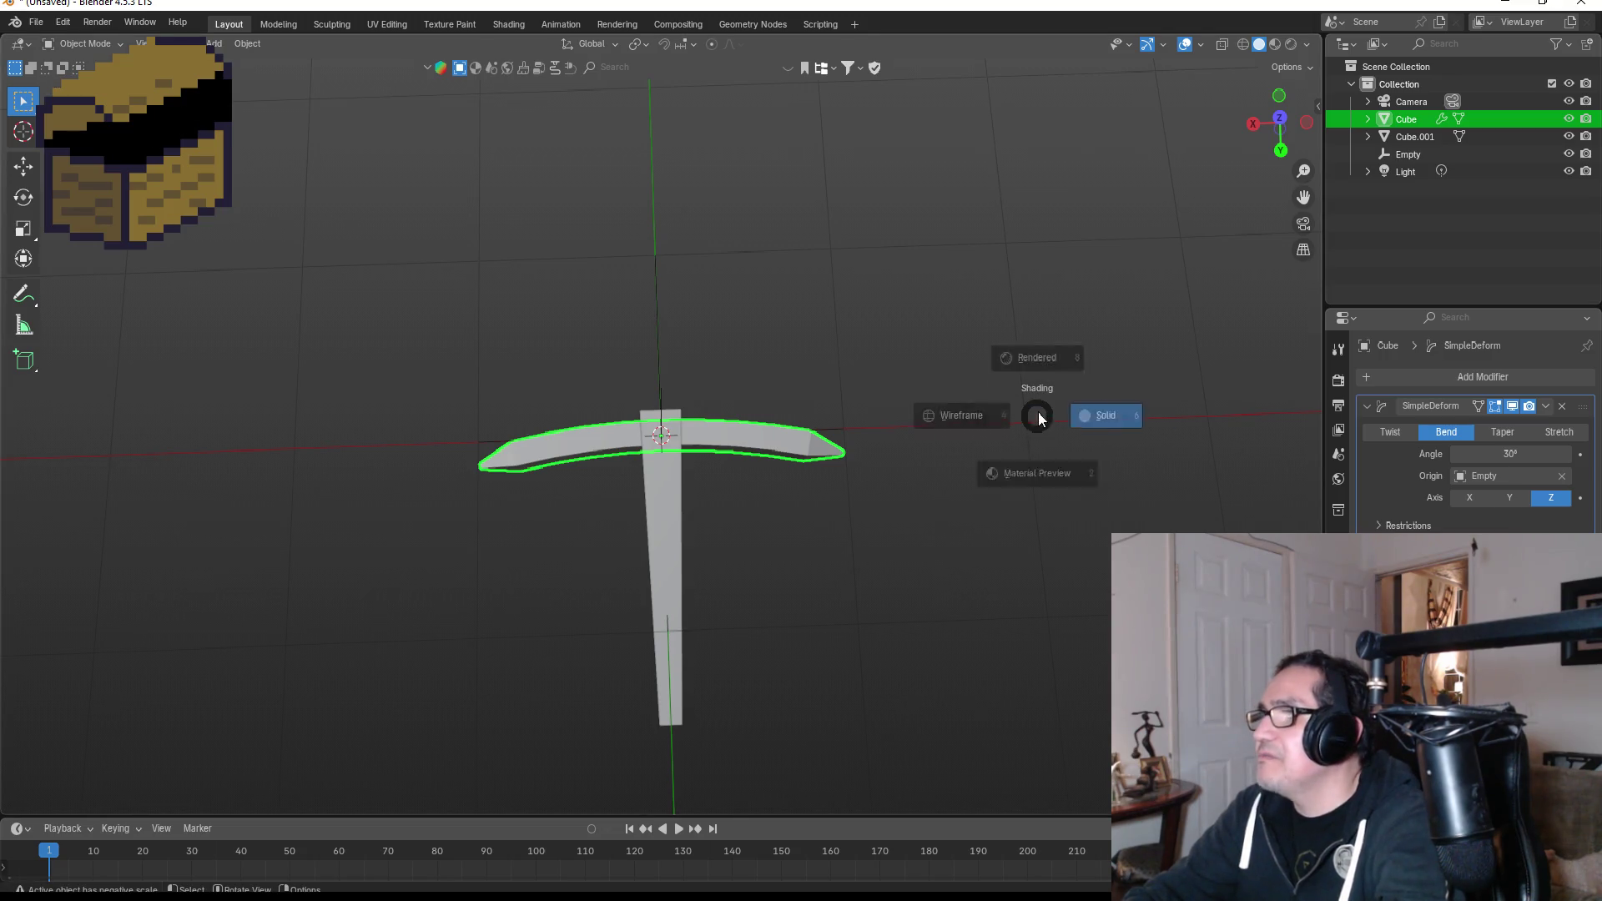
click(1050, 517)
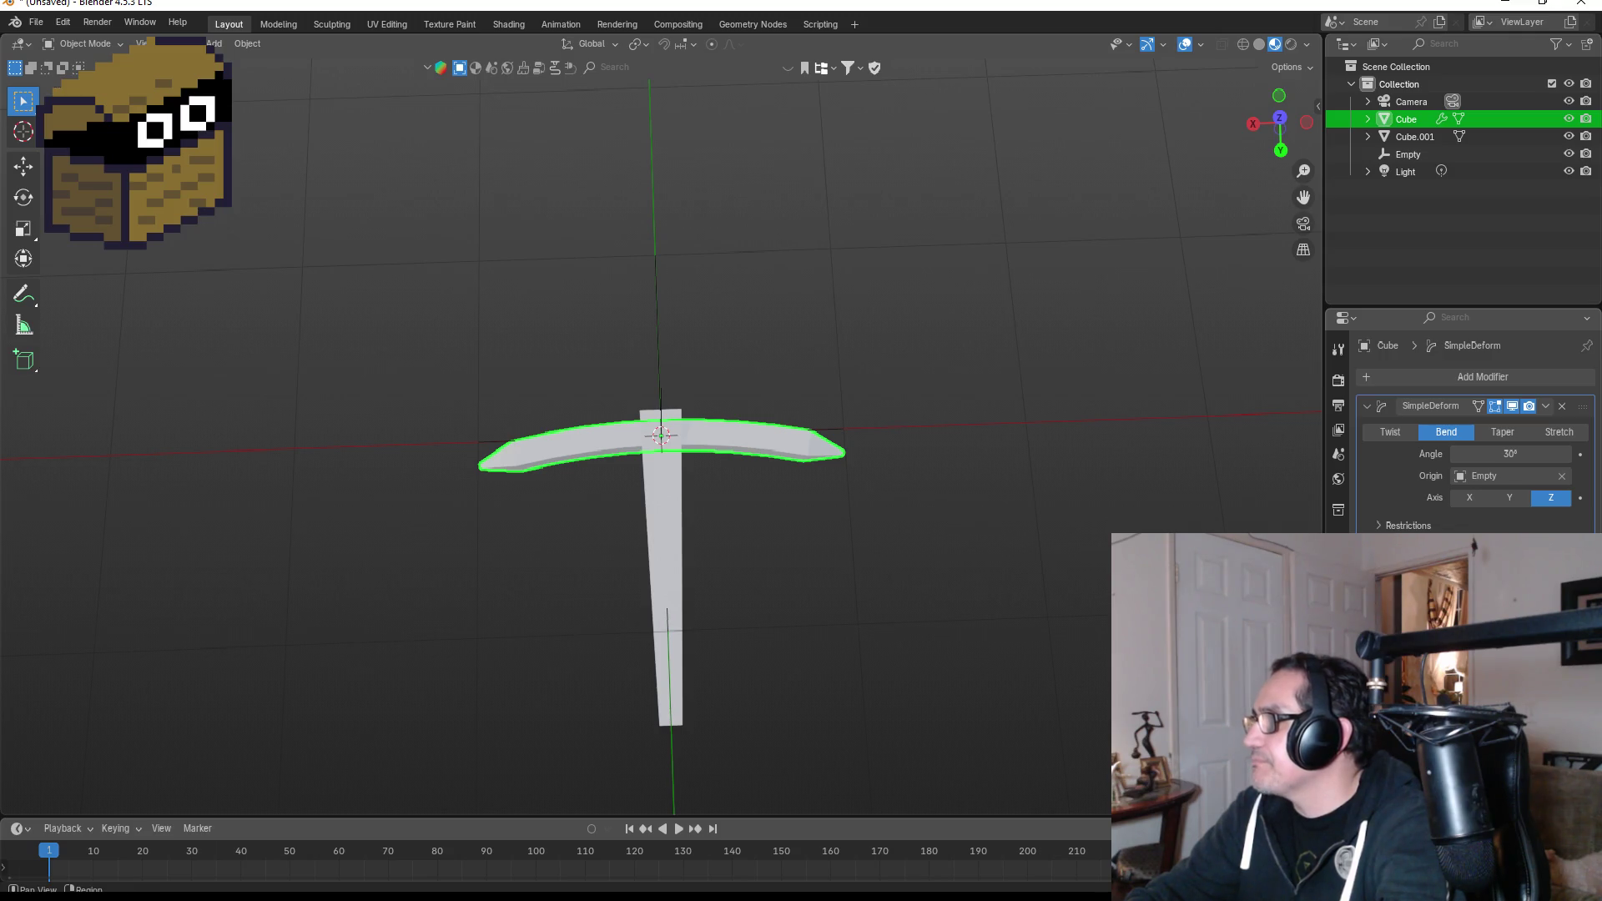
click(1339, 684)
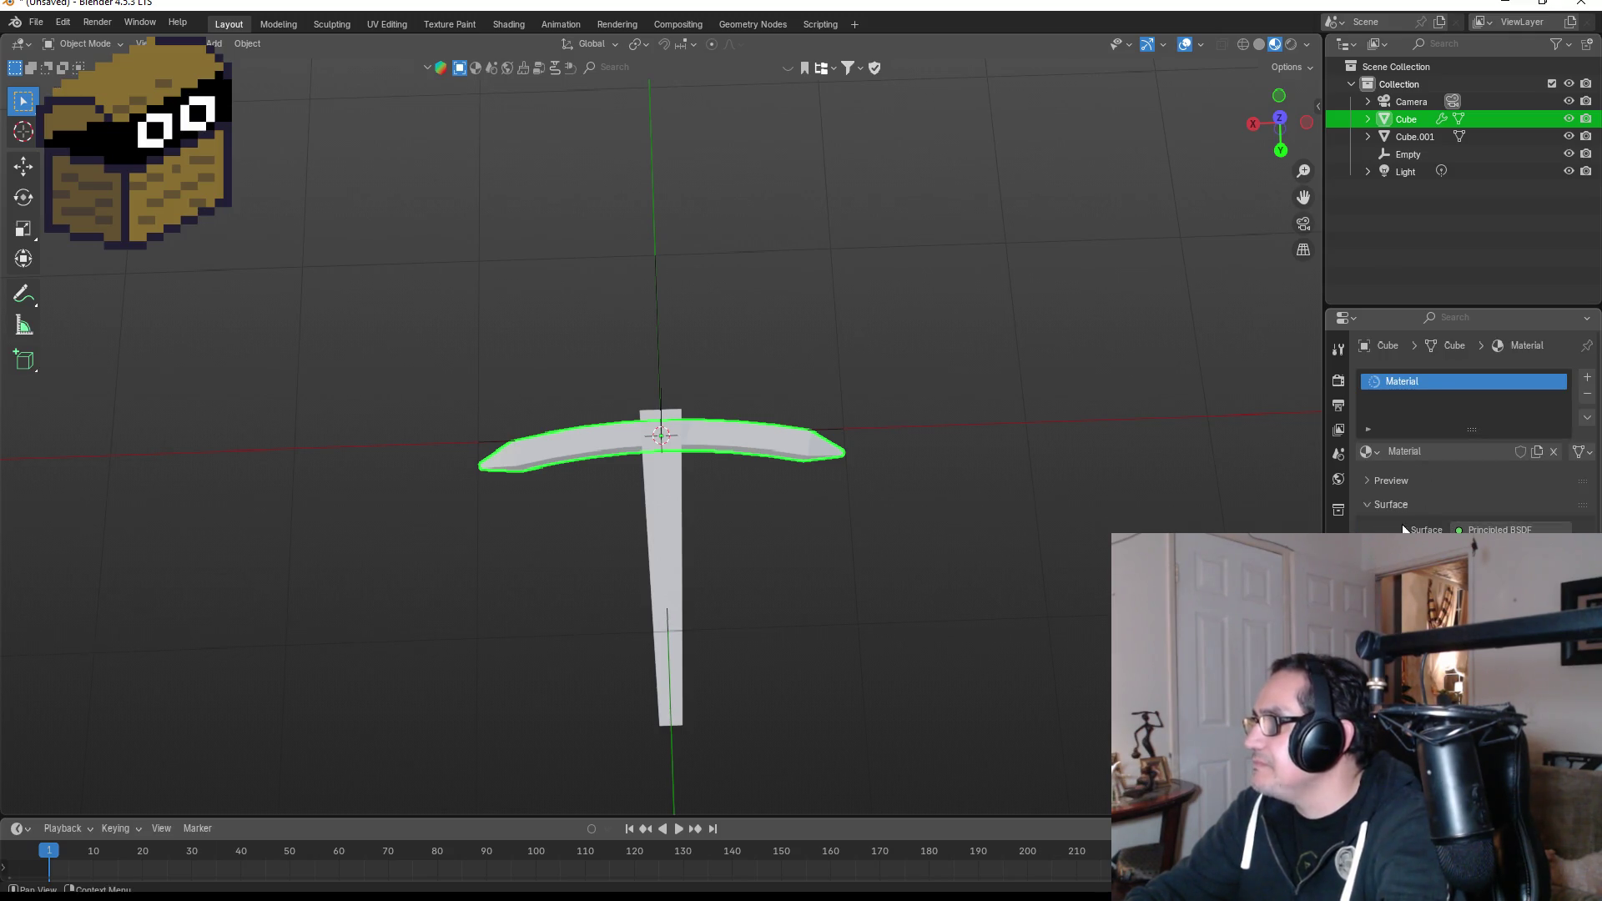
double_click(1470, 380)
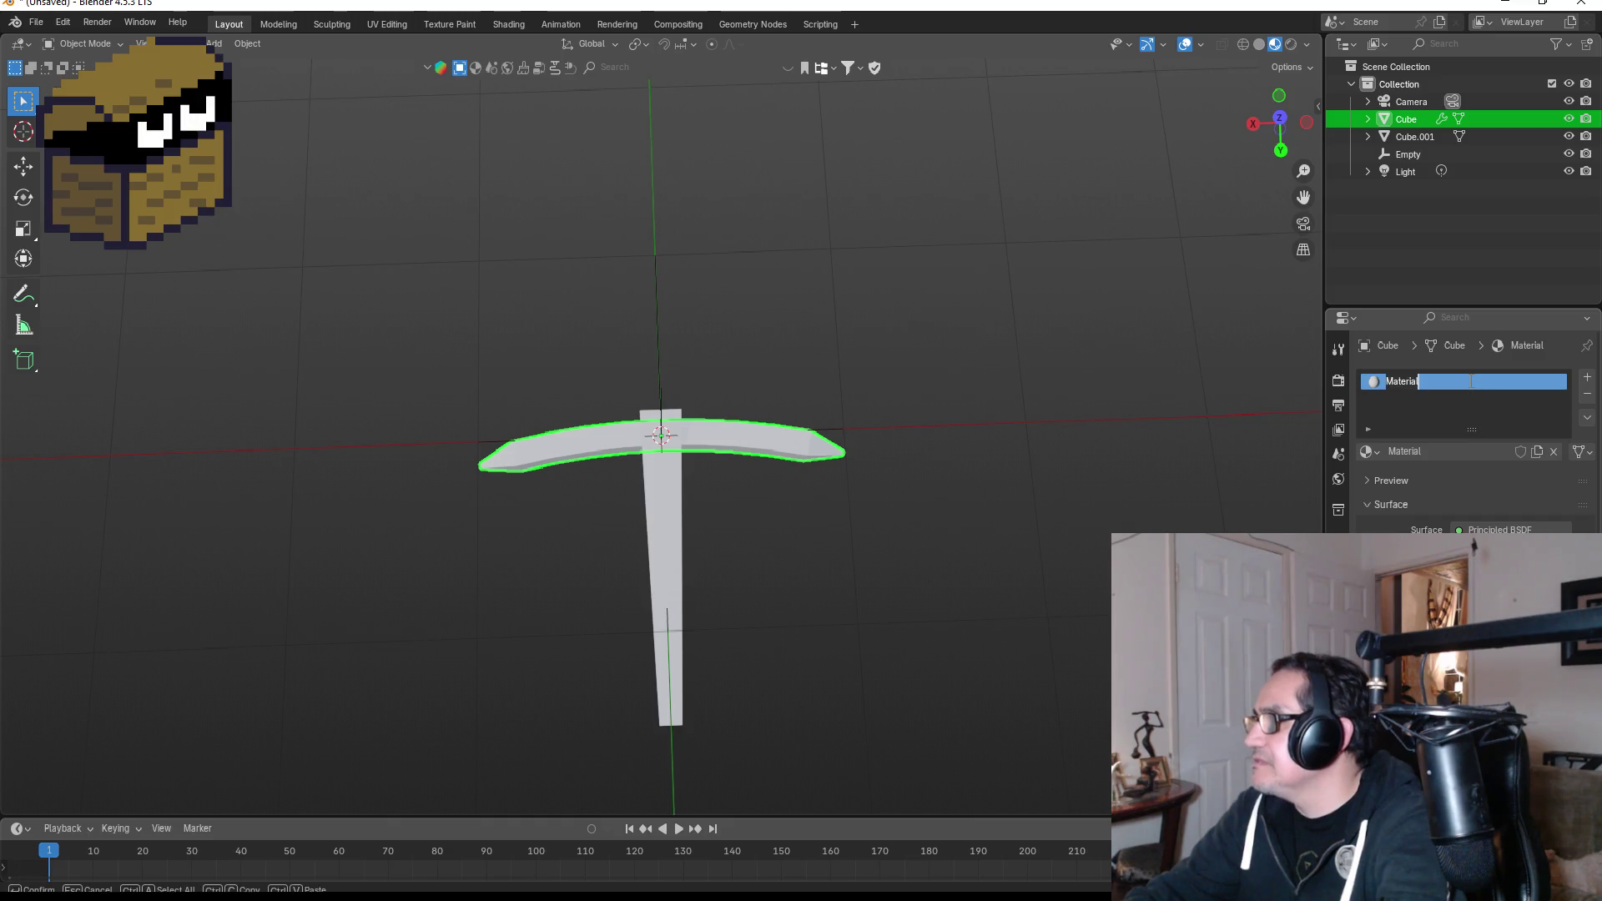
key(BackSpace)
text(y)
key(Return)
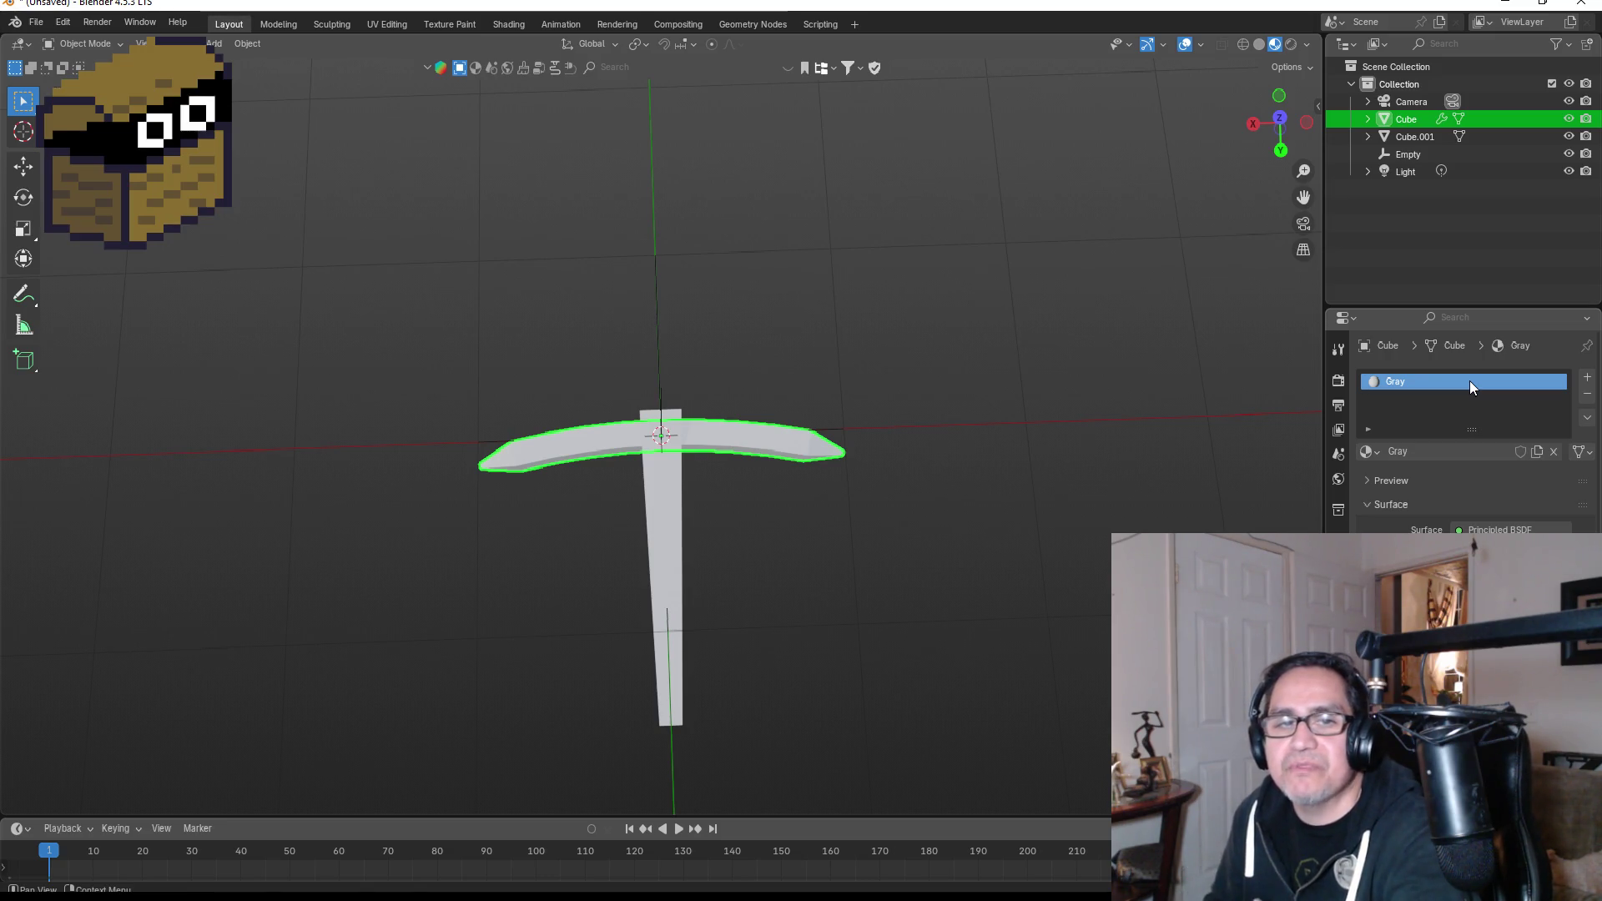
Darken the Gray material's Base Color to a dark gray value of 0.141.
scroll(779, 429, up, 3)
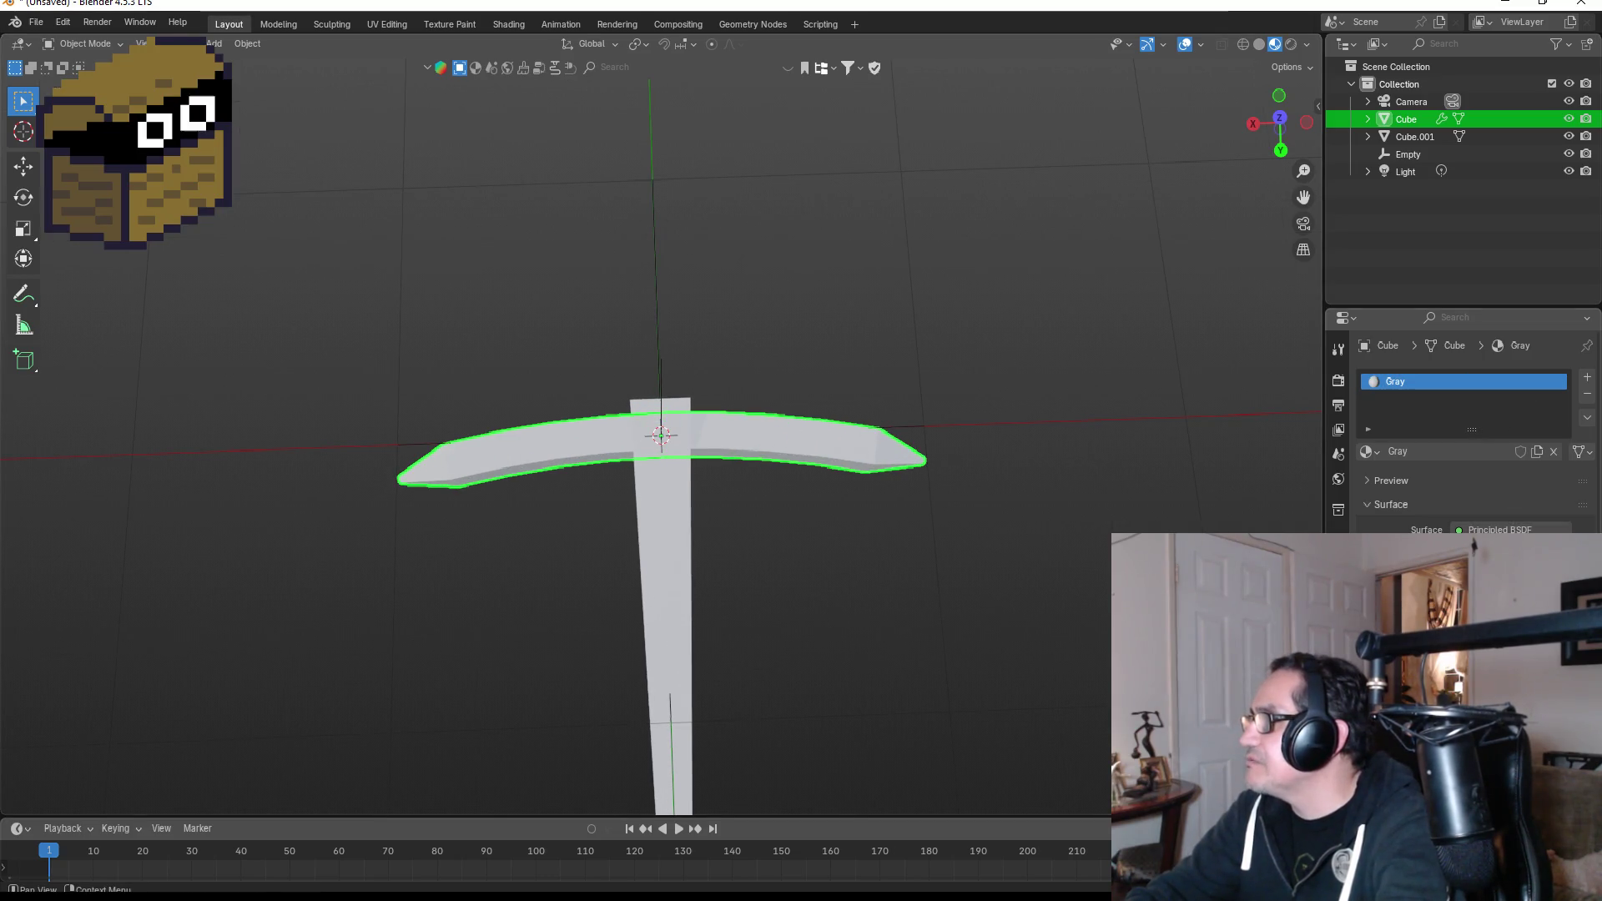
click(1502, 557)
drag(1558, 328, 1557, 343)
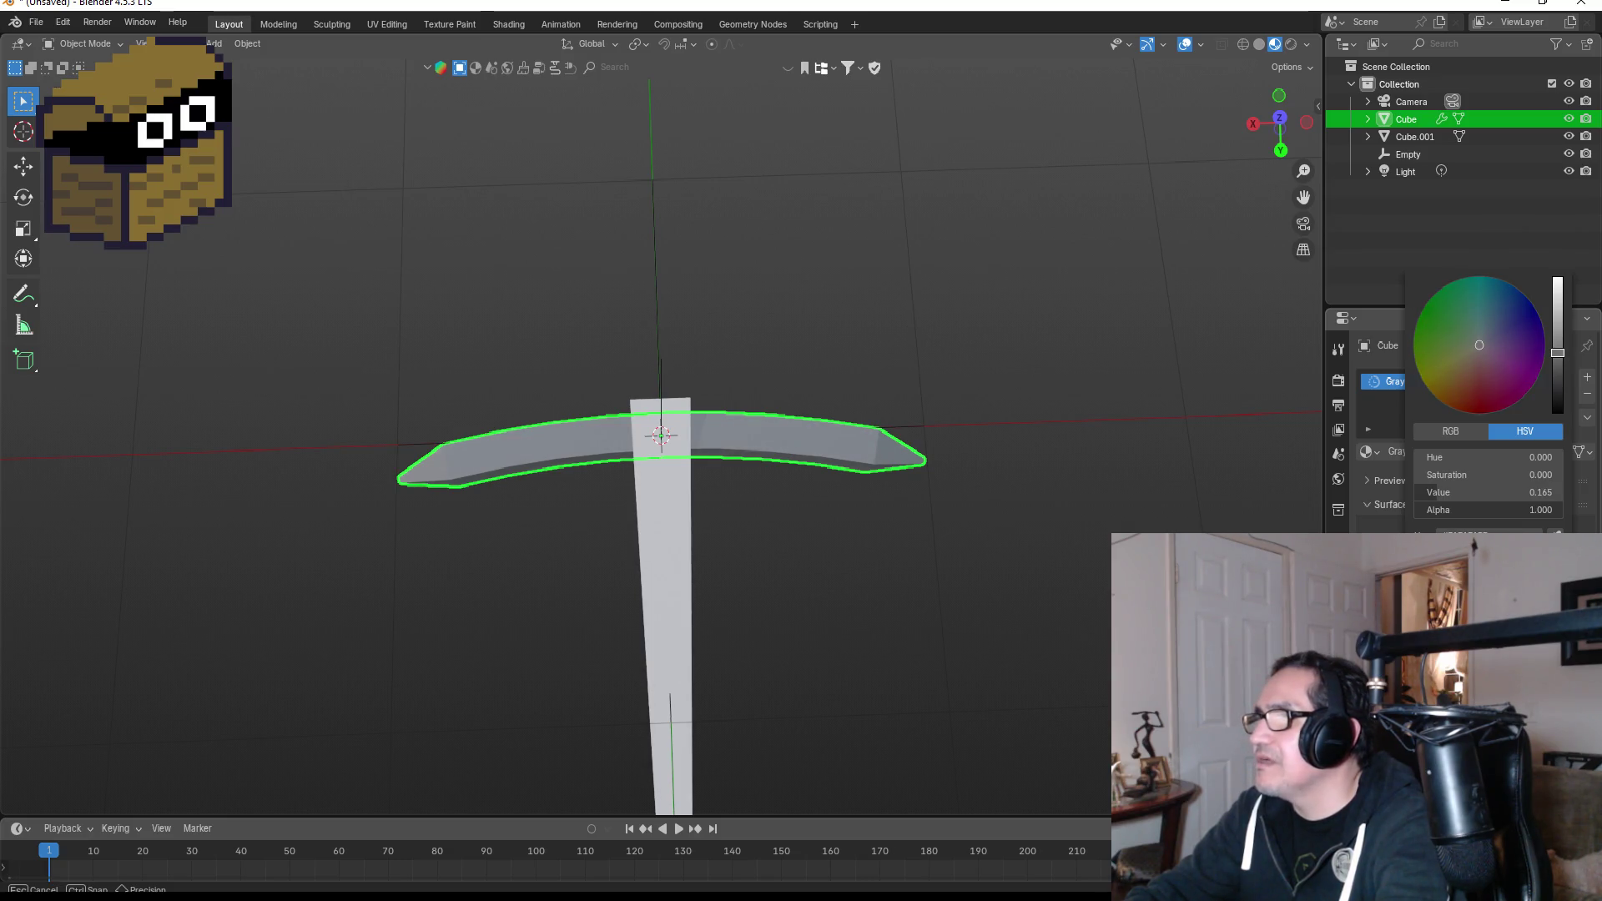
drag(1557, 358, 1554, 389)
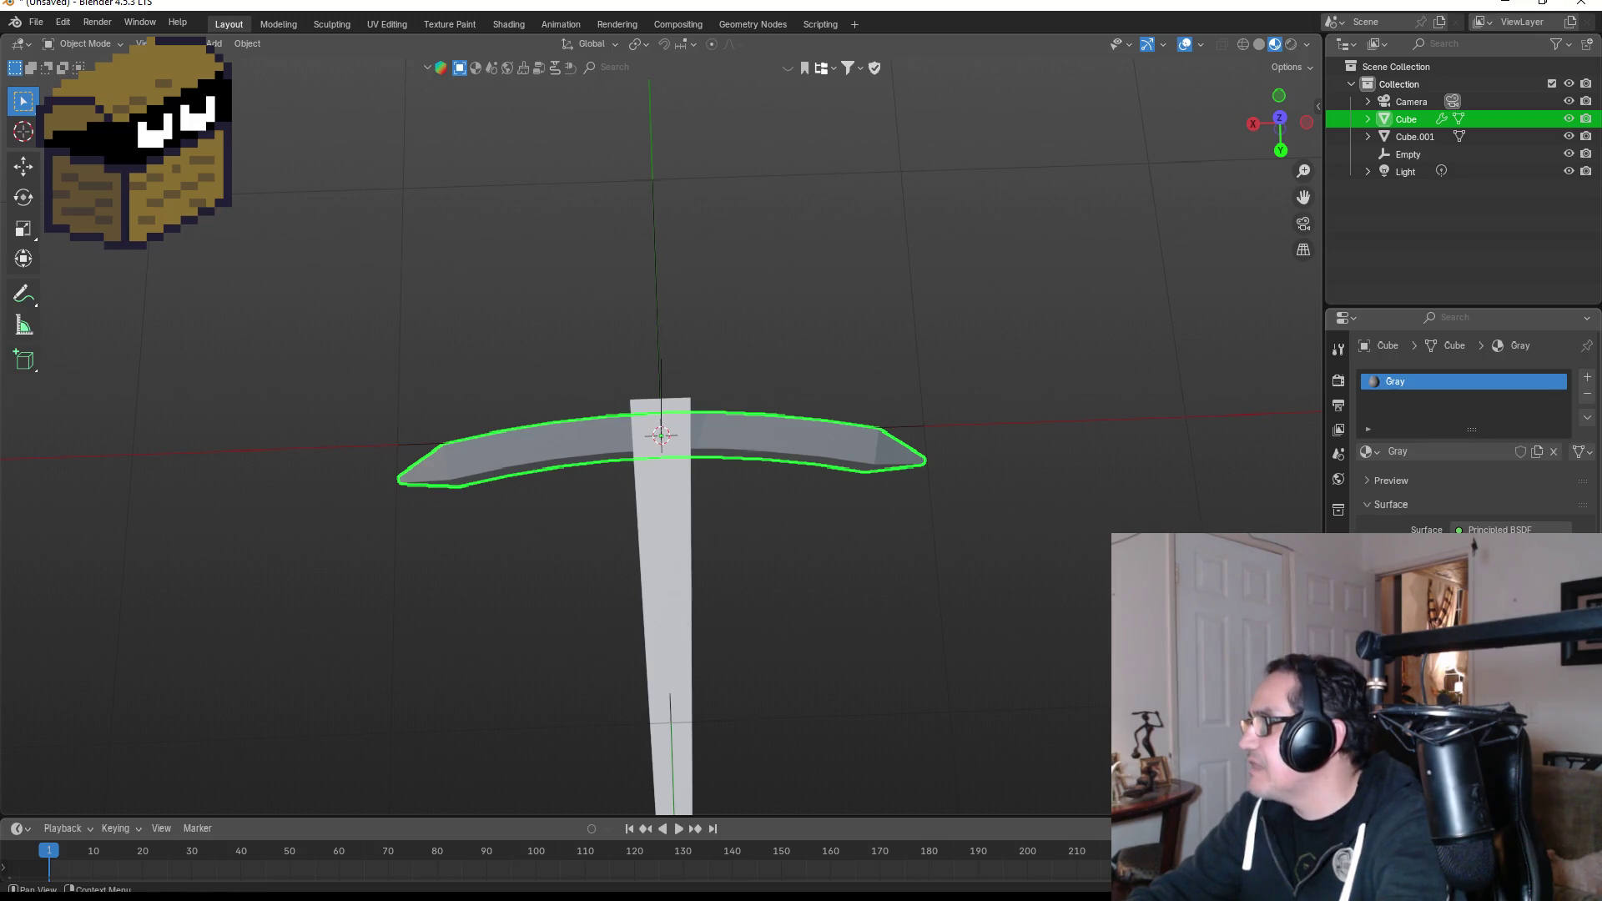
drag(1469, 584, 1507, 584)
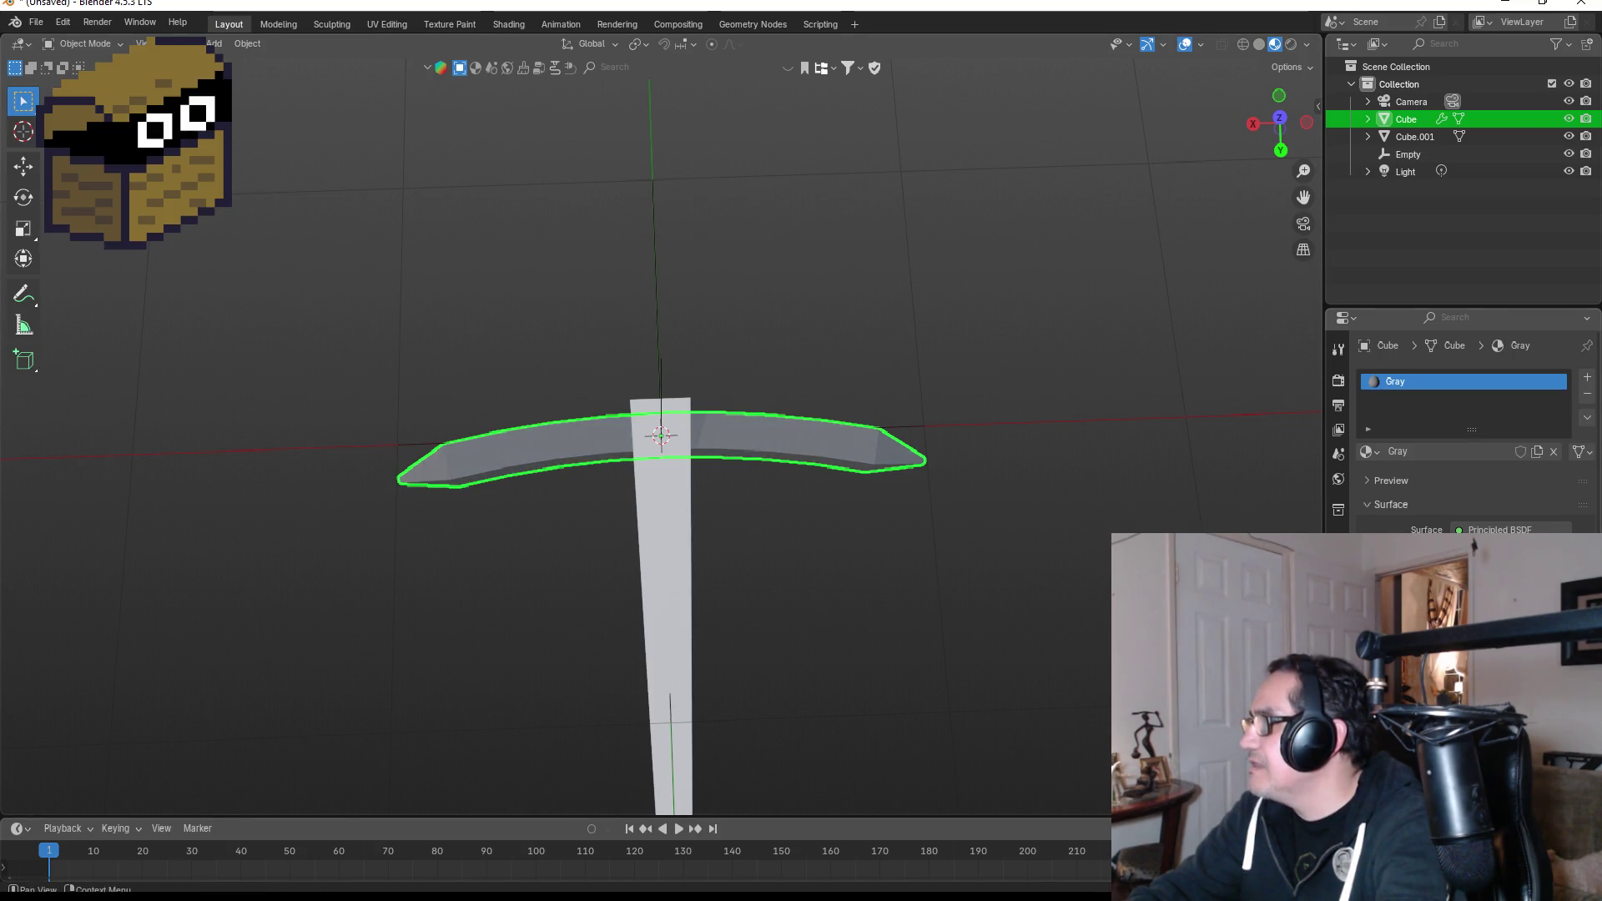
click(1461, 585)
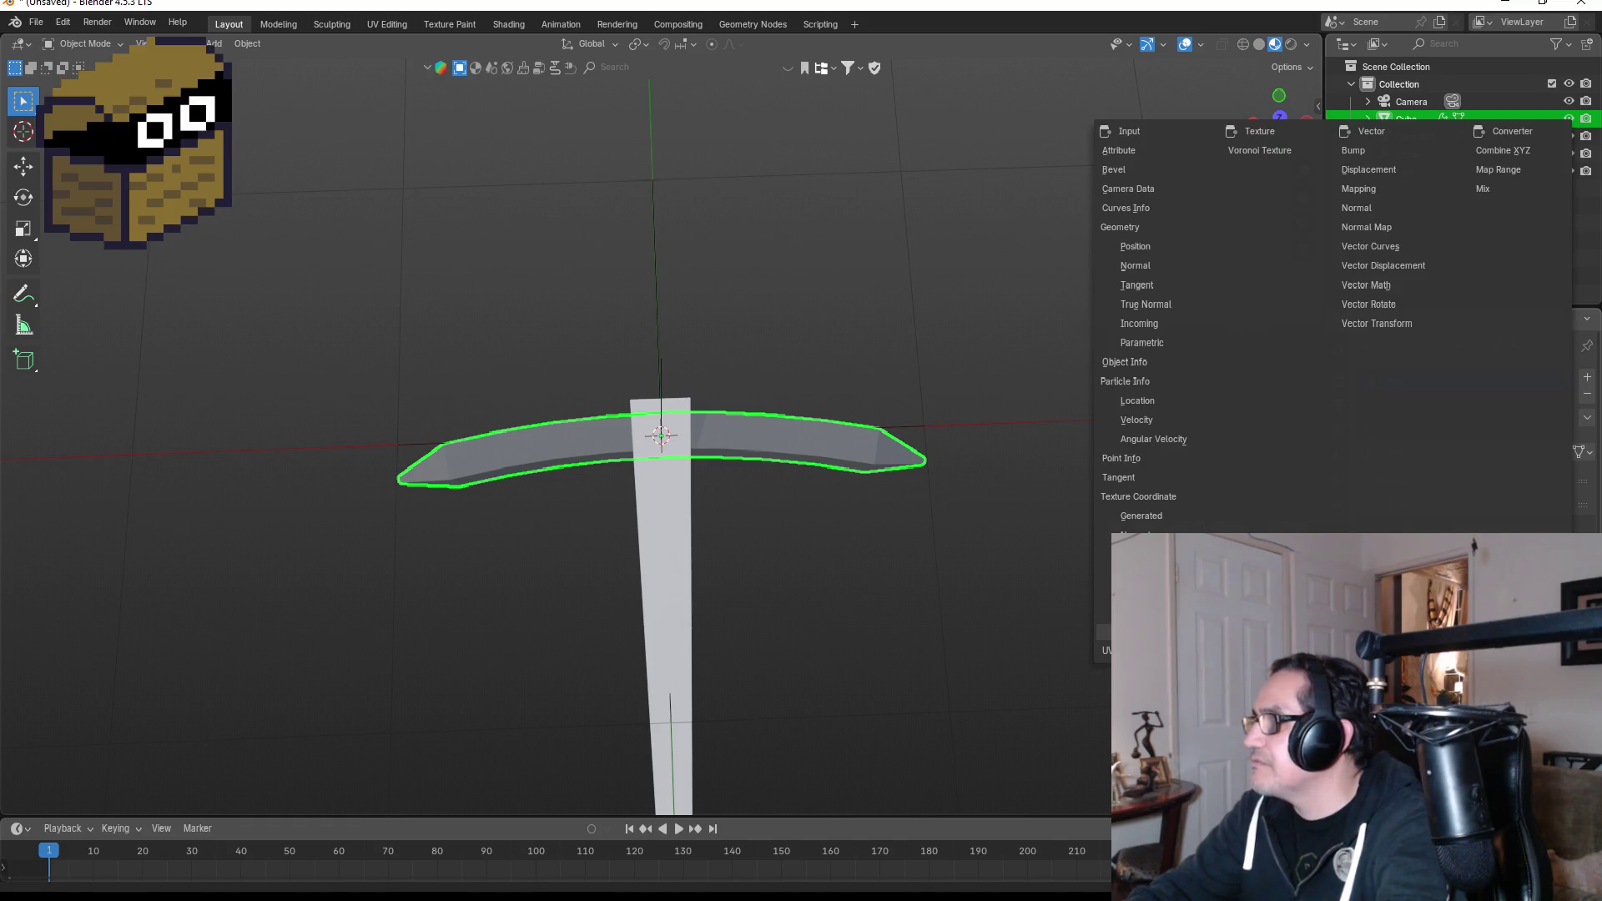
click(942, 572)
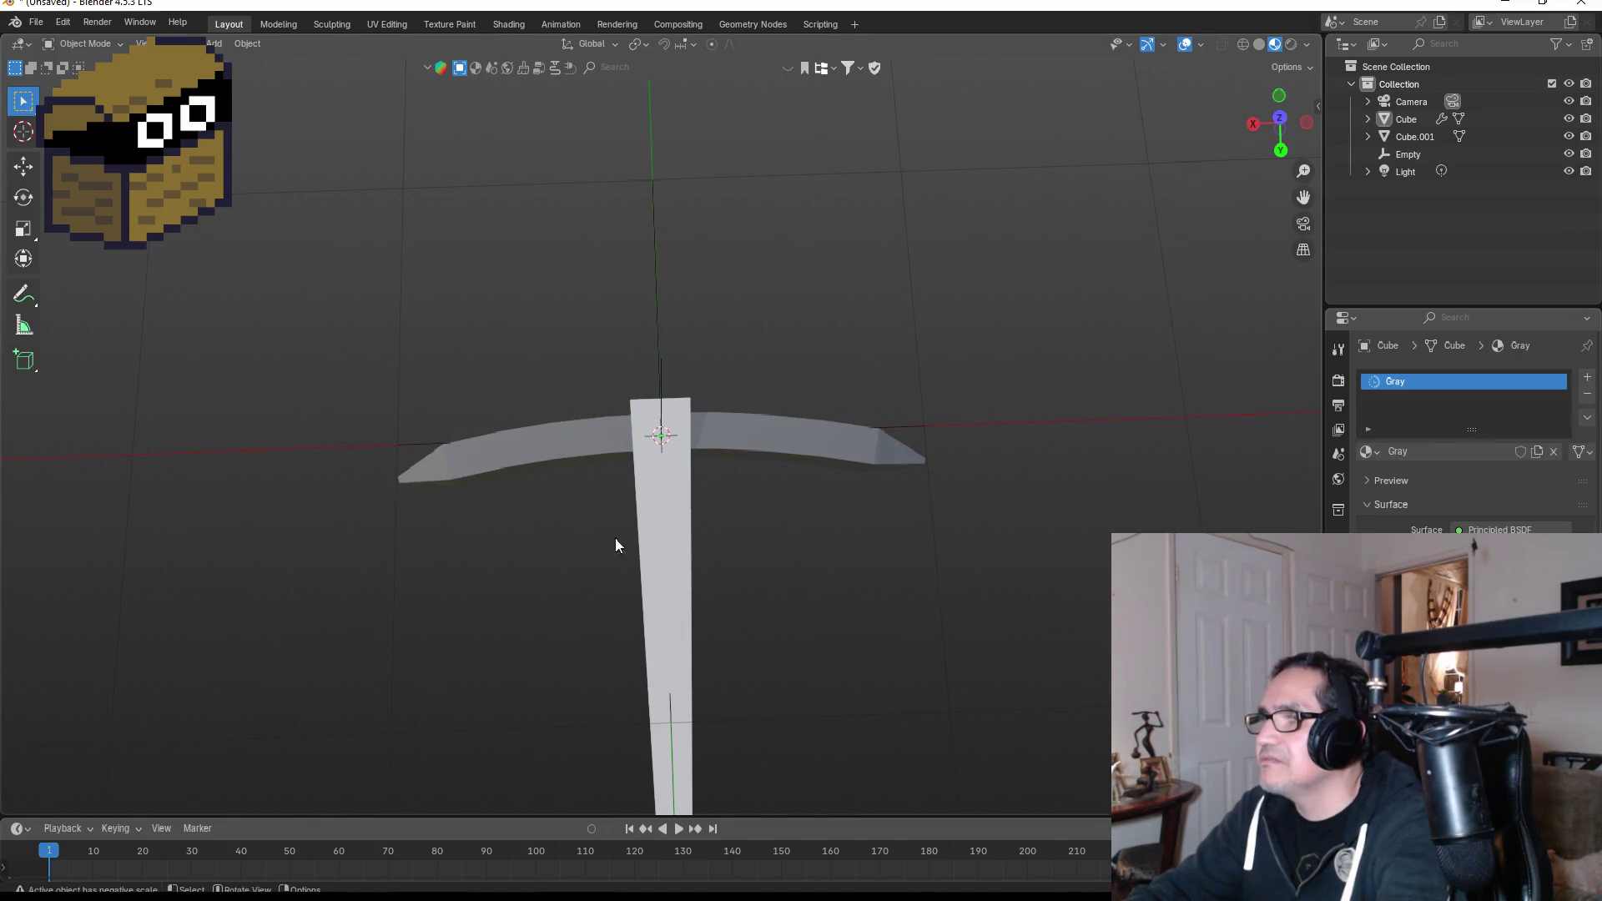
Give the pickaxe handle its own new material named Wood.
click(665, 529)
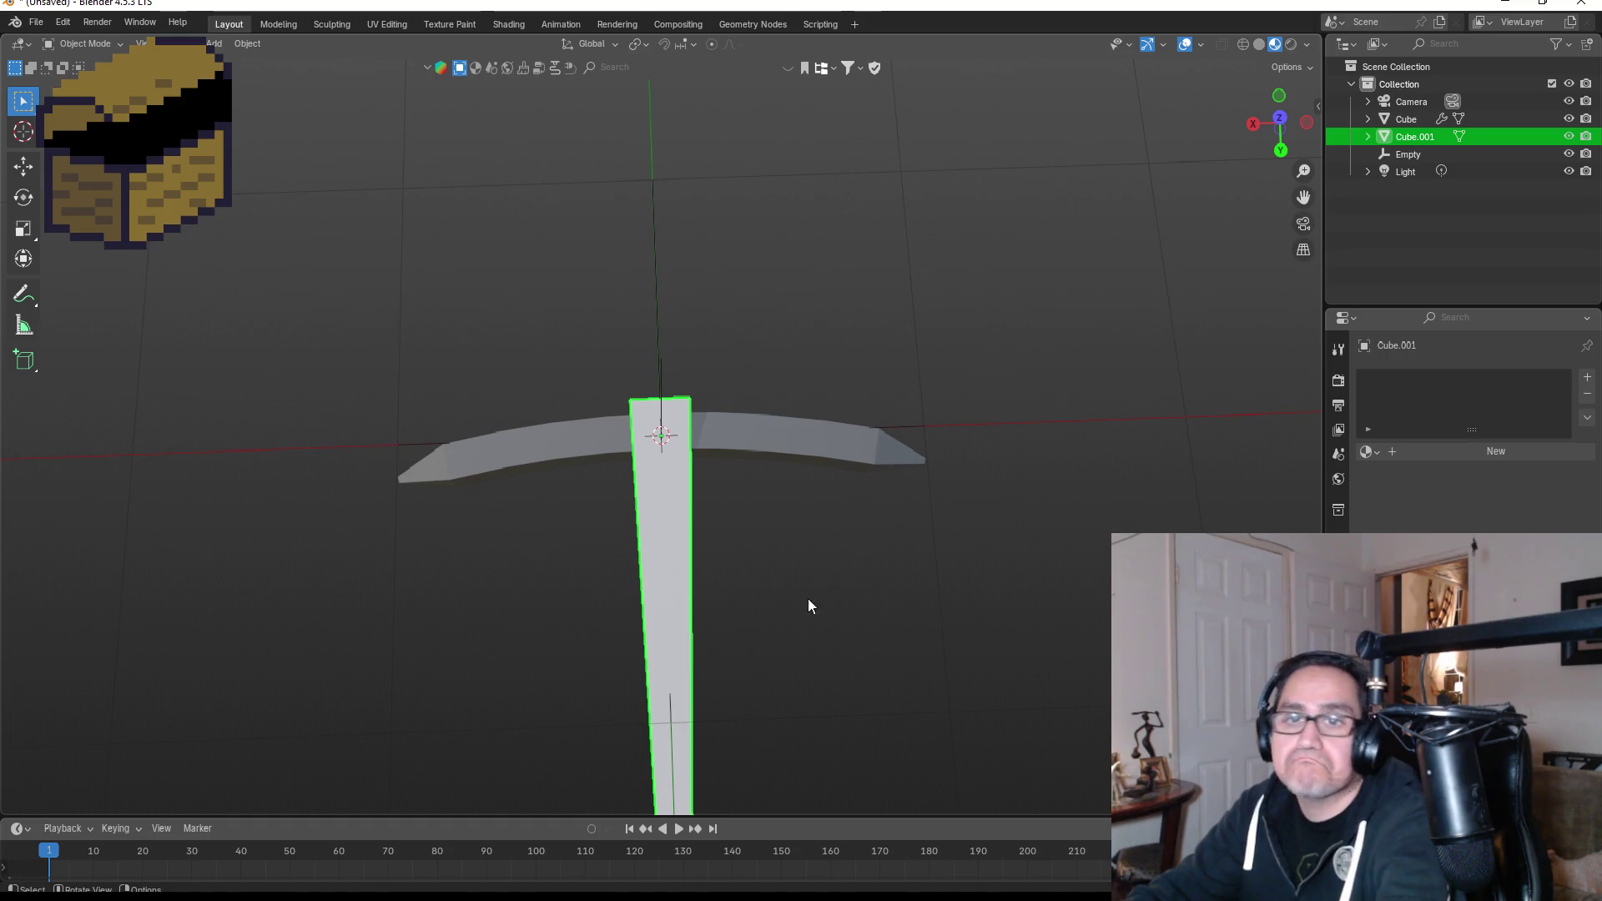
click(1395, 117)
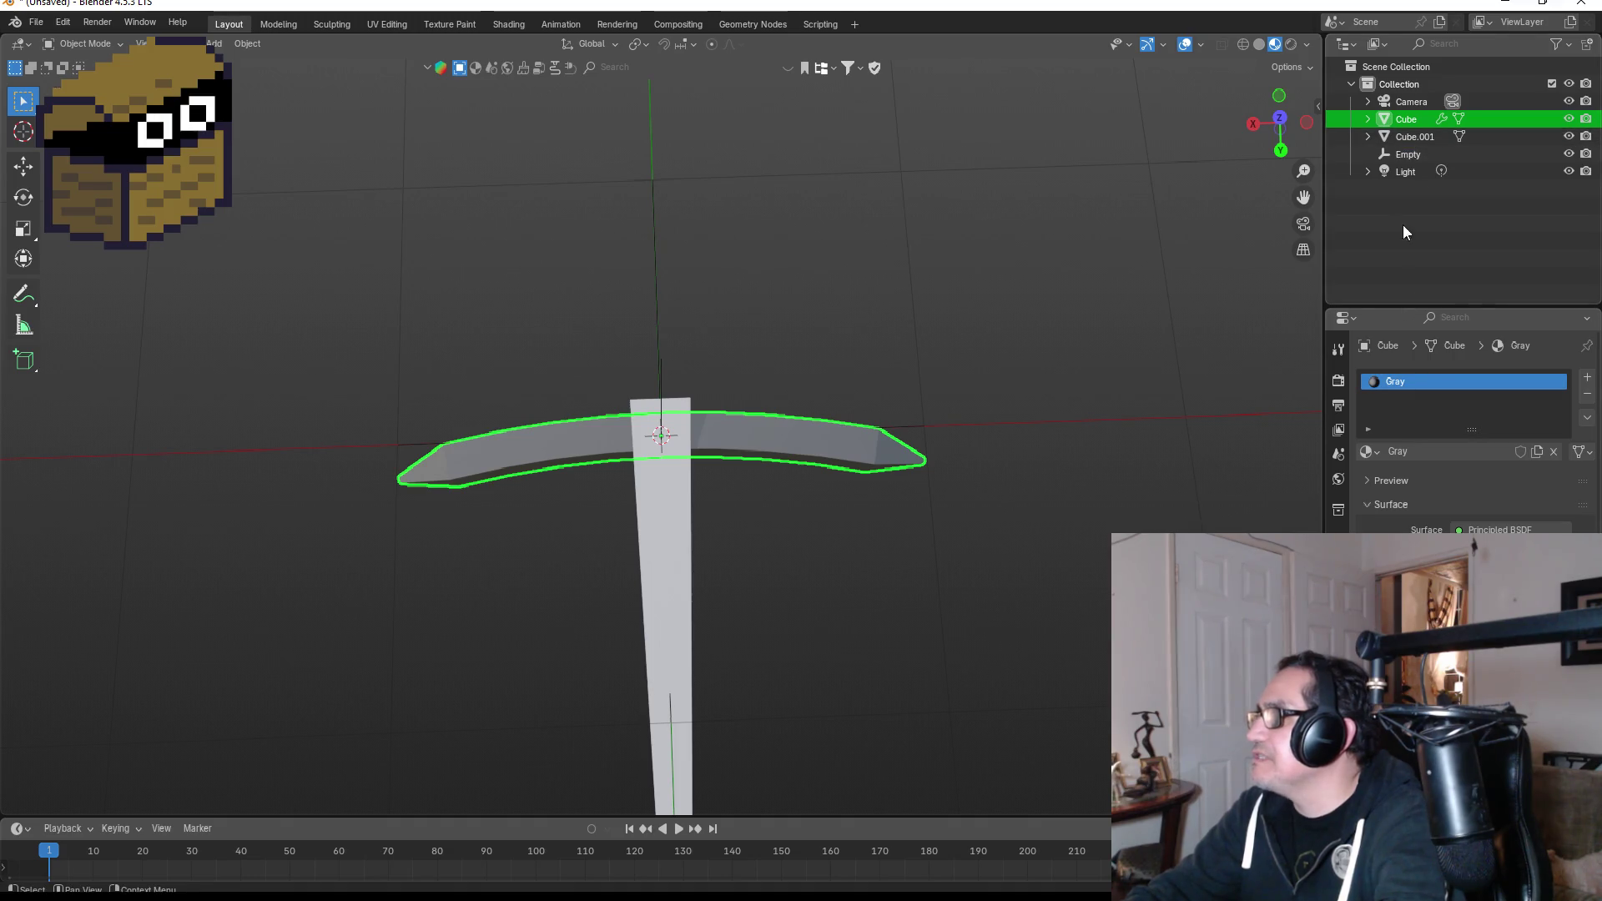
click(1408, 141)
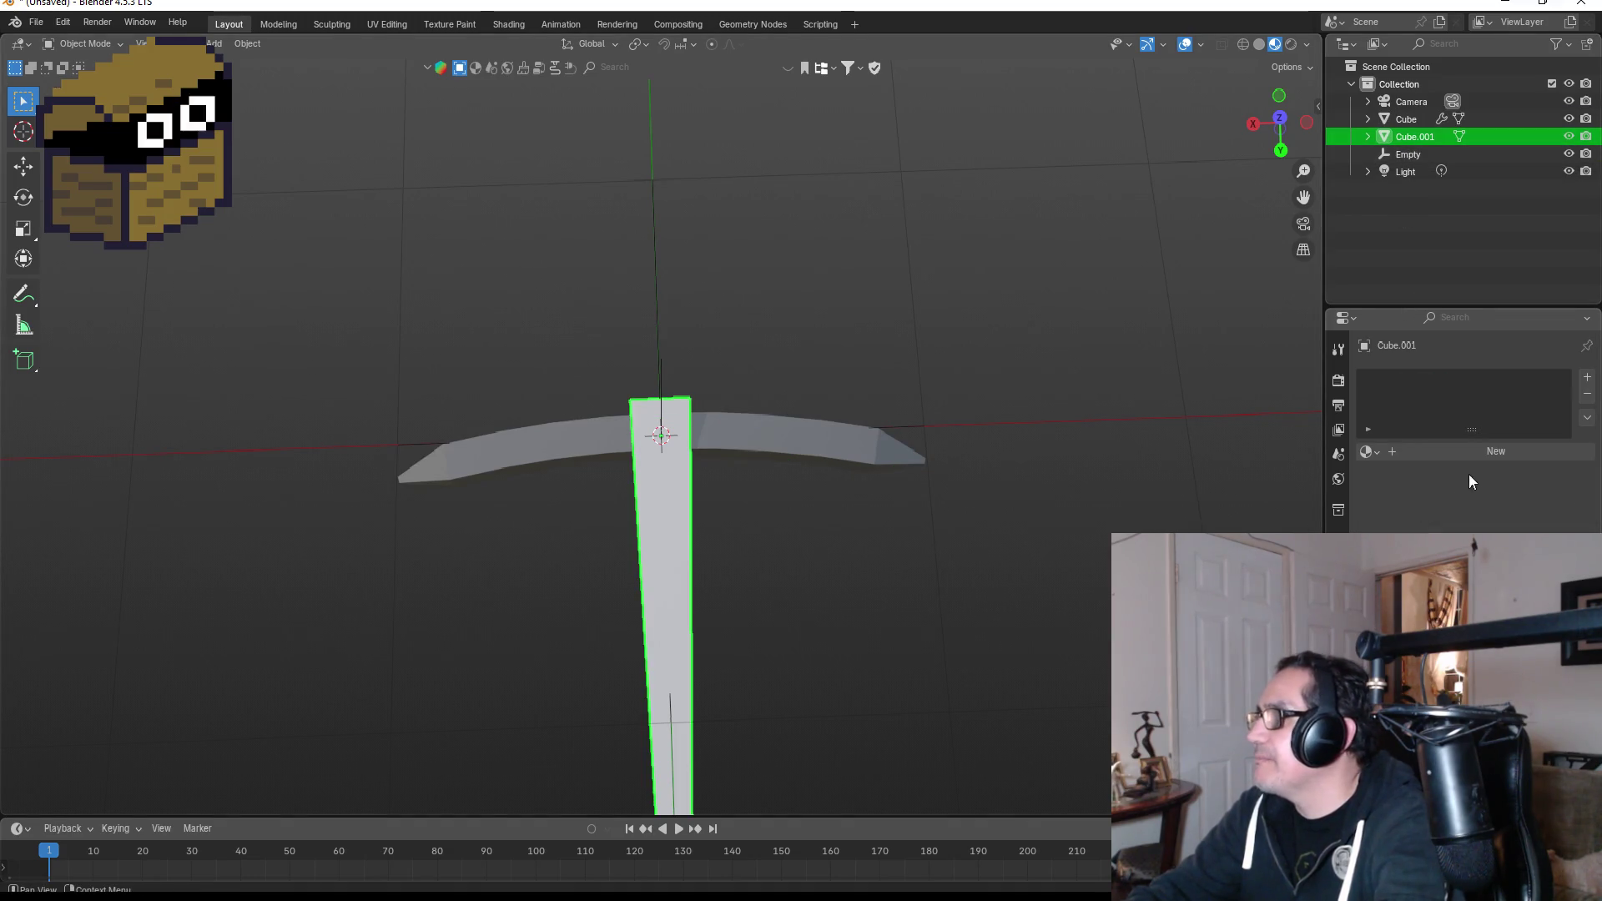
click(1429, 452)
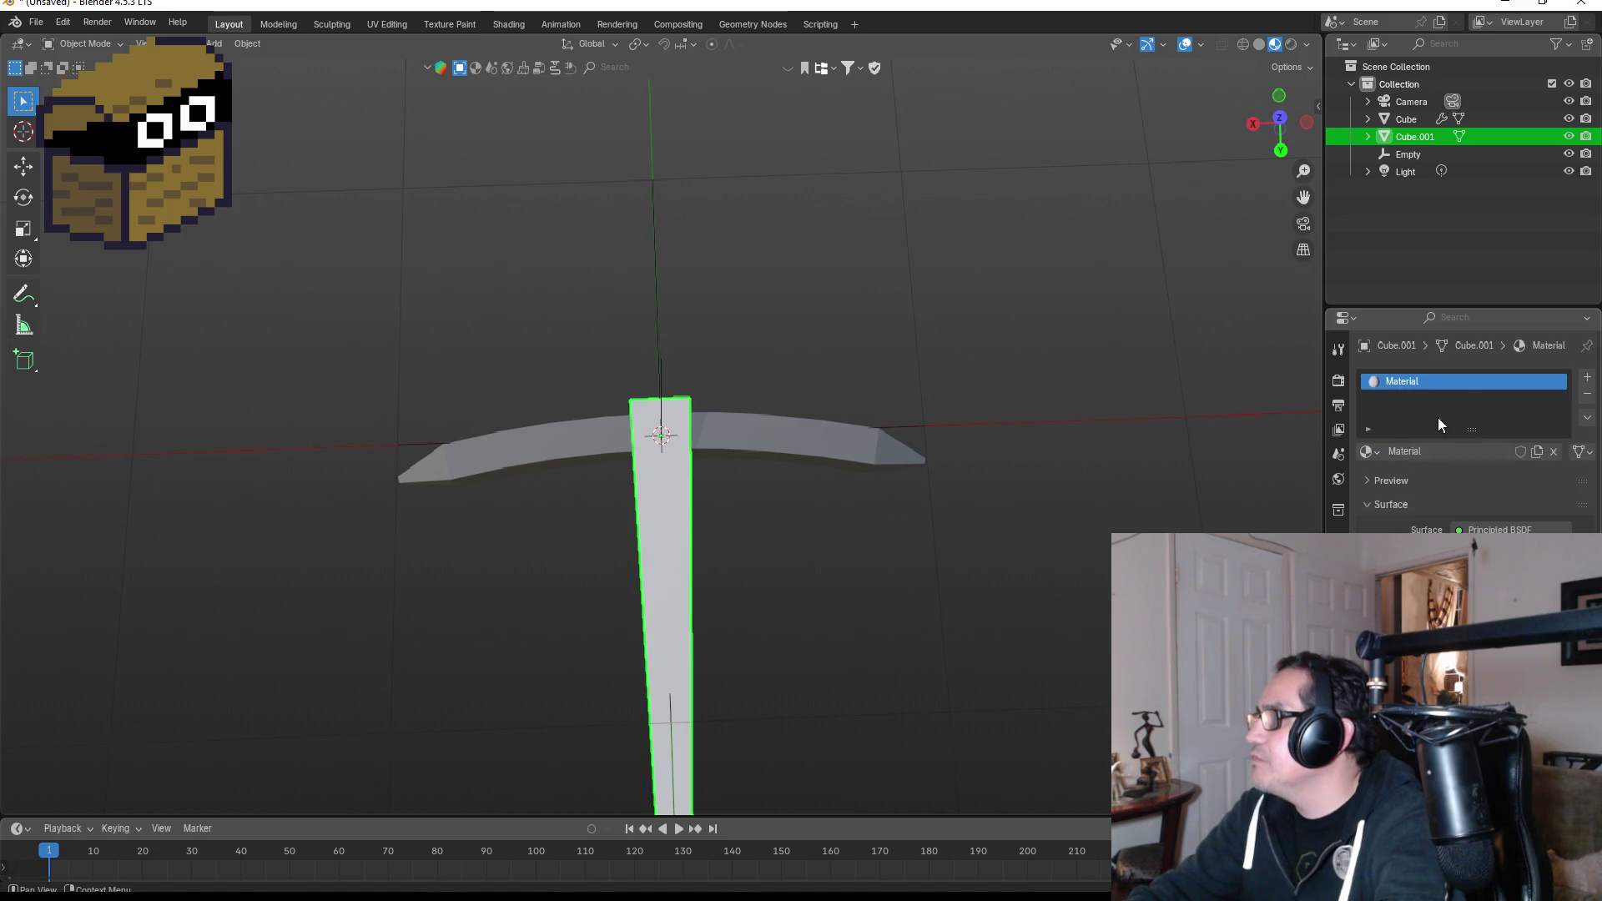
double_click(1448, 382)
text(Wood)
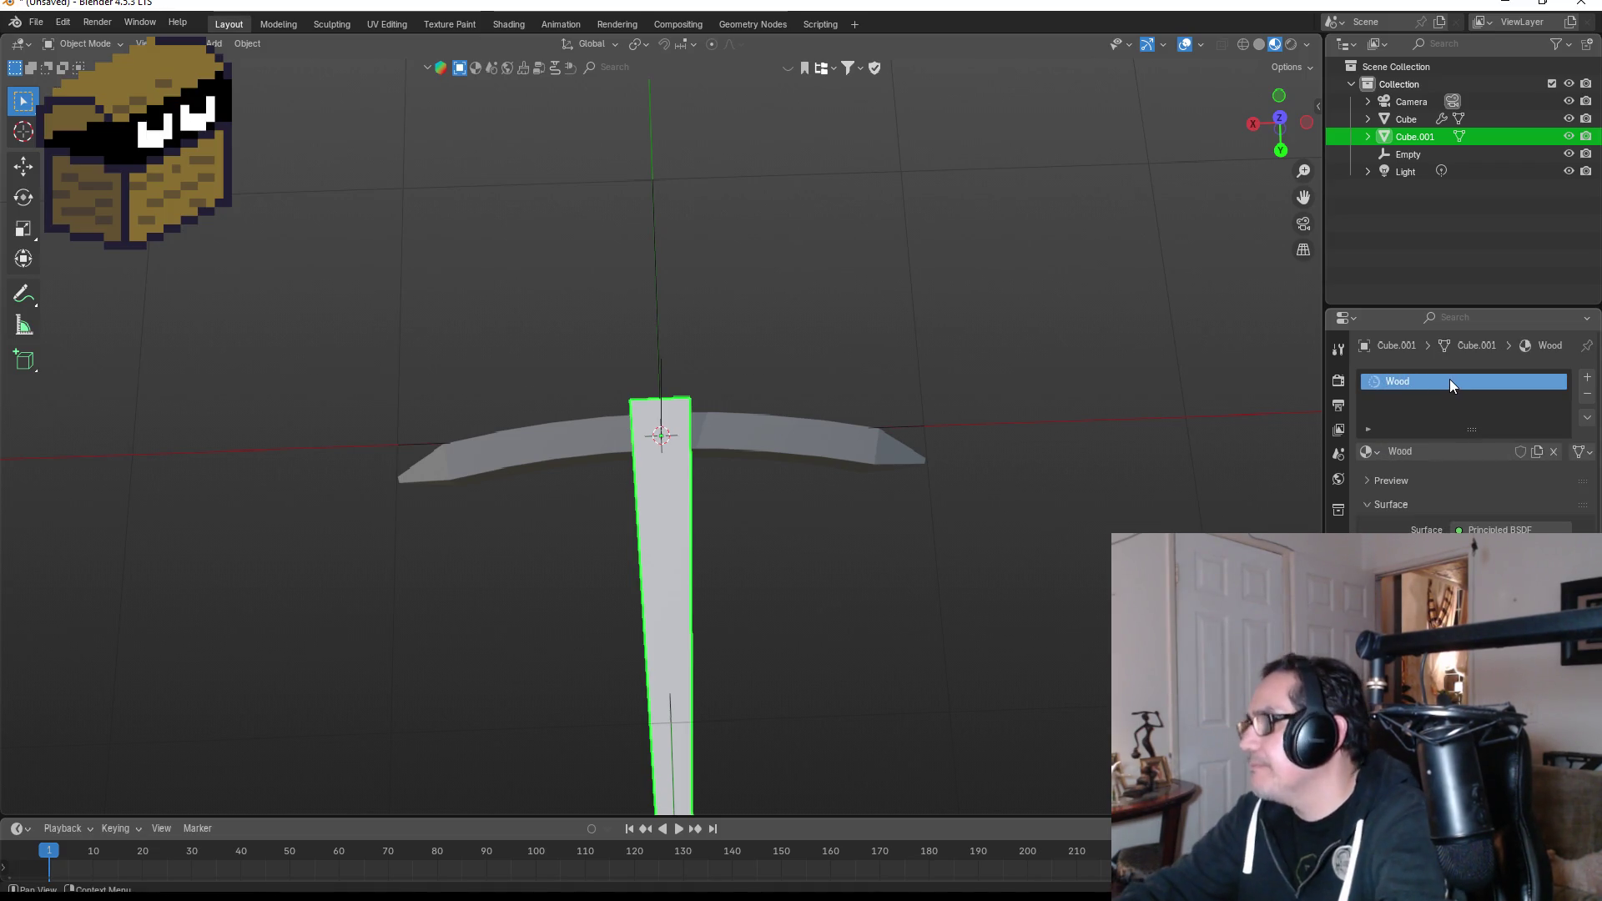
key(Return)
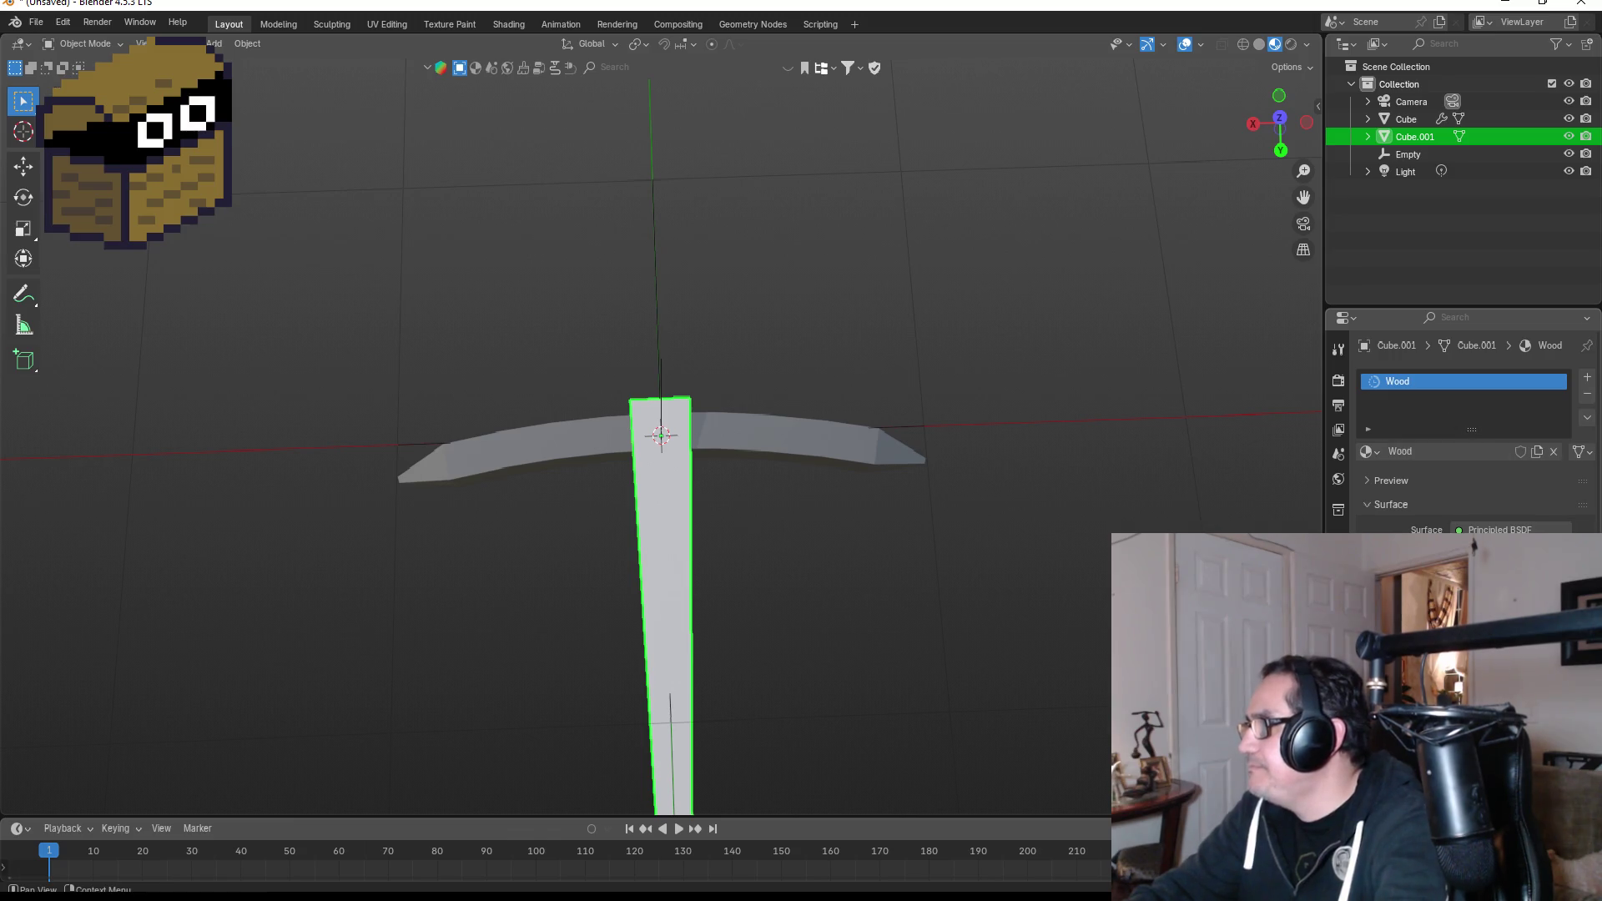
Set the Wood base color to a darker orange-brown and orbit to view the handle.
click(1503, 551)
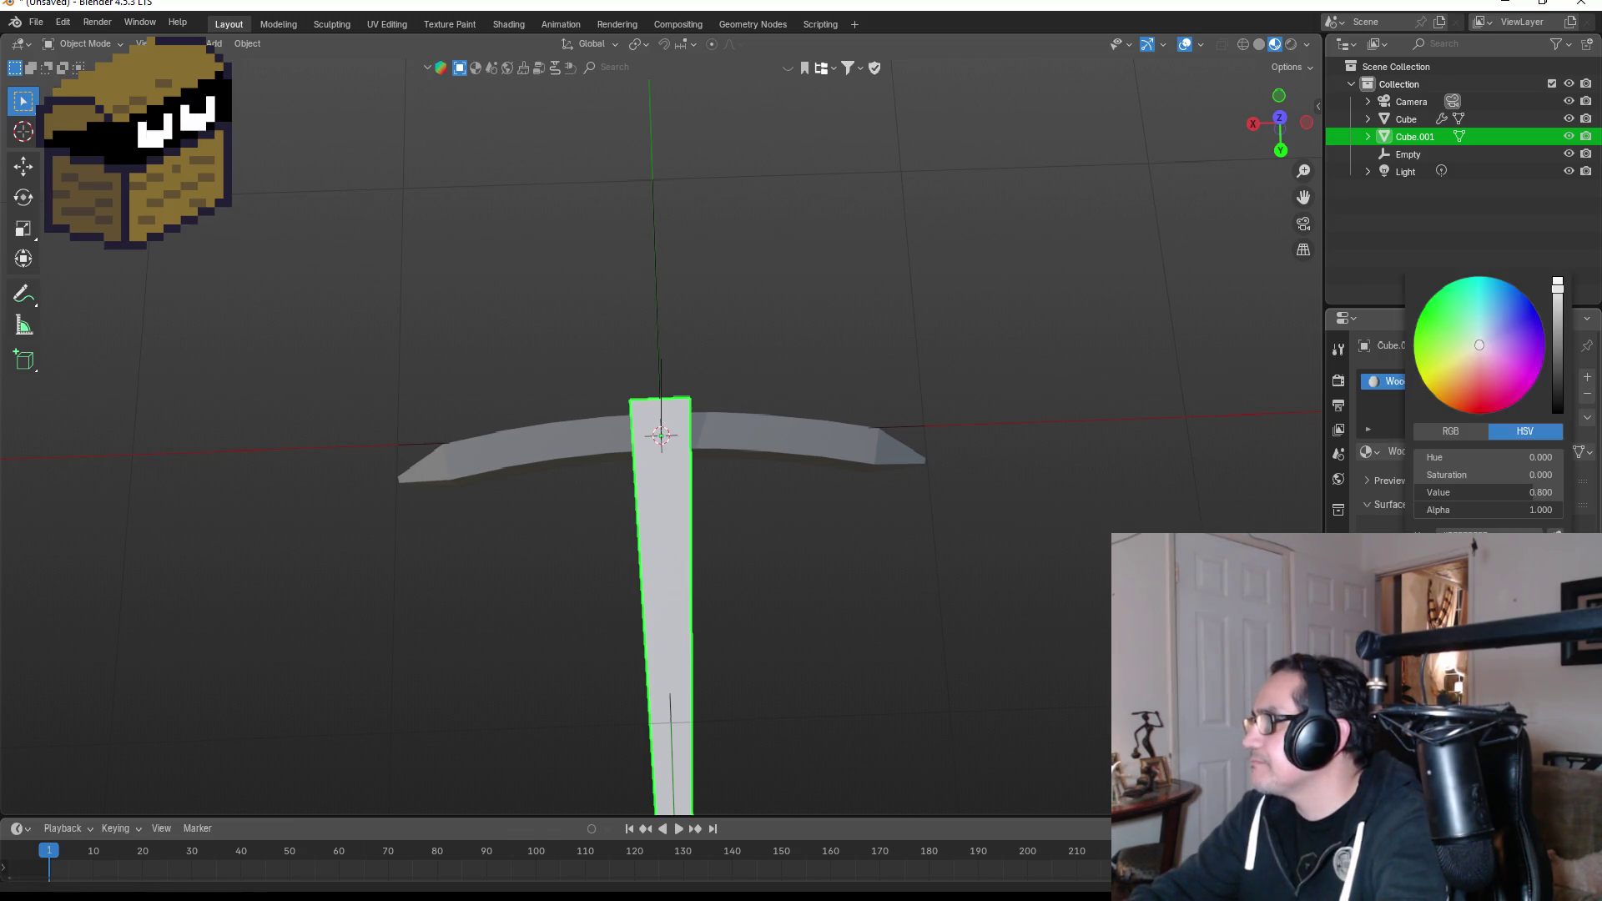
drag(1464, 363, 1457, 384)
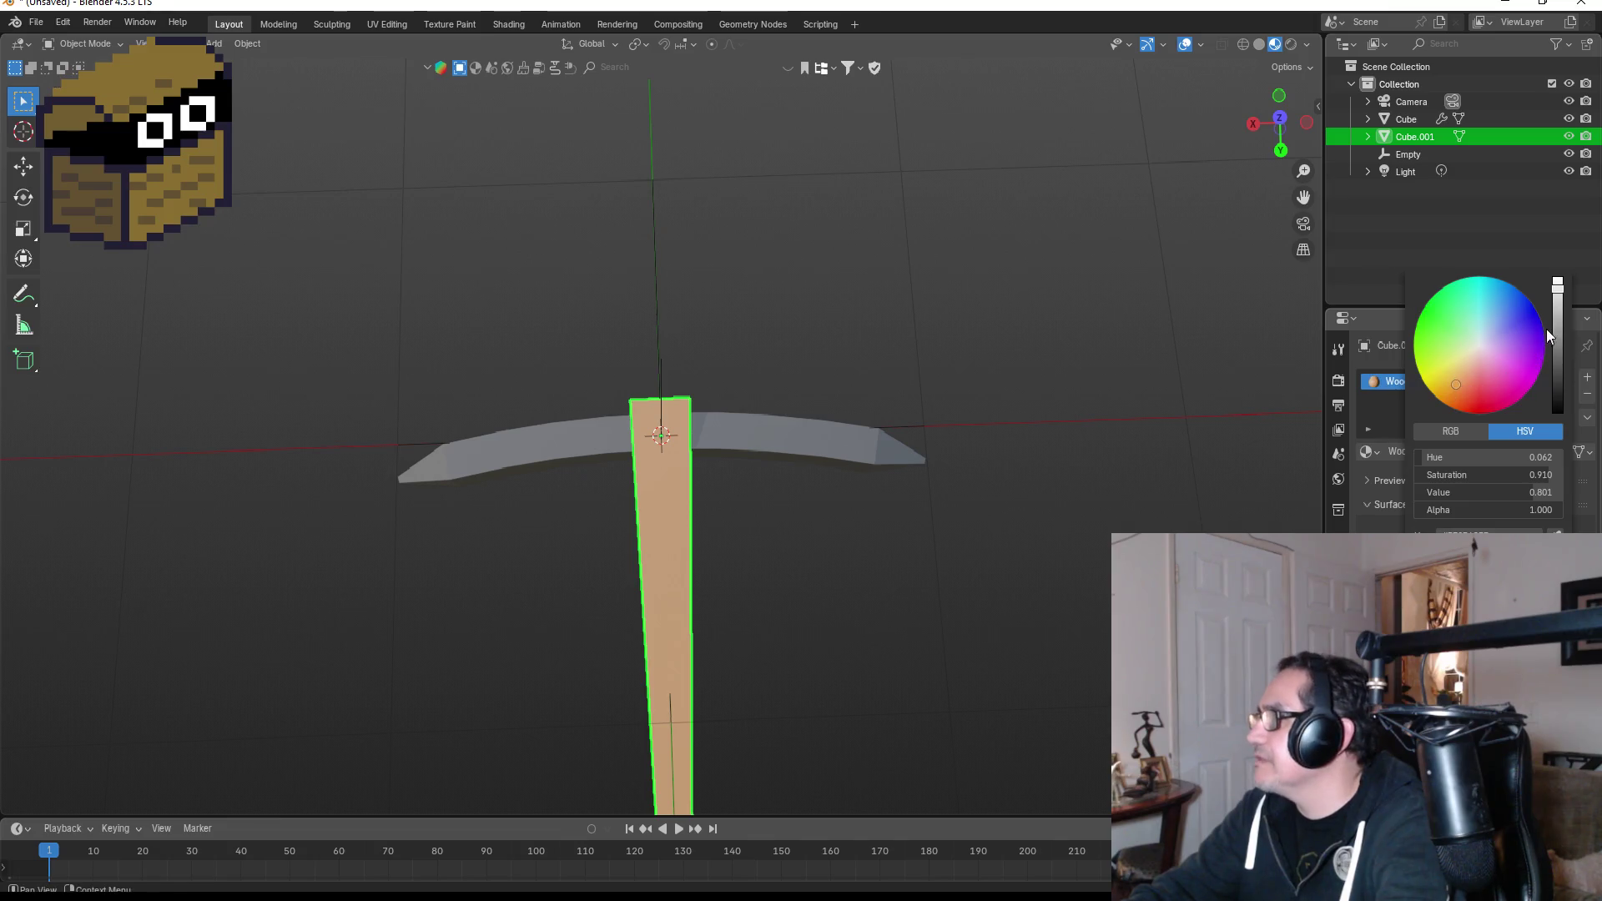
drag(1557, 318, 1557, 343)
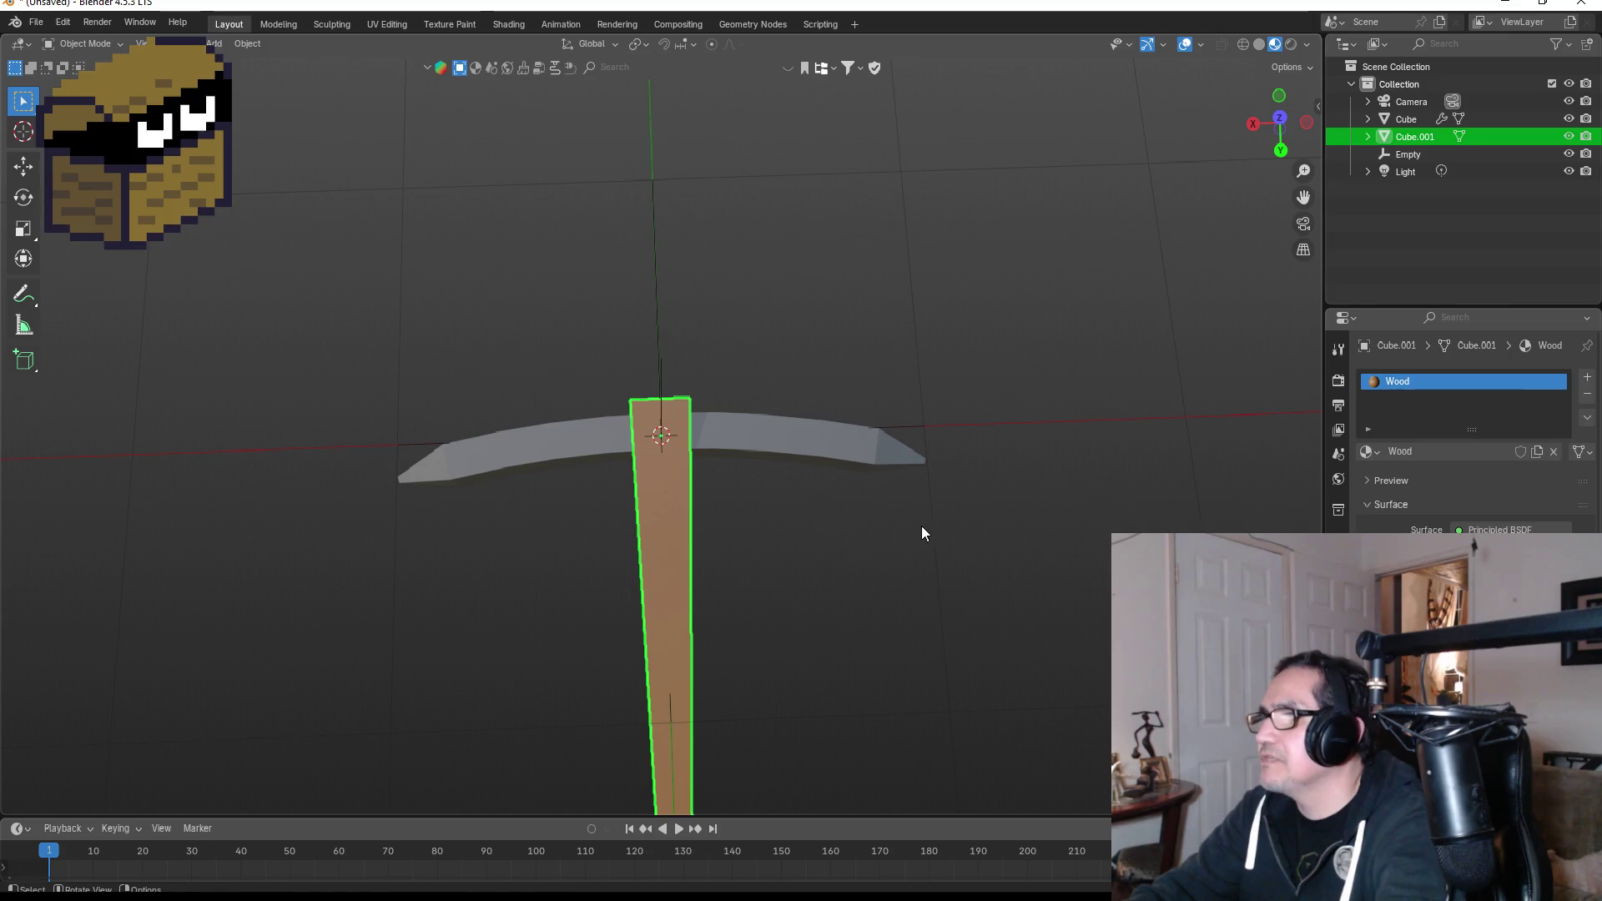
click(921, 525)
scroll(825, 598, down, 5)
mouse_move(753, 351)
mouse_down()
mouse_move(648, 383)
mouse_move(776, 375)
mouse_up()
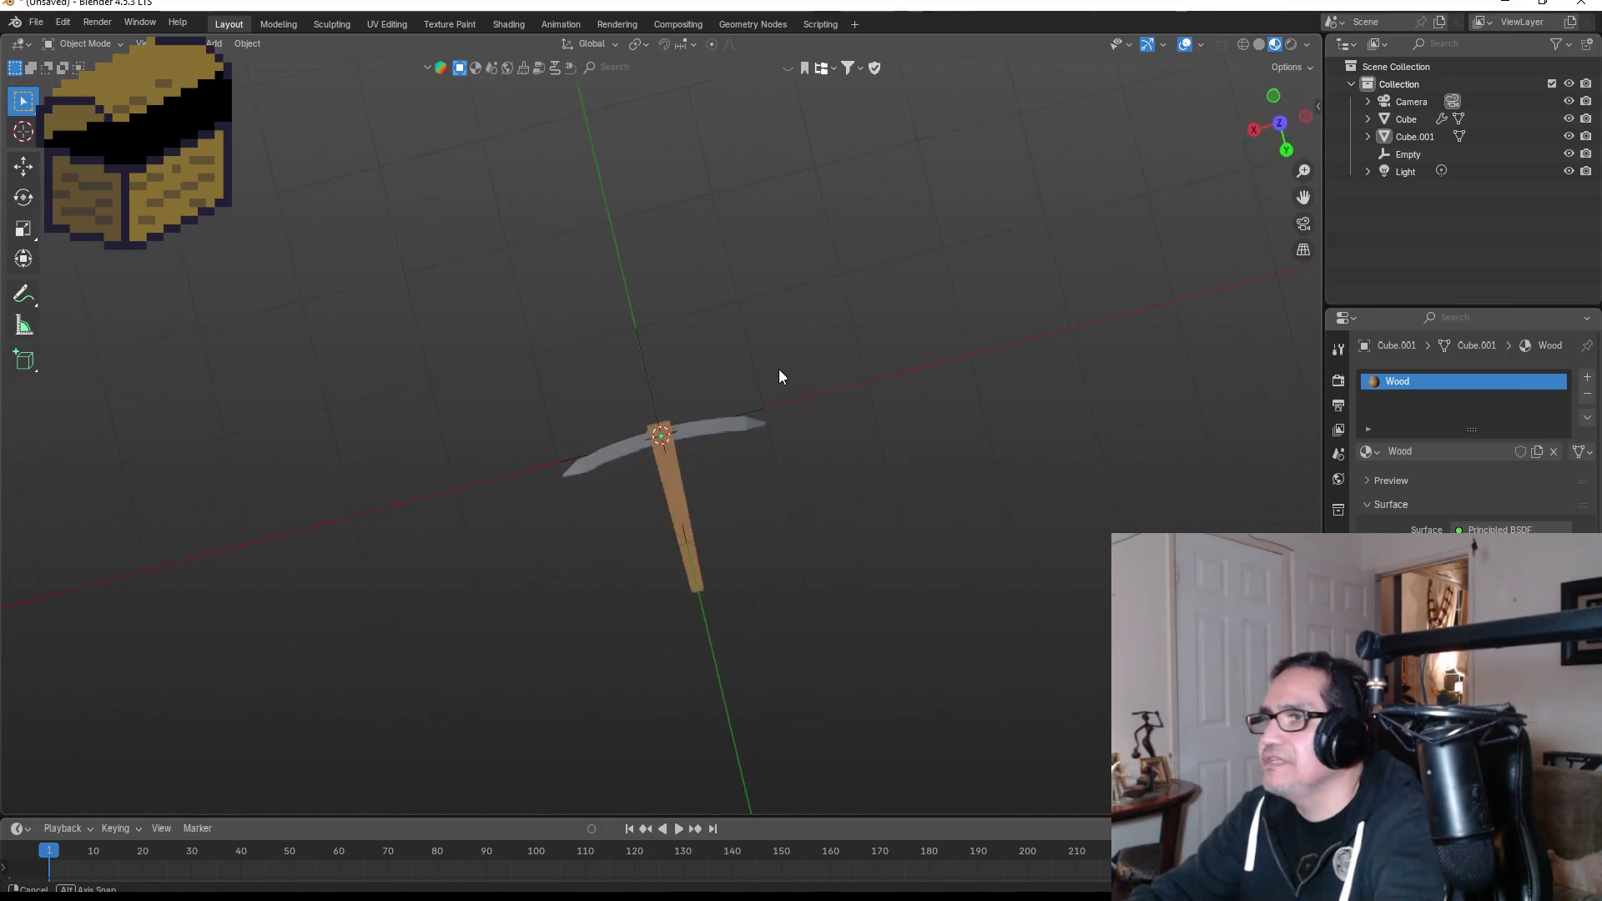
scroll(635, 509, up, 3)
mouse_move(715, 511)
mouse_down()
mouse_move(826, 483)
mouse_move(930, 354)
mouse_move(1008, 321)
mouse_move(1030, 273)
mouse_move(948, 230)
mouse_move(735, 327)
mouse_move(676, 448)
mouse_up()
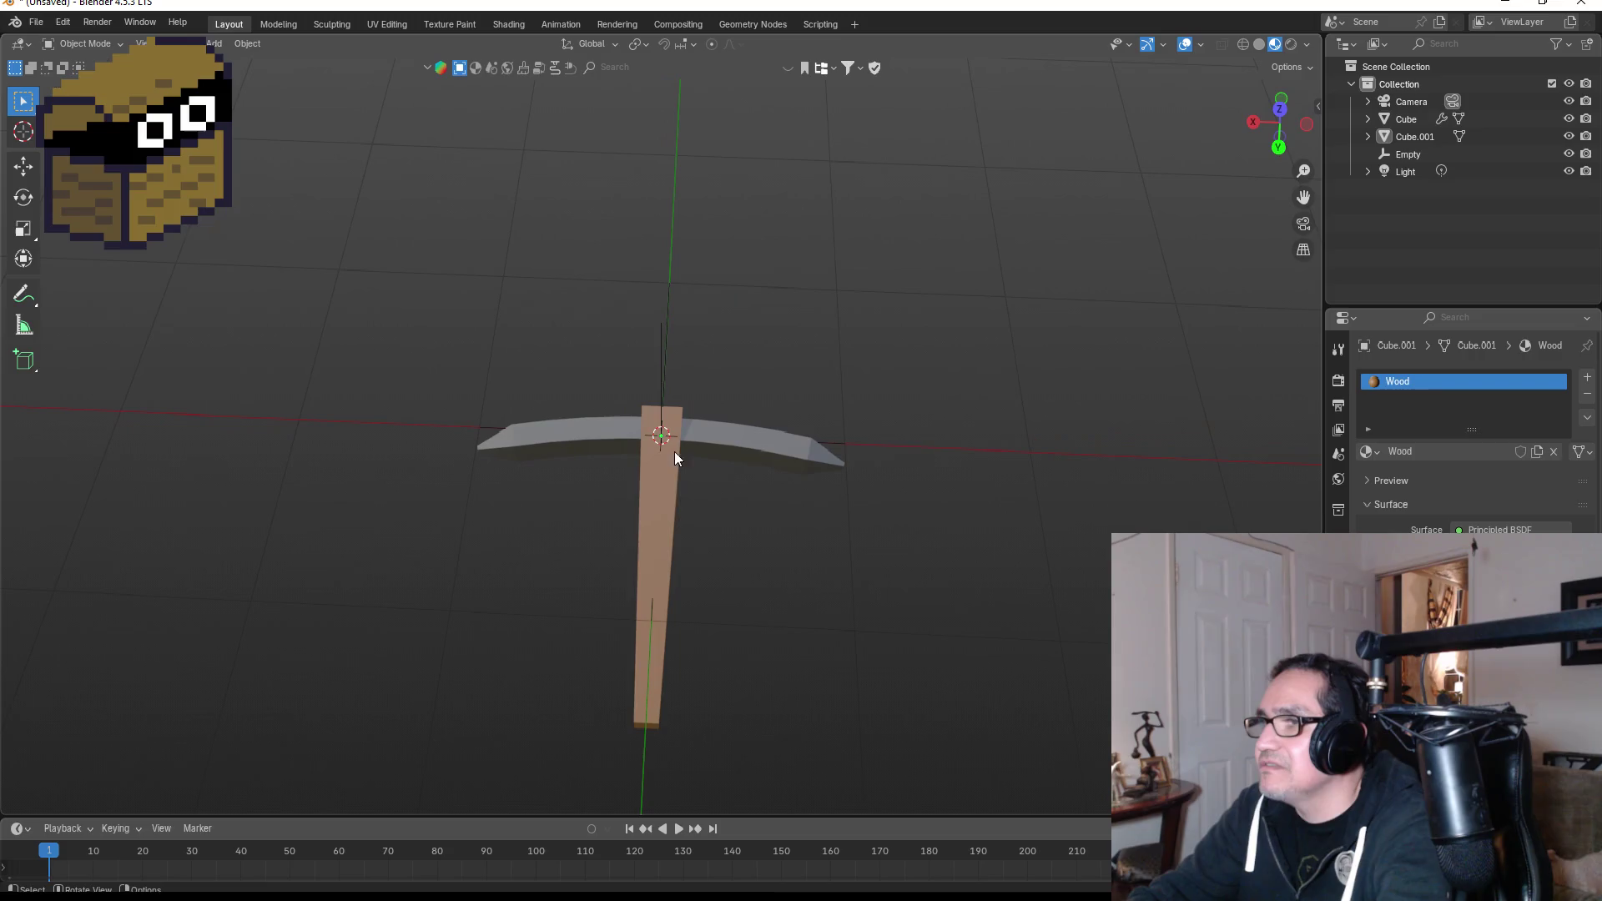
Lower the handle's Wood color brightness further and shift its hue toward a warmer tan.
click(679, 480)
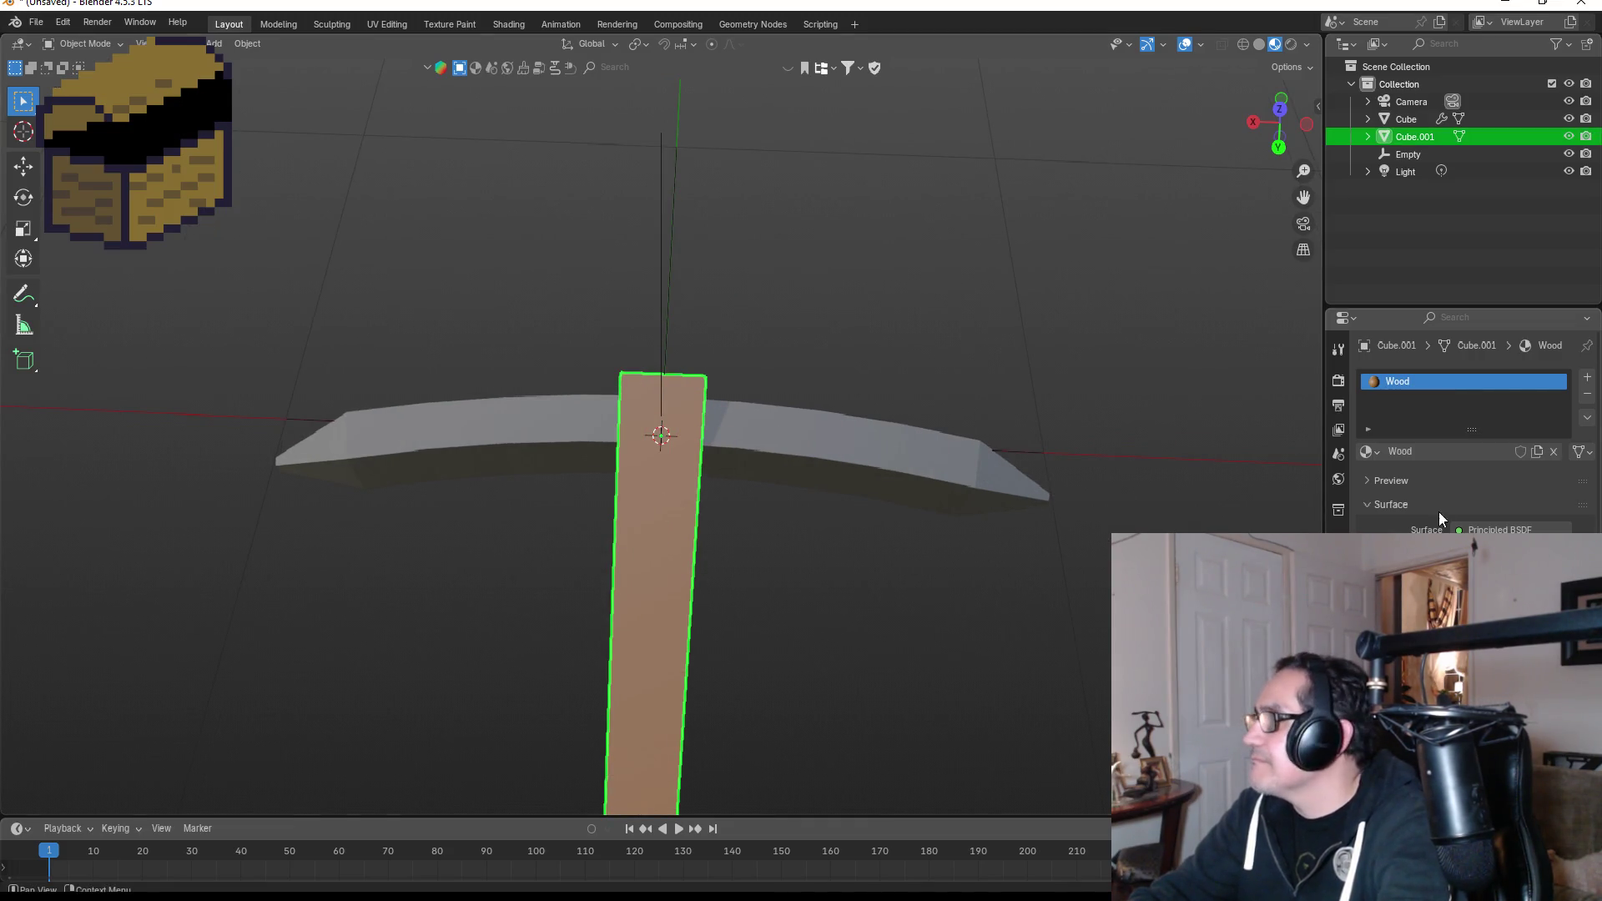
click(1494, 547)
mouse_move(1558, 346)
mouse_down()
mouse_move(1559, 363)
mouse_move(1557, 342)
mouse_up()
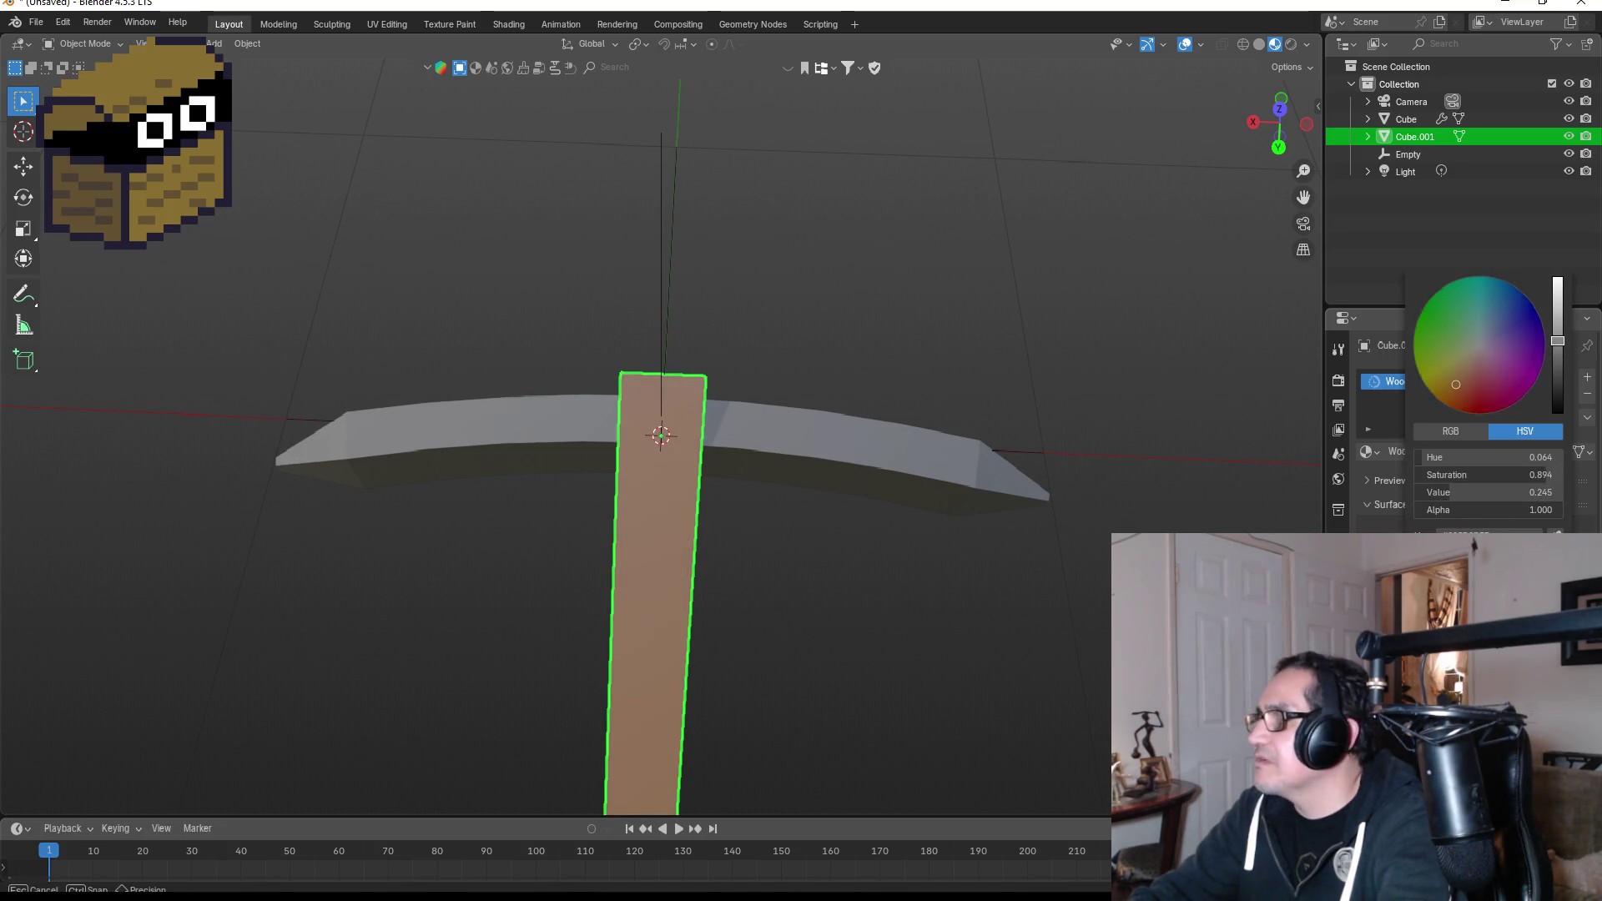
mouse_move(1457, 384)
mouse_down()
mouse_move(1444, 374)
mouse_move(1441, 399)
mouse_up()
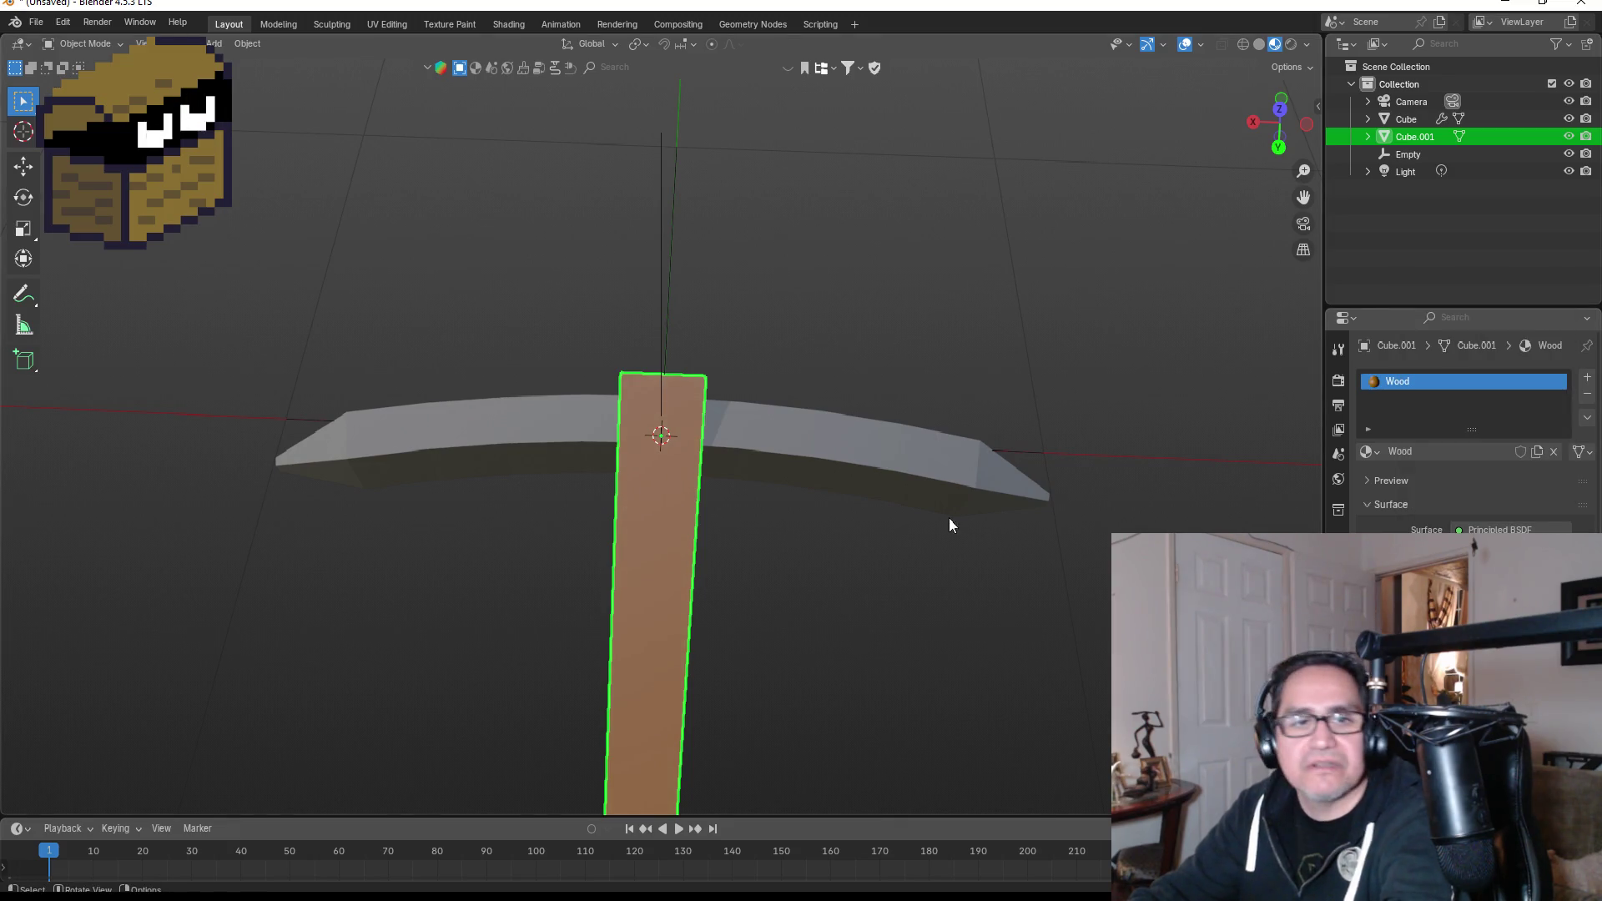
In Right view, lower the gray pickaxe head slightly along Z, about 0.013 m.
click(875, 374)
scroll(820, 413, down, 3)
scroll(773, 565, up, 5)
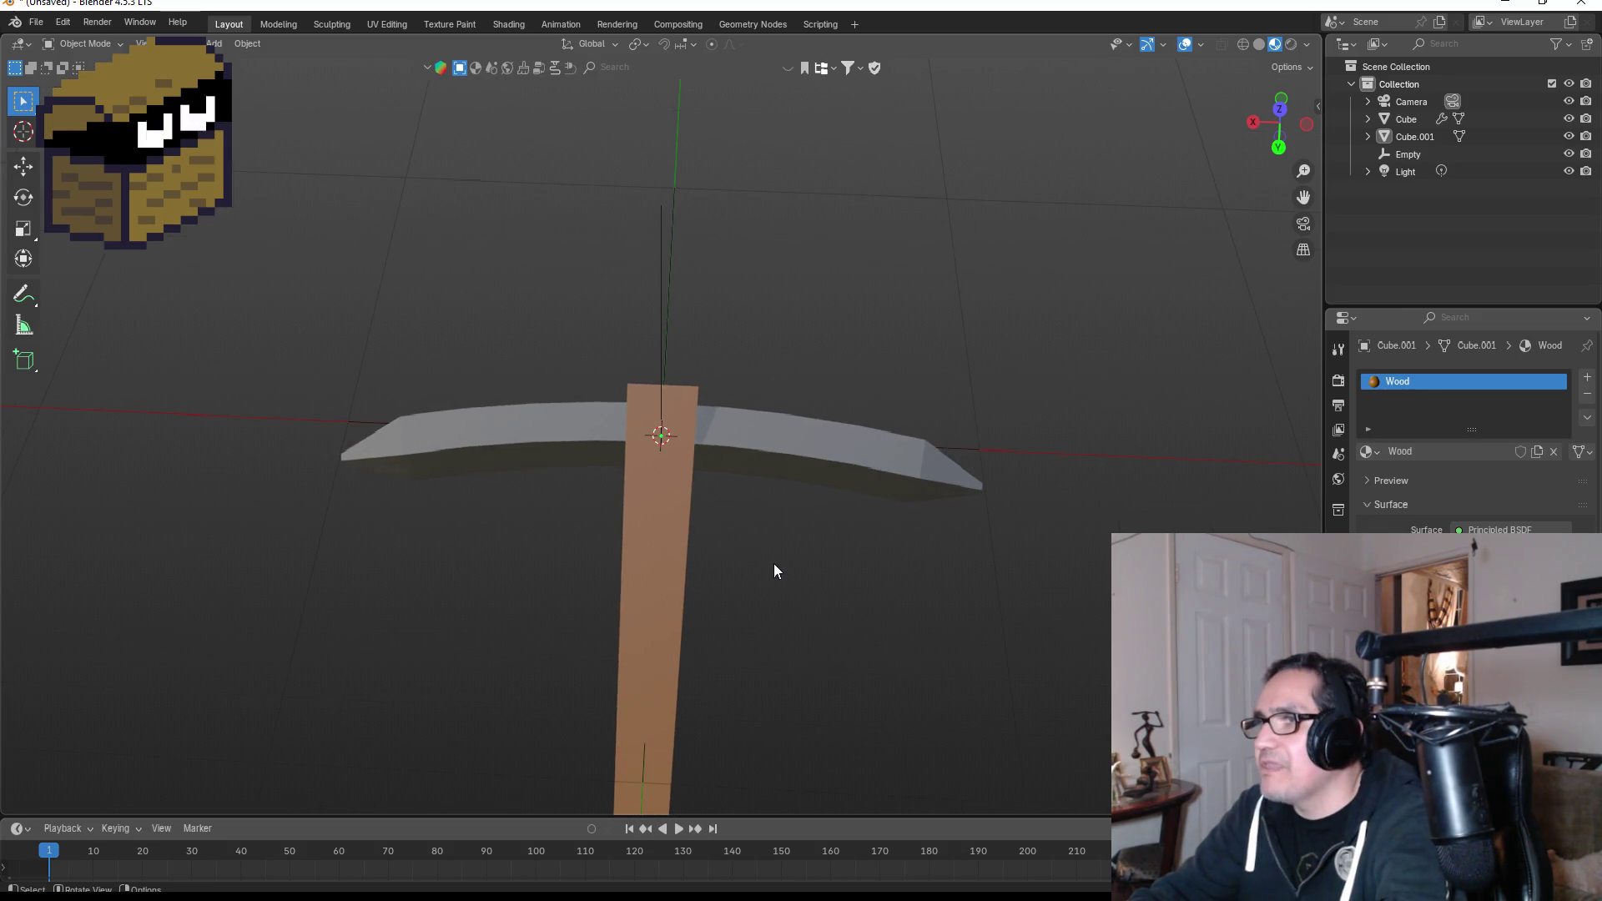
click(894, 483)
mouse_move(951, 482)
mouse_down()
mouse_move(959, 383)
mouse_move(952, 426)
mouse_move(1130, 433)
mouse_move(1120, 446)
mouse_up()
key(KP_3)
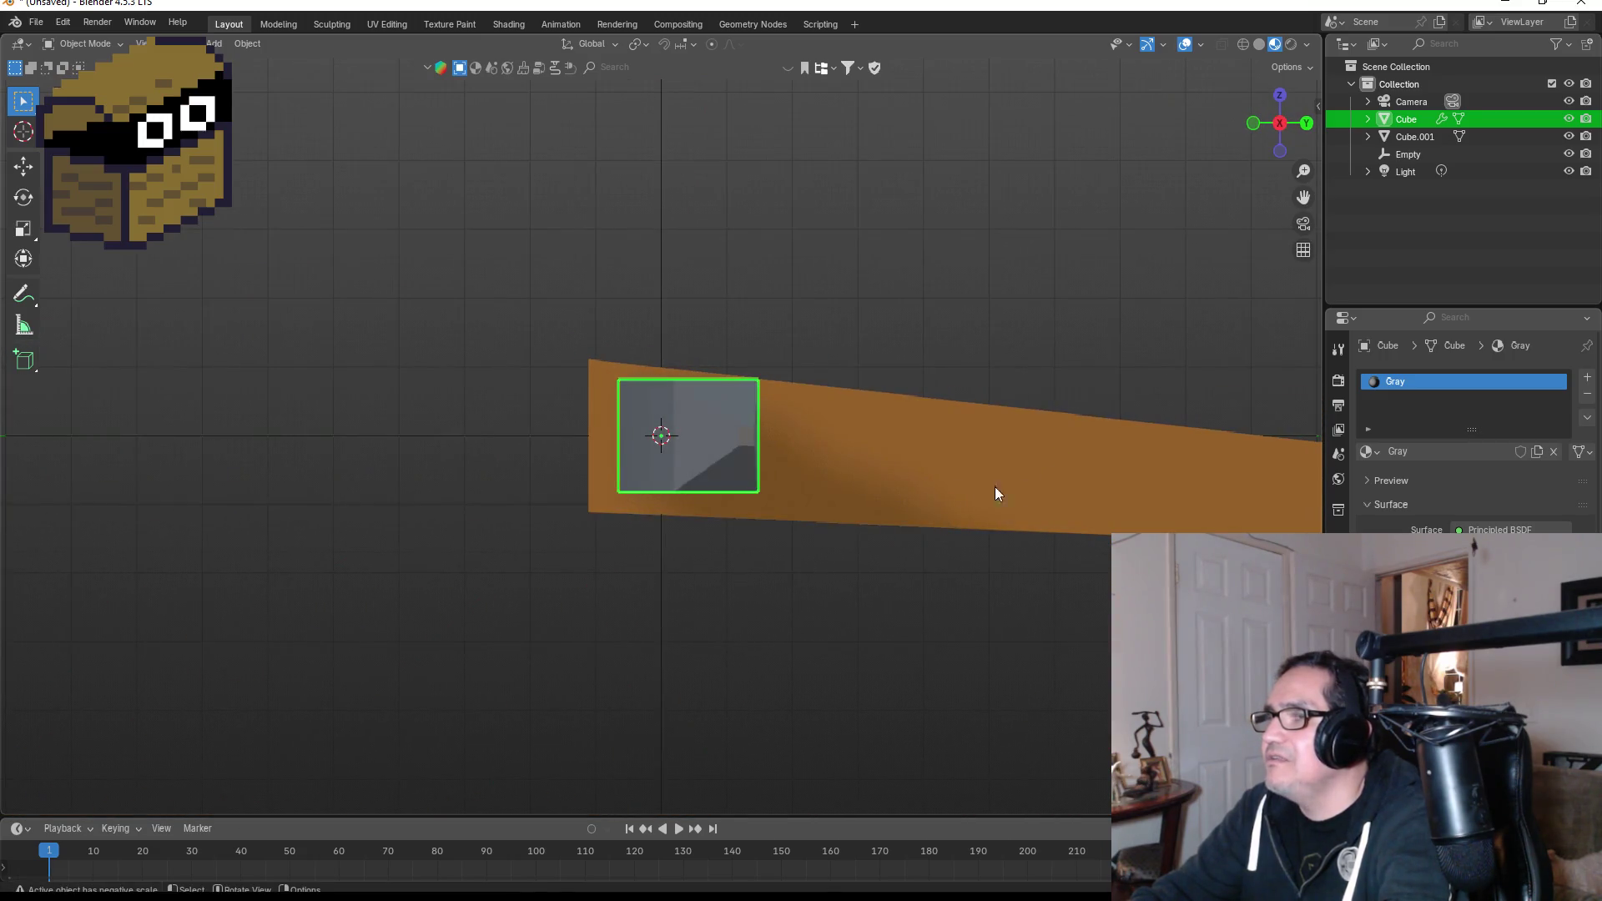
key(g)
key(z)
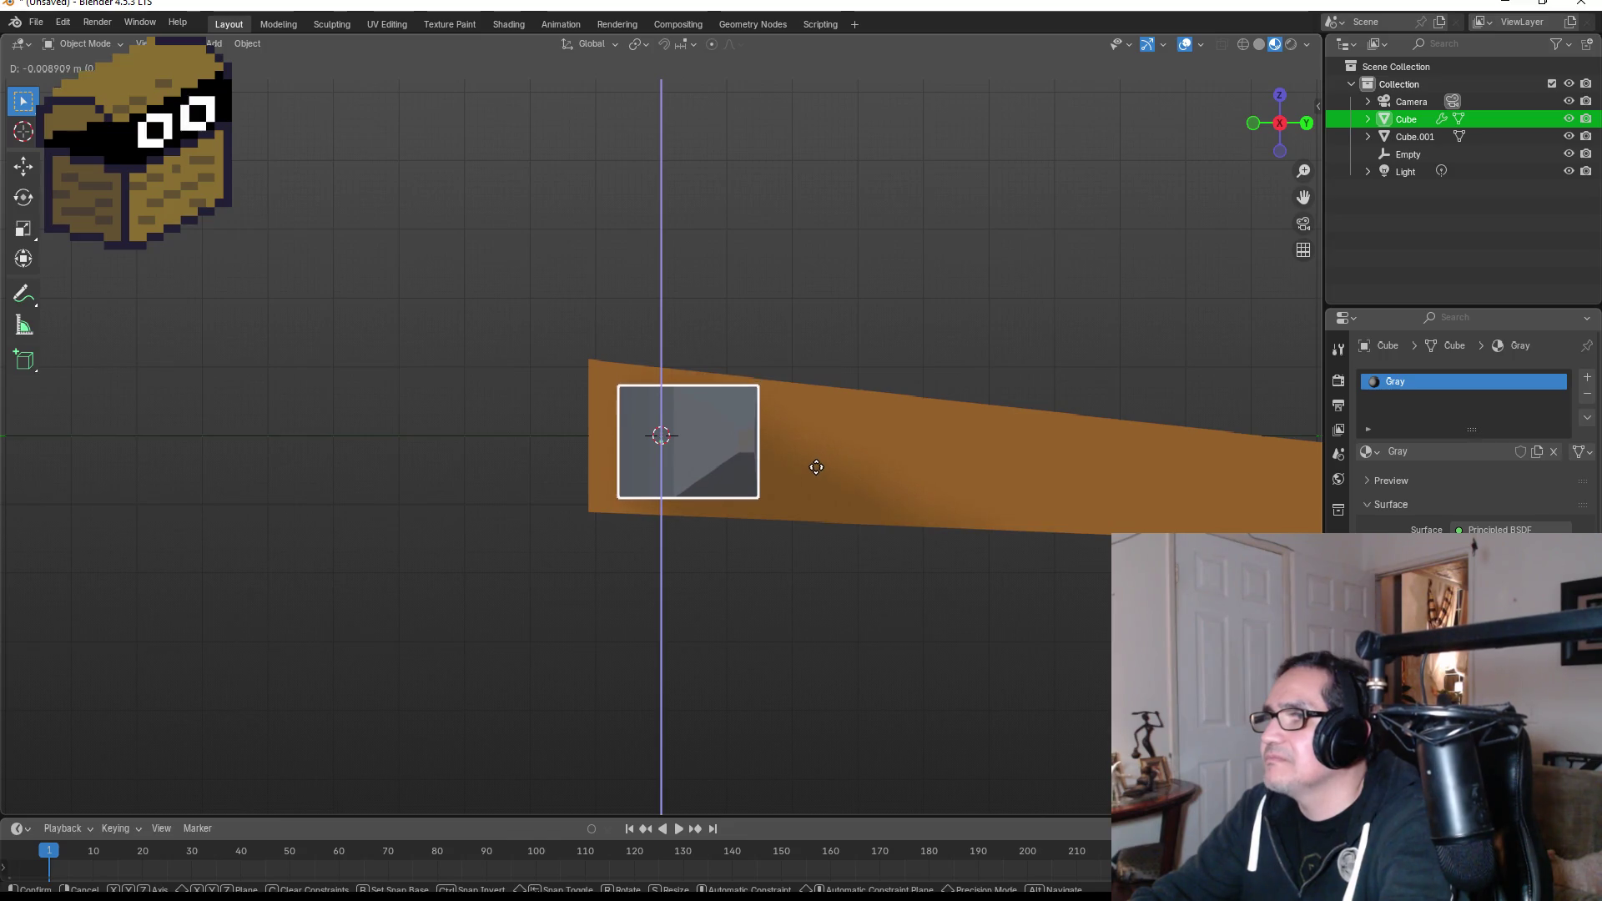
click(815, 468)
Slide the head along Y toward the handle's end and check it from Front and Top views.
key(g)
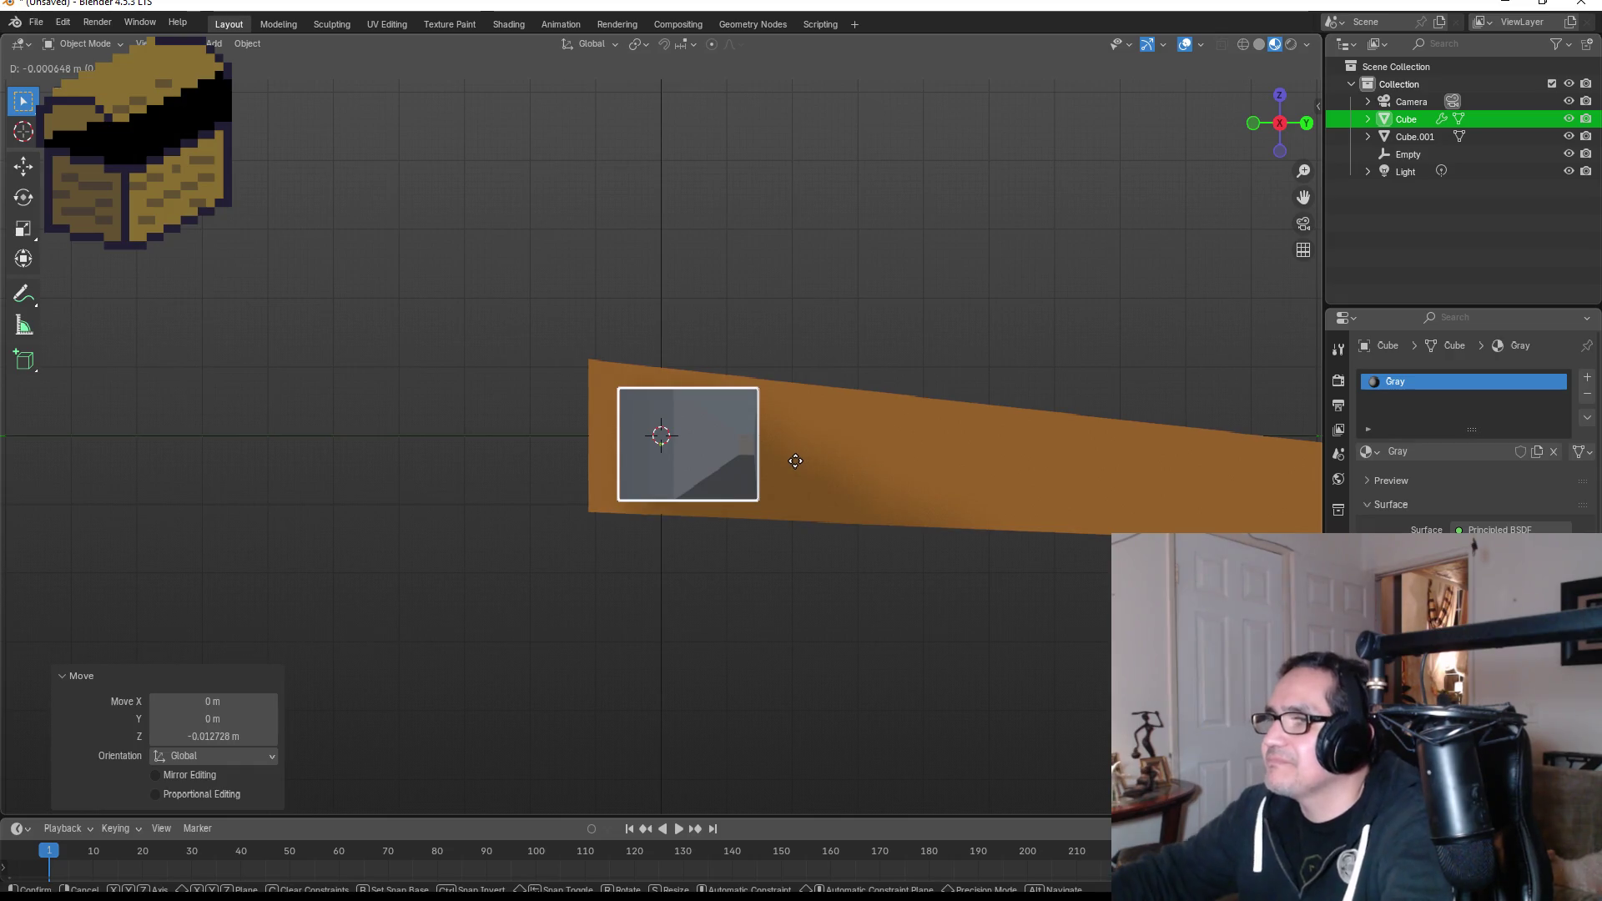
key(y)
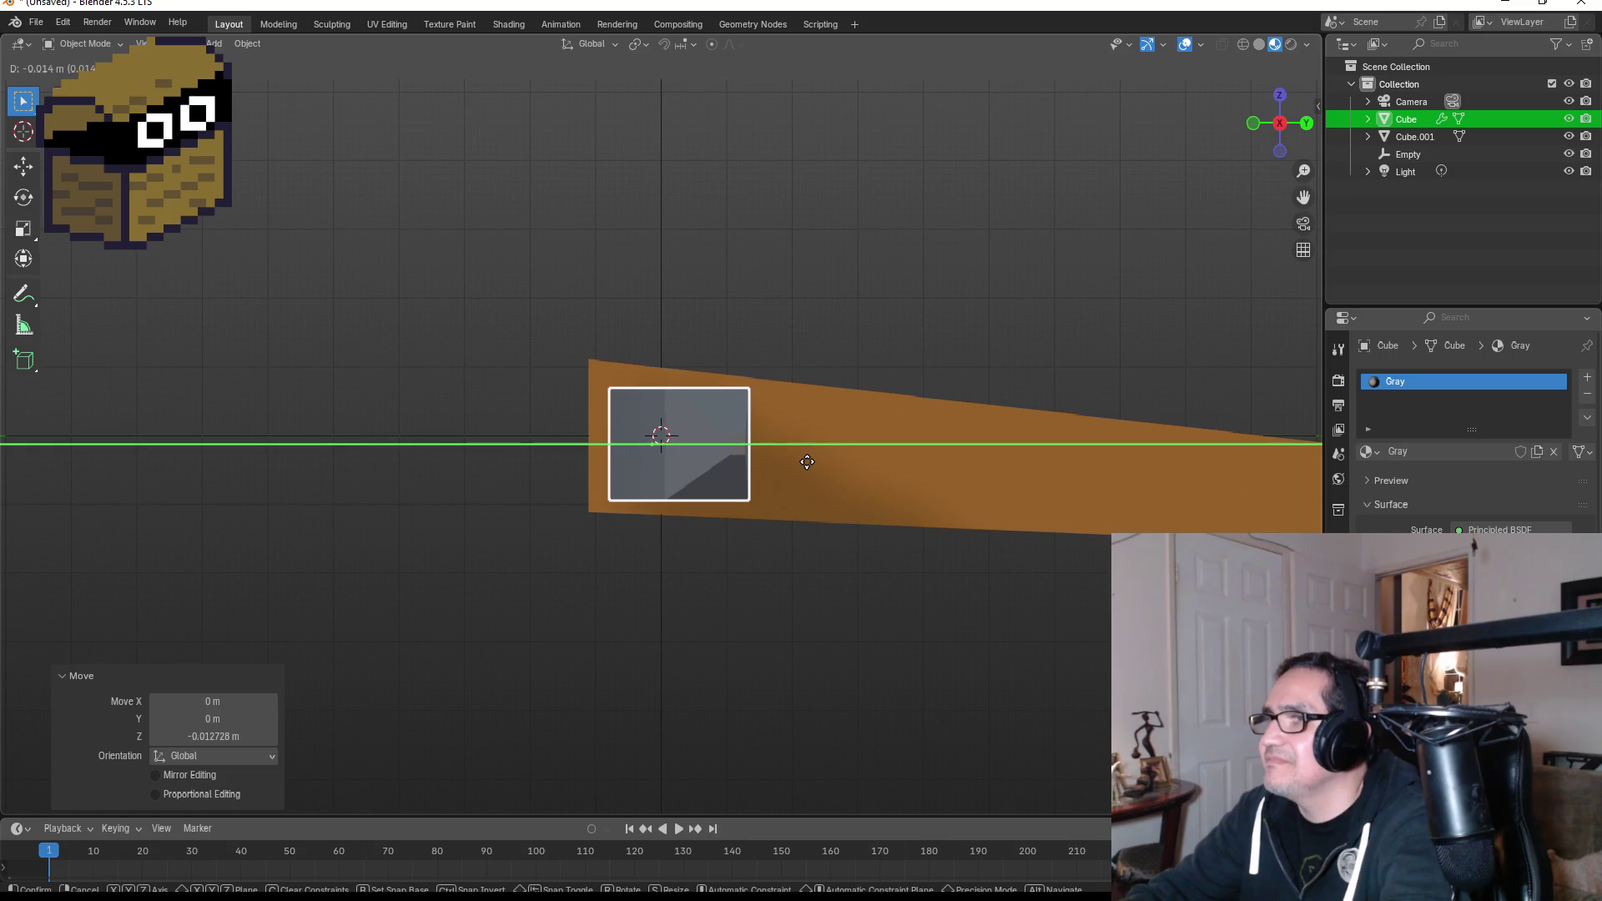
click(869, 347)
click(867, 348)
key(KP_1)
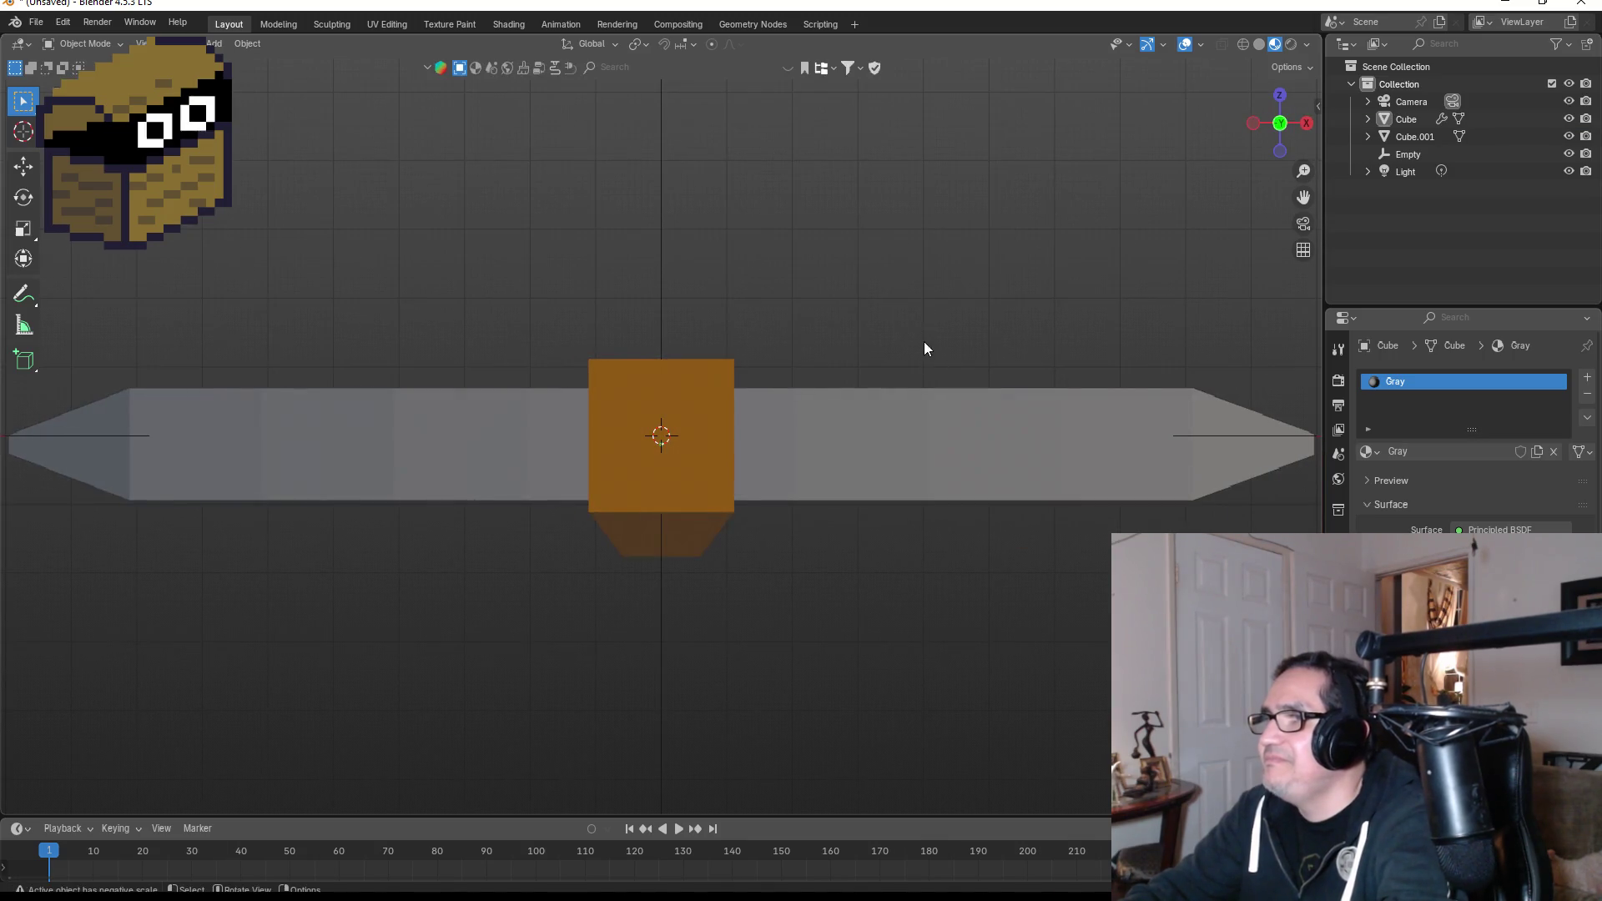
scroll(884, 493, down, 4)
mouse_move(746, 432)
mouse_down()
mouse_move(552, 422)
mouse_move(554, 401)
mouse_move(615, 372)
mouse_move(758, 222)
mouse_move(963, 223)
mouse_move(1086, 192)
mouse_move(887, 193)
mouse_move(776, 388)
mouse_up()
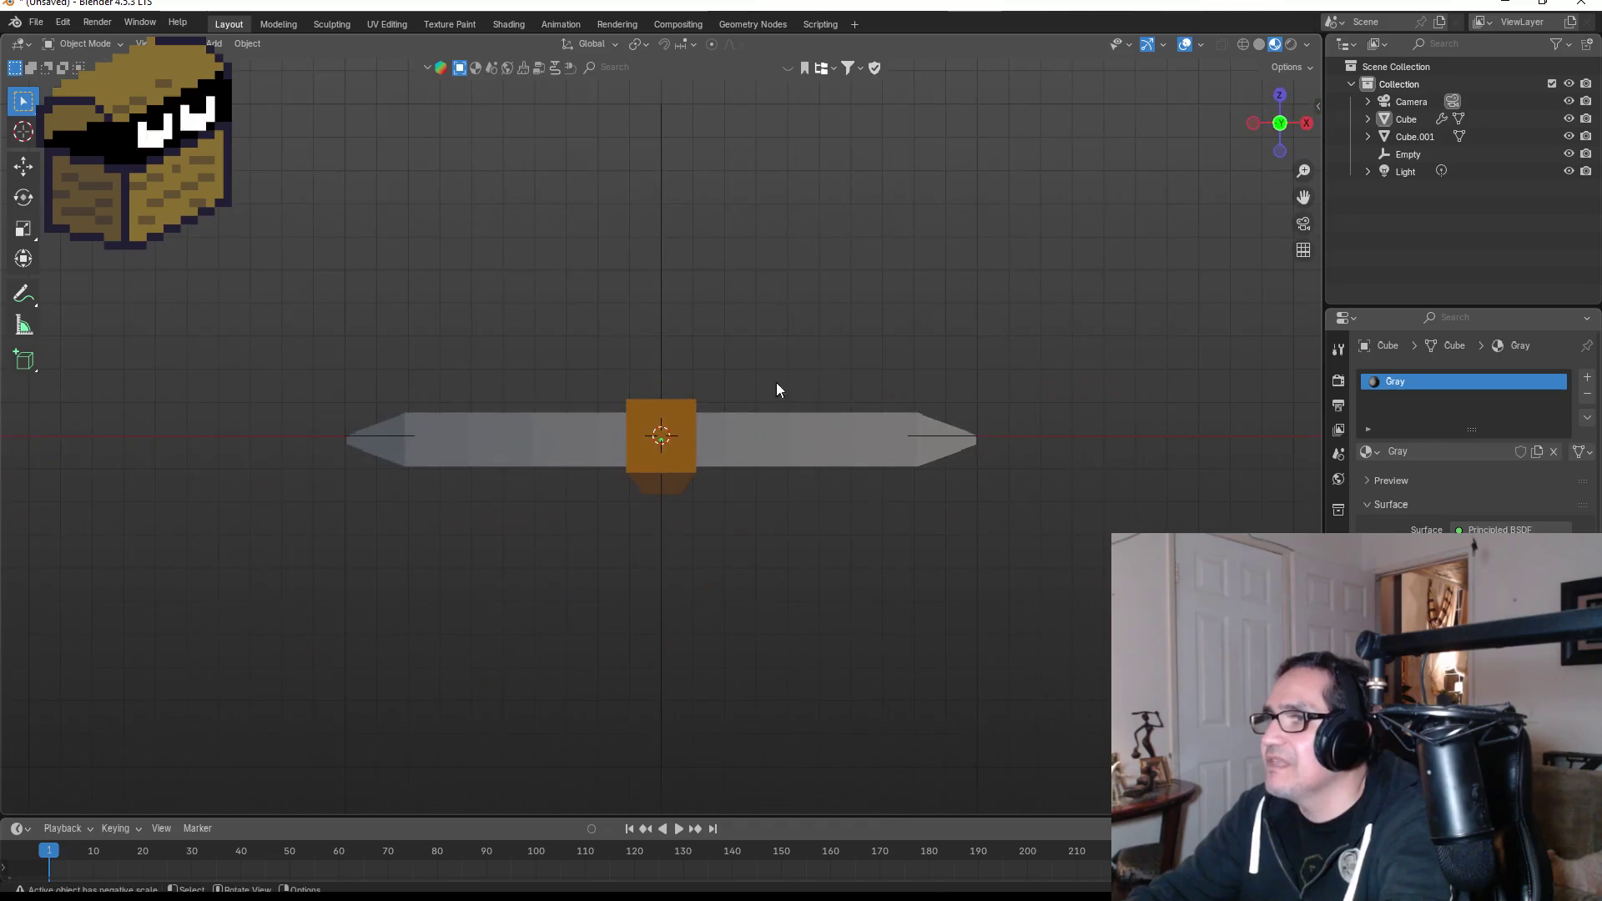
click(1281, 96)
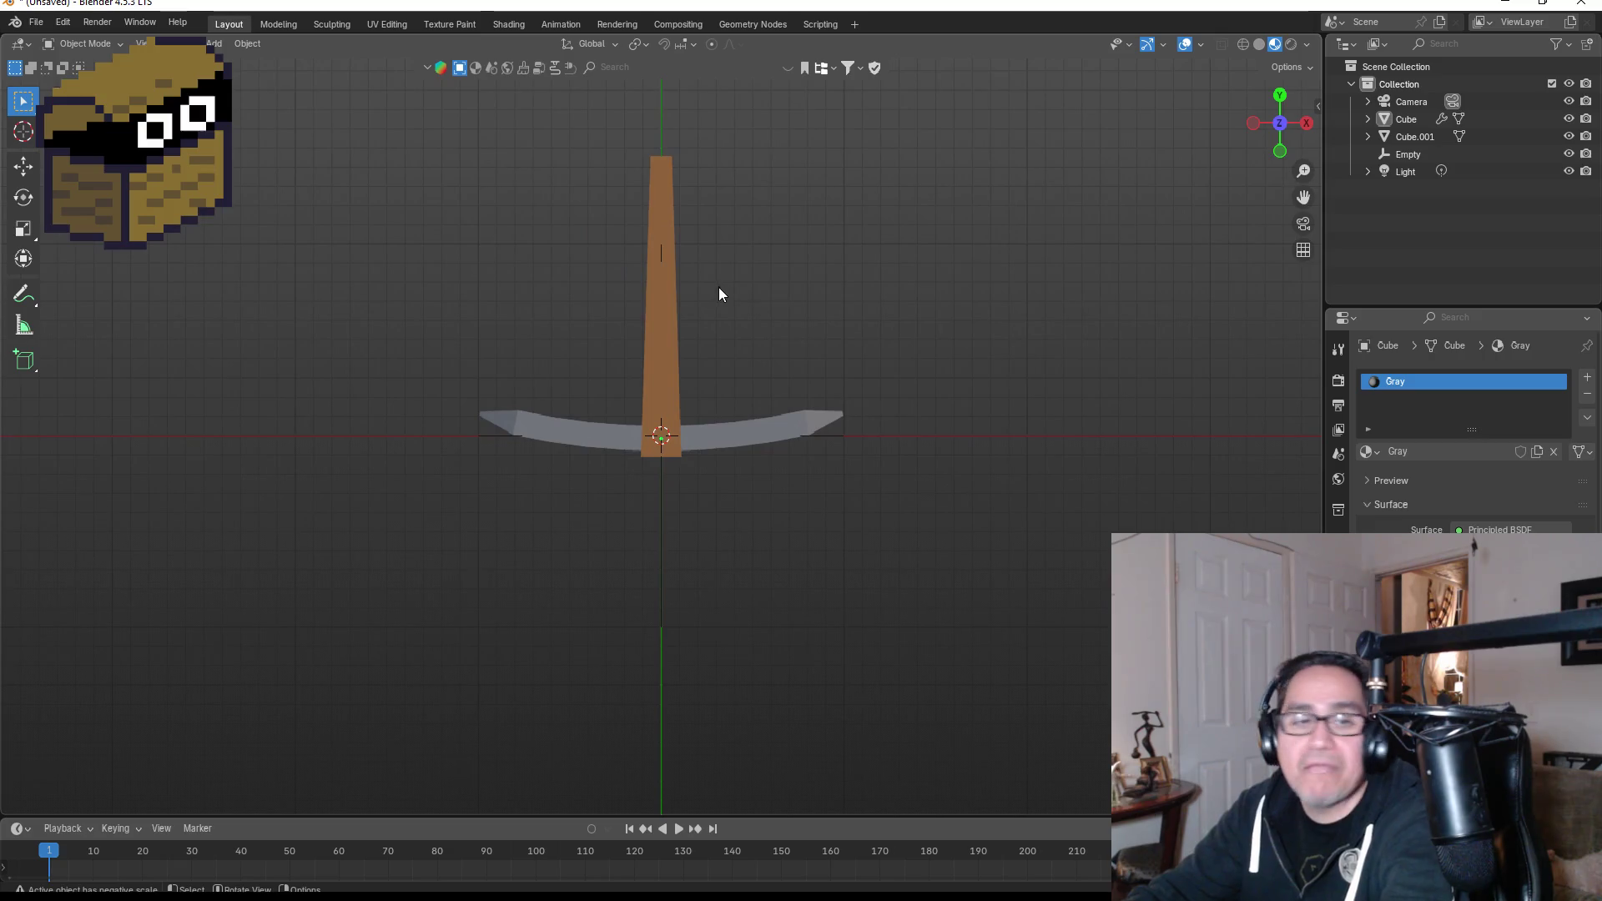
Scale the handle's far-end edge to about 0.71 width in Edit Mode, then check Front and Top views.
click(668, 183)
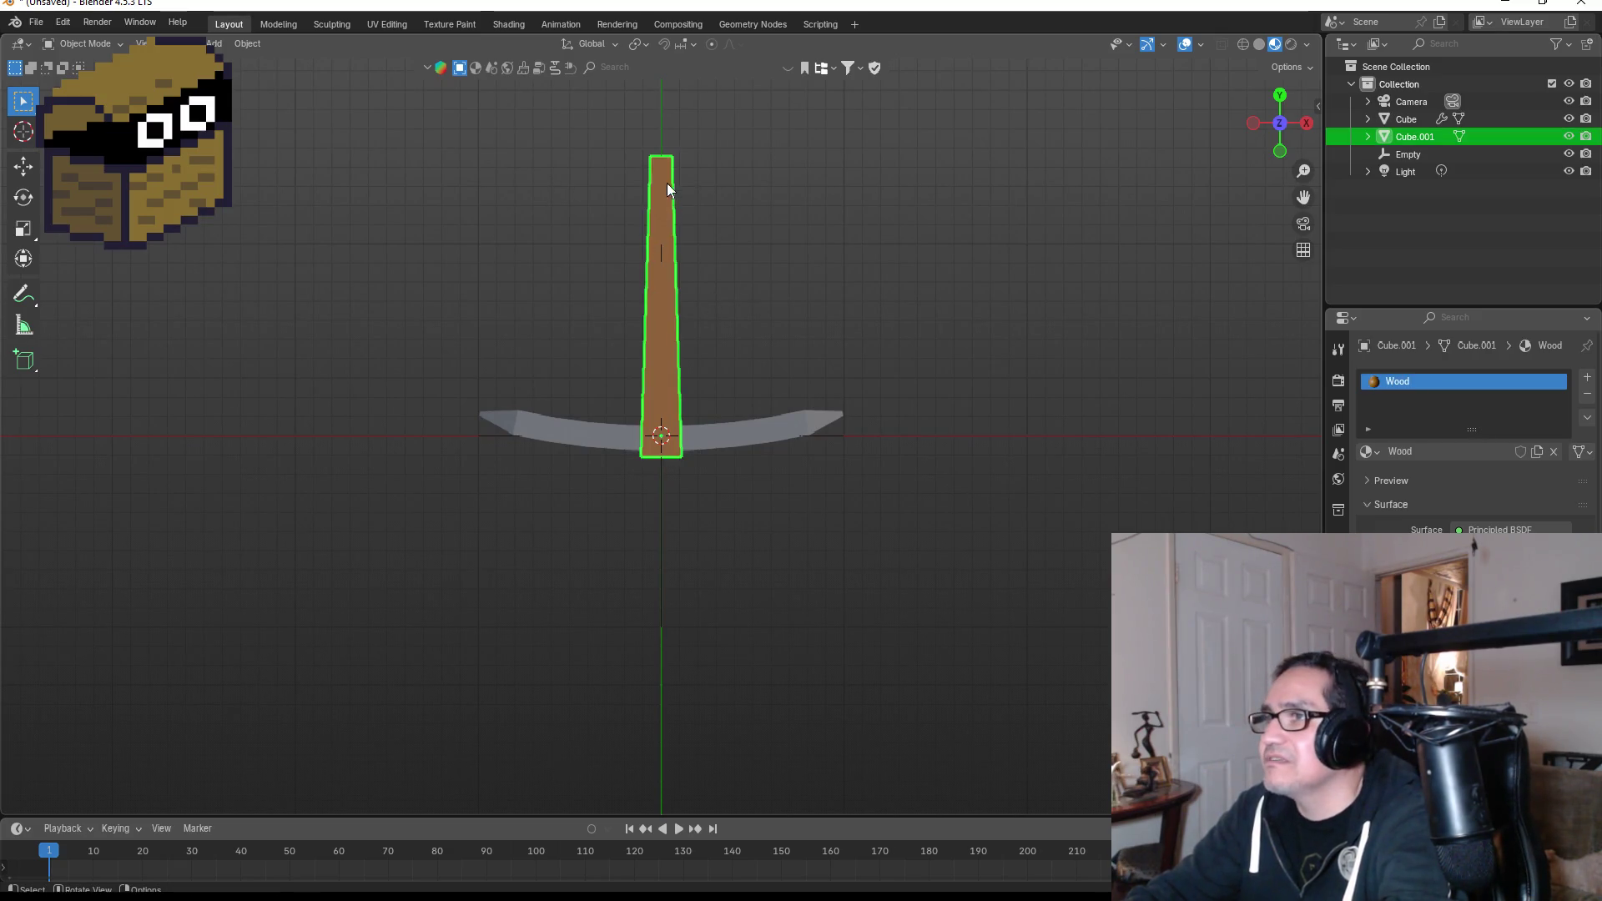
key(Tab)
mouse_move(600, 129)
mouse_down()
mouse_move(690, 178)
mouse_move(751, 375)
mouse_move(693, 734)
mouse_up()
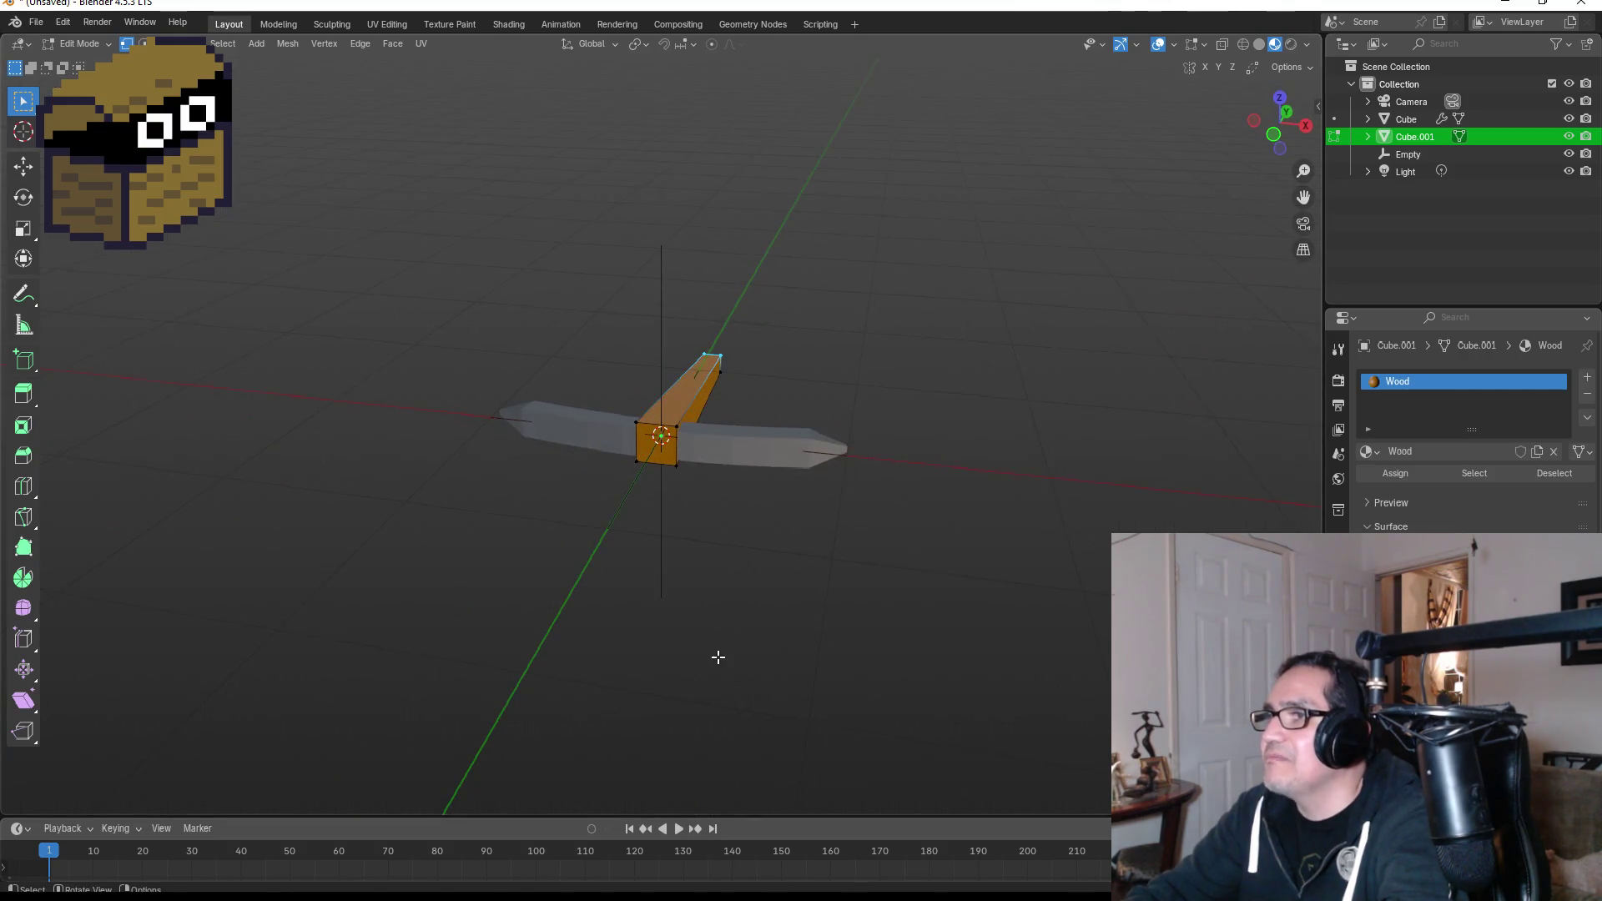
mouse_move(718, 658)
mouse_down()
mouse_move(679, 261)
mouse_move(773, 701)
mouse_move(871, 698)
mouse_up()
key(s)
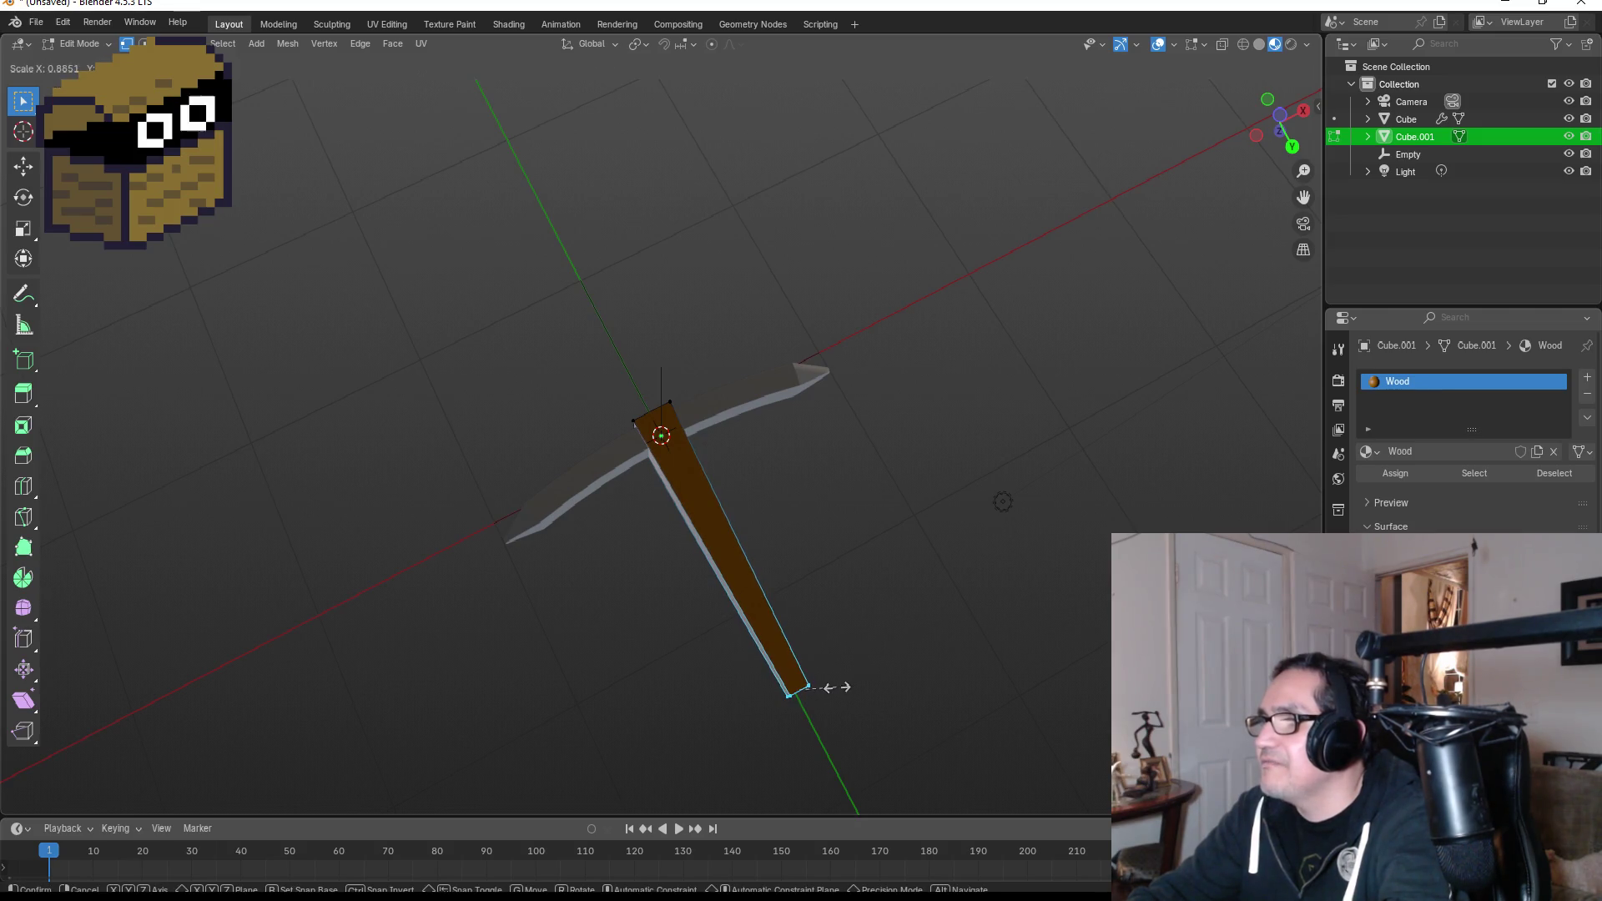
click(831, 690)
key(Tab)
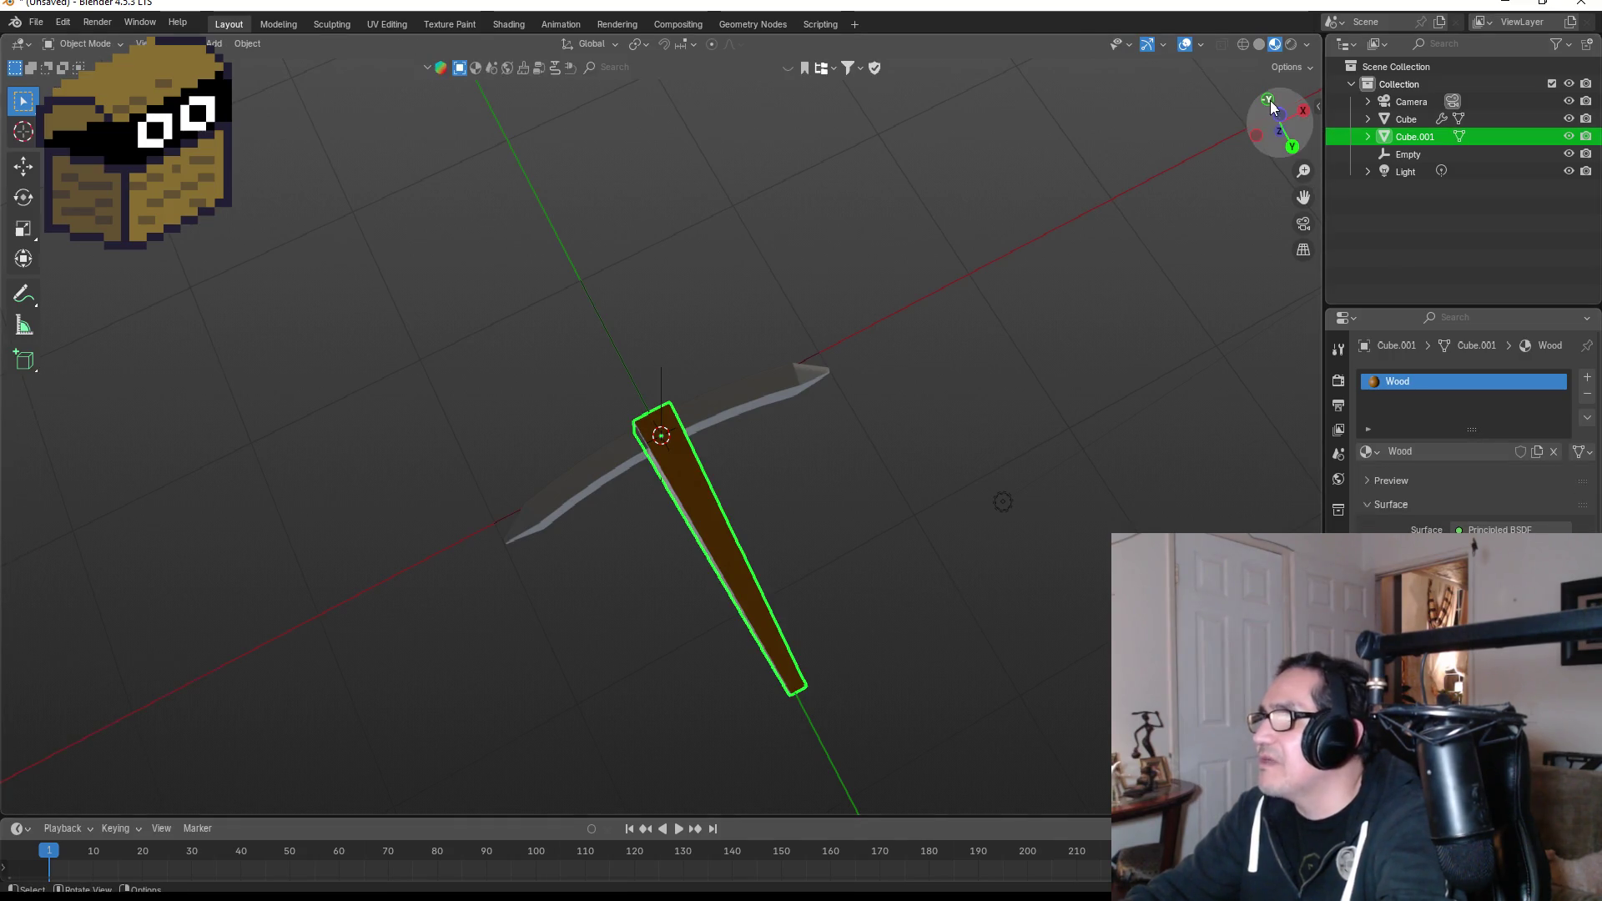
click(1268, 100)
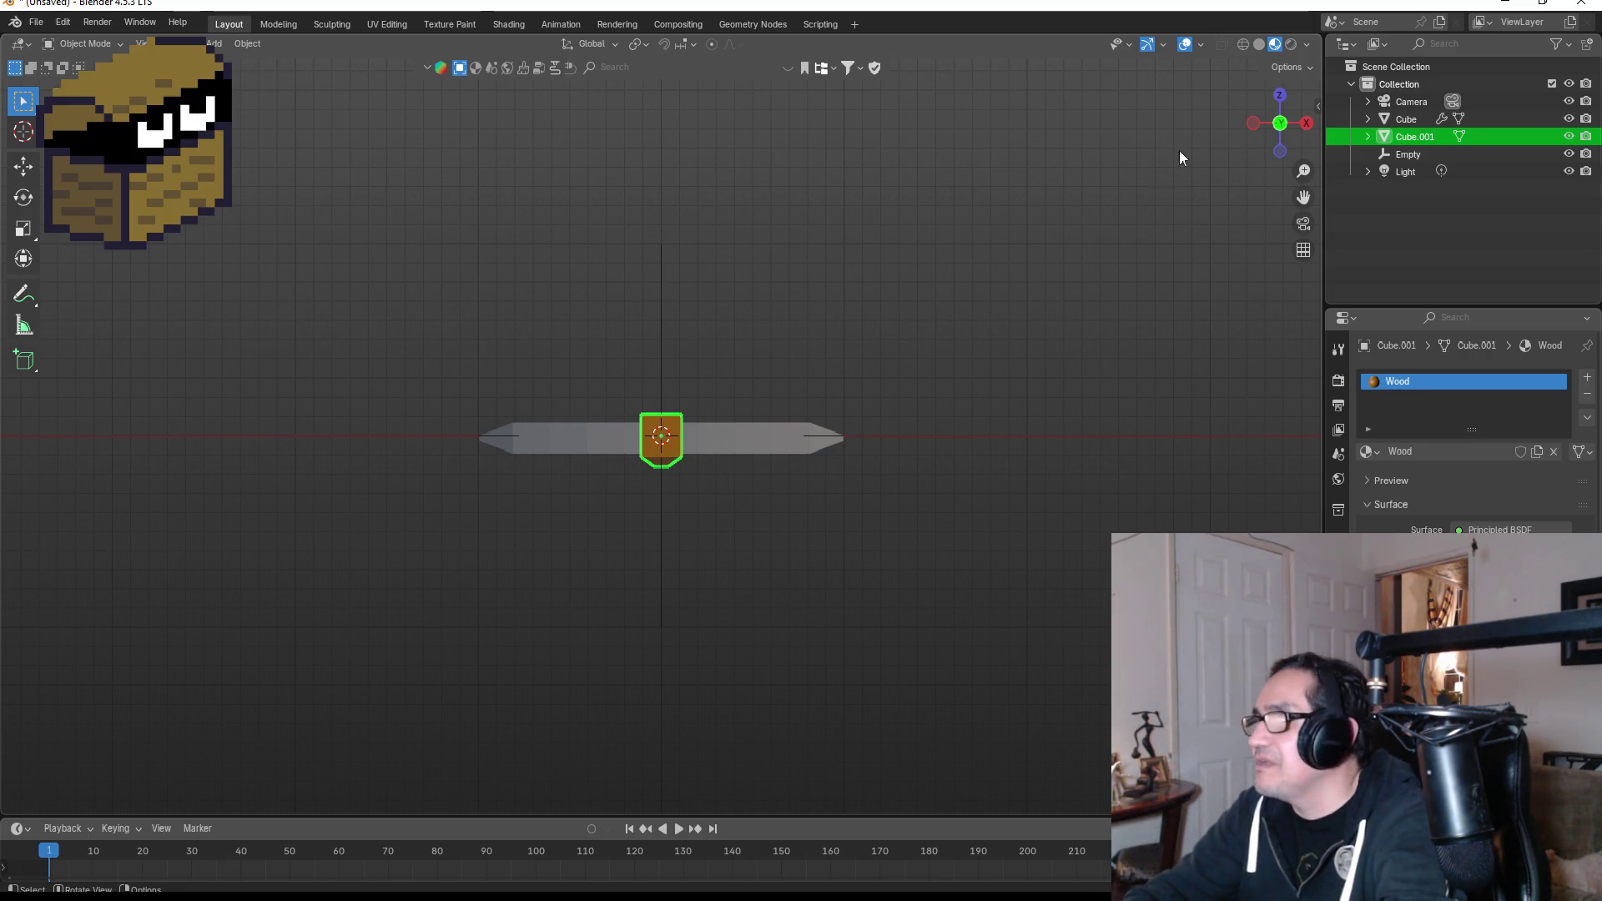
click(1279, 94)
click(836, 260)
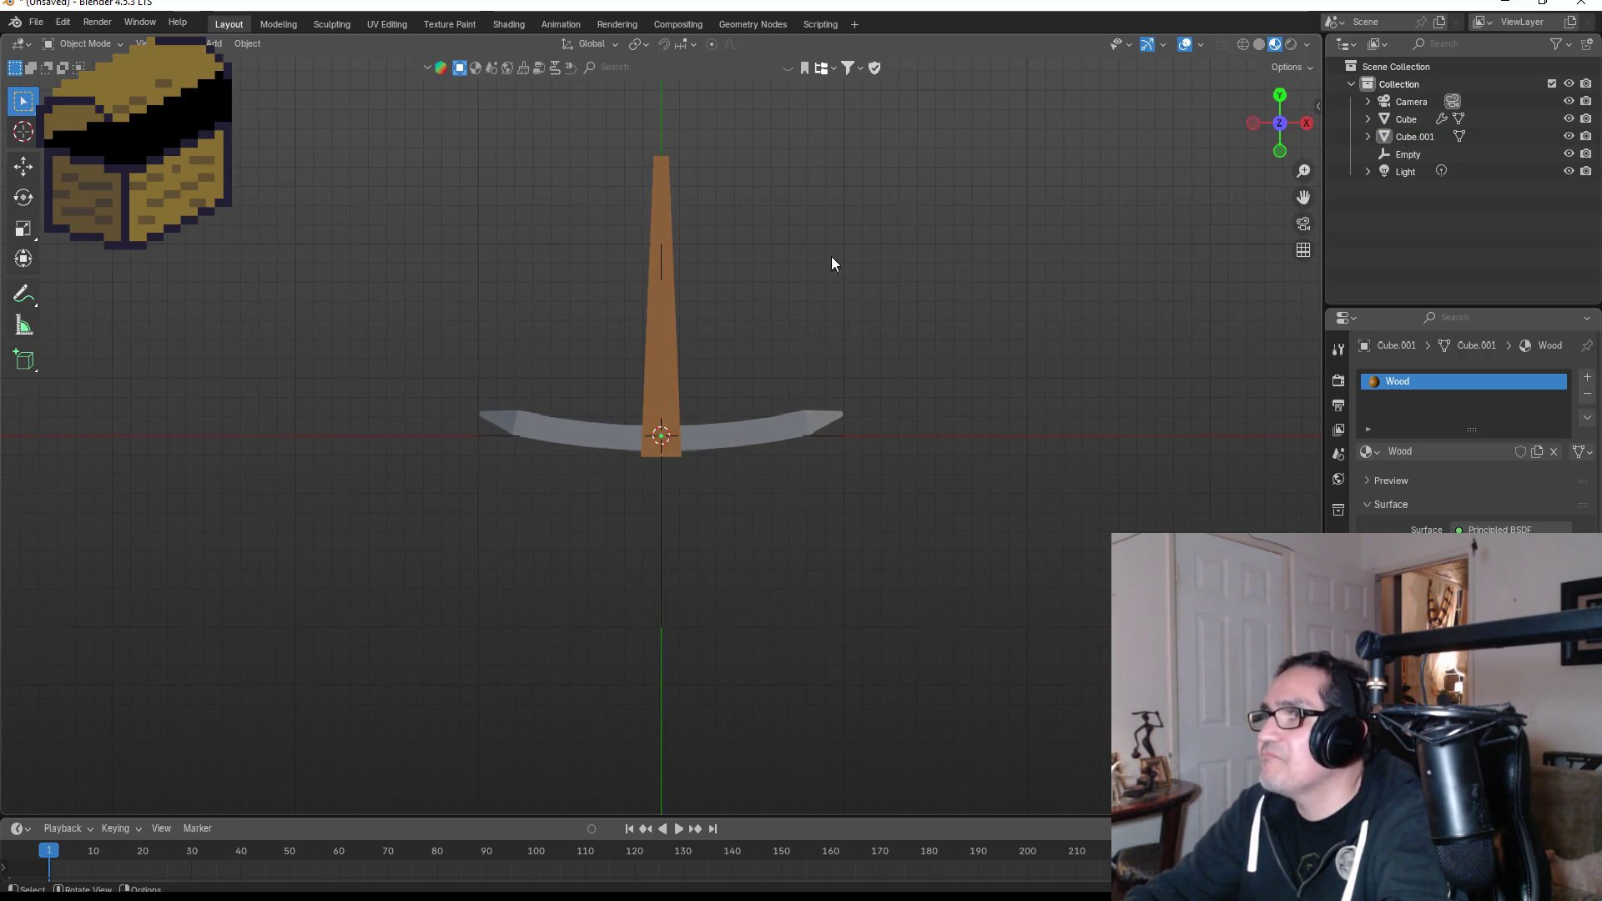
Save the Blender scene as PickAxe.blend.
click(36, 22)
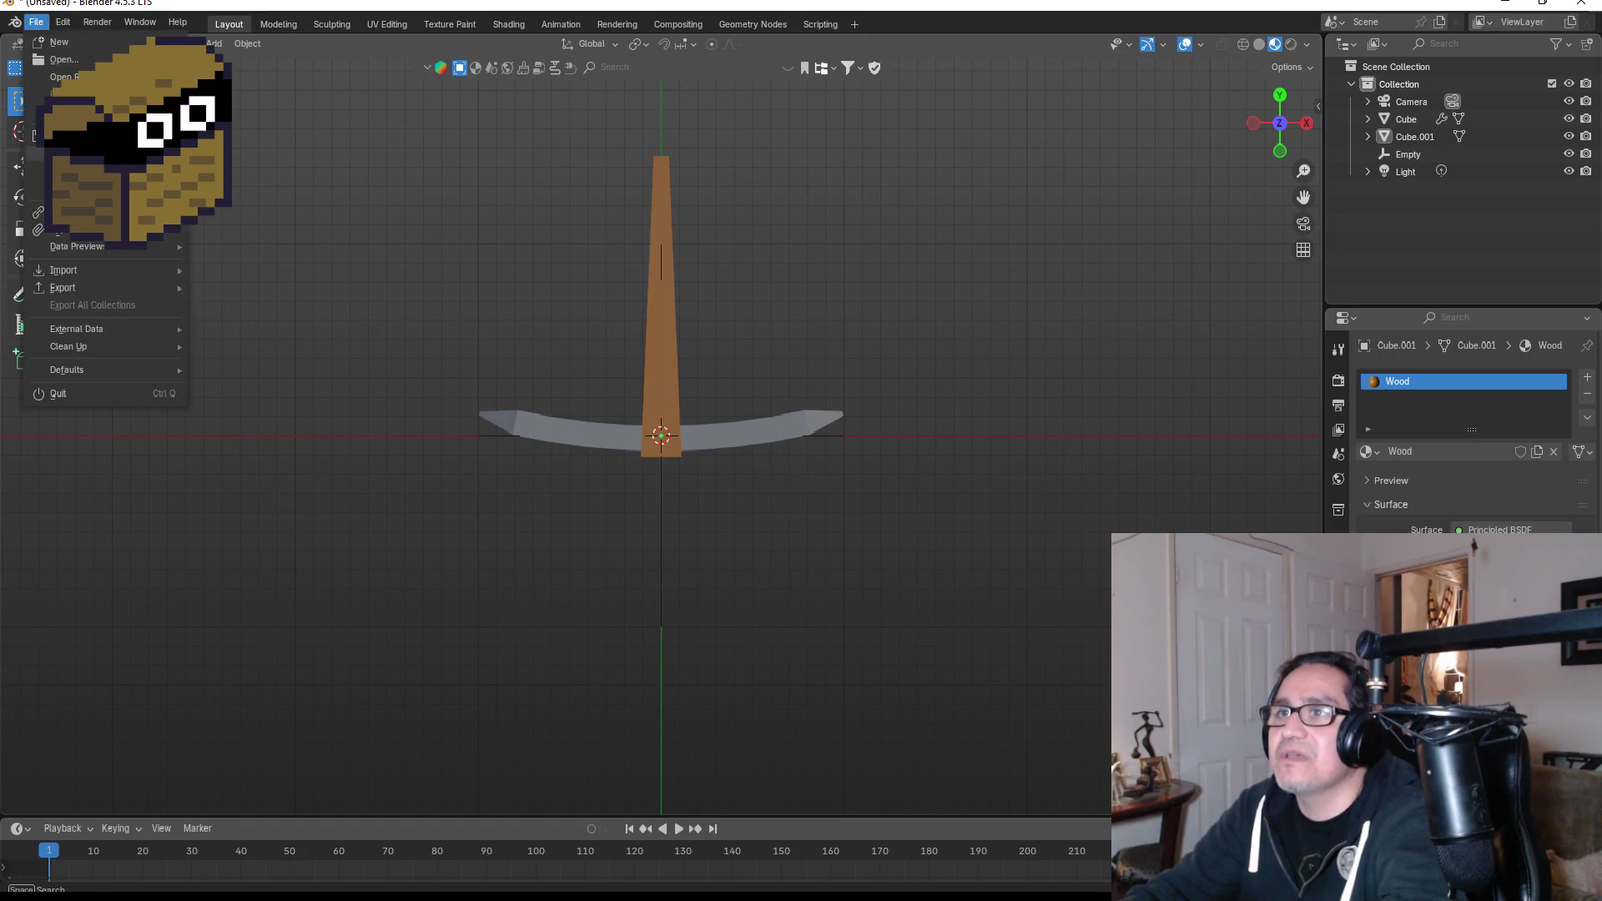
click(76, 171)
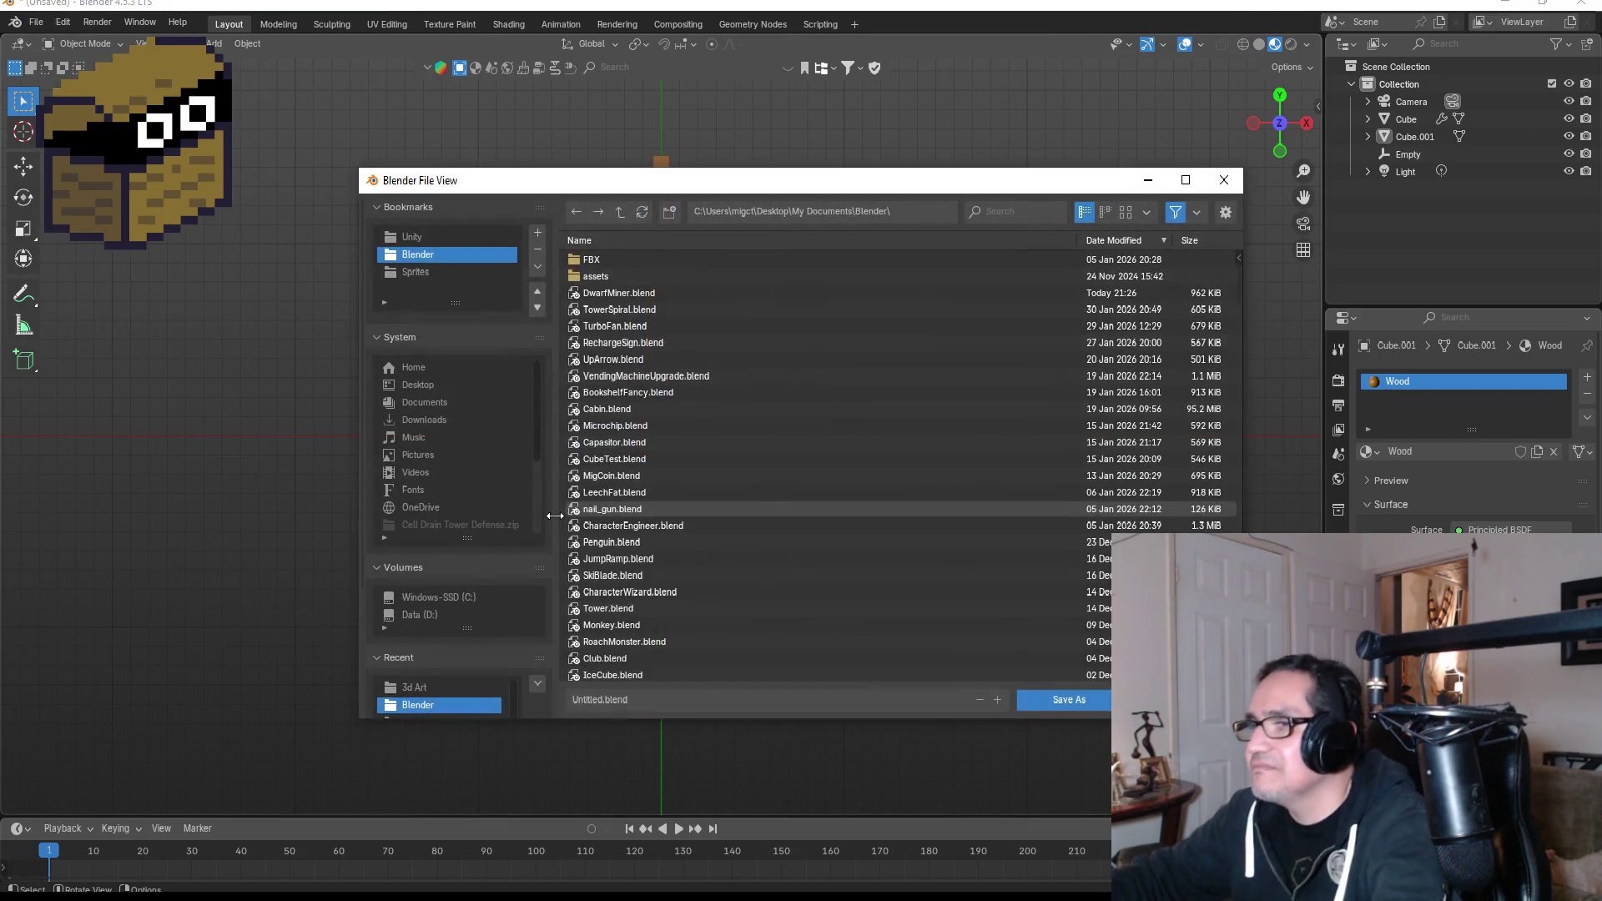
click(683, 699)
text(PickAxed)
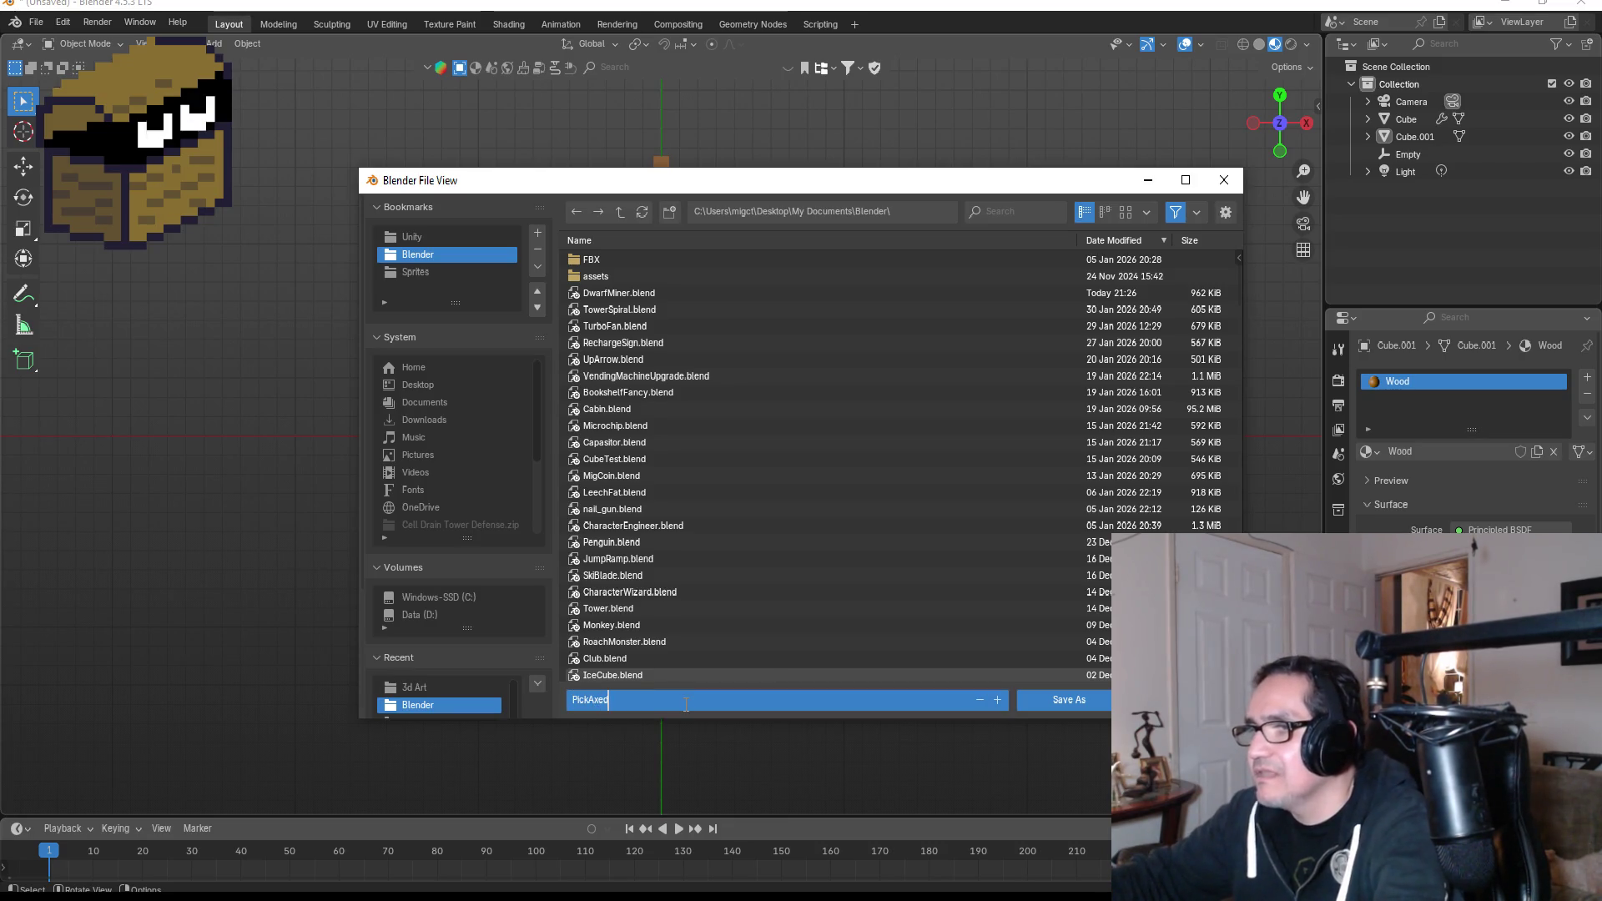
key(Return)
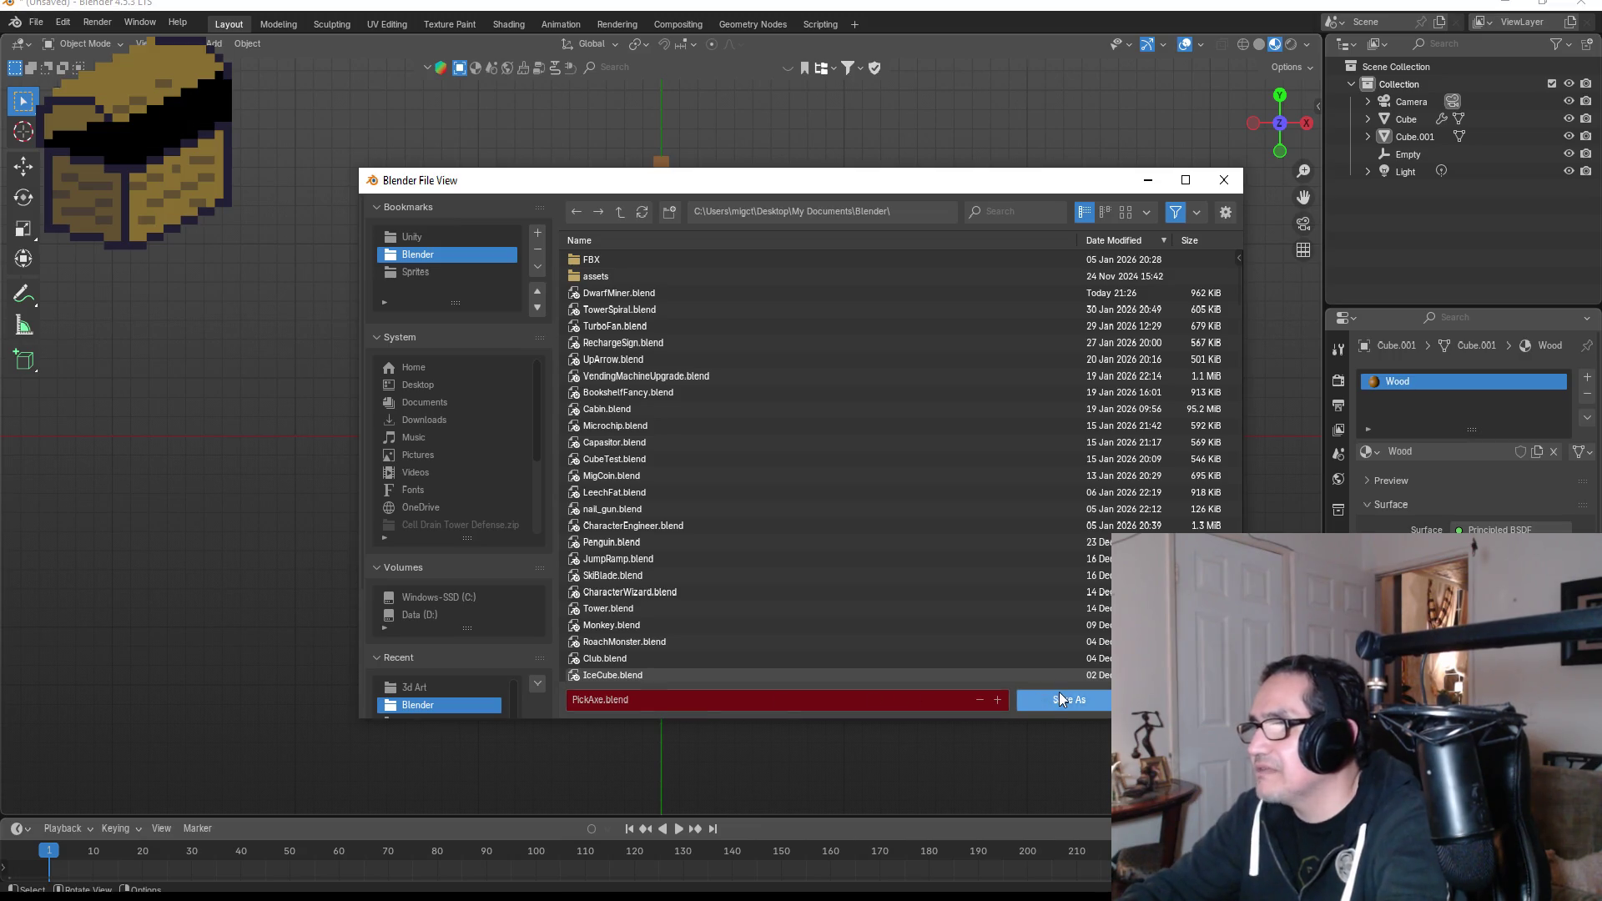
click(1063, 696)
Start an FBX export and browse to the Dwarf Miner project's Assets\3d Art folder.
click(36, 22)
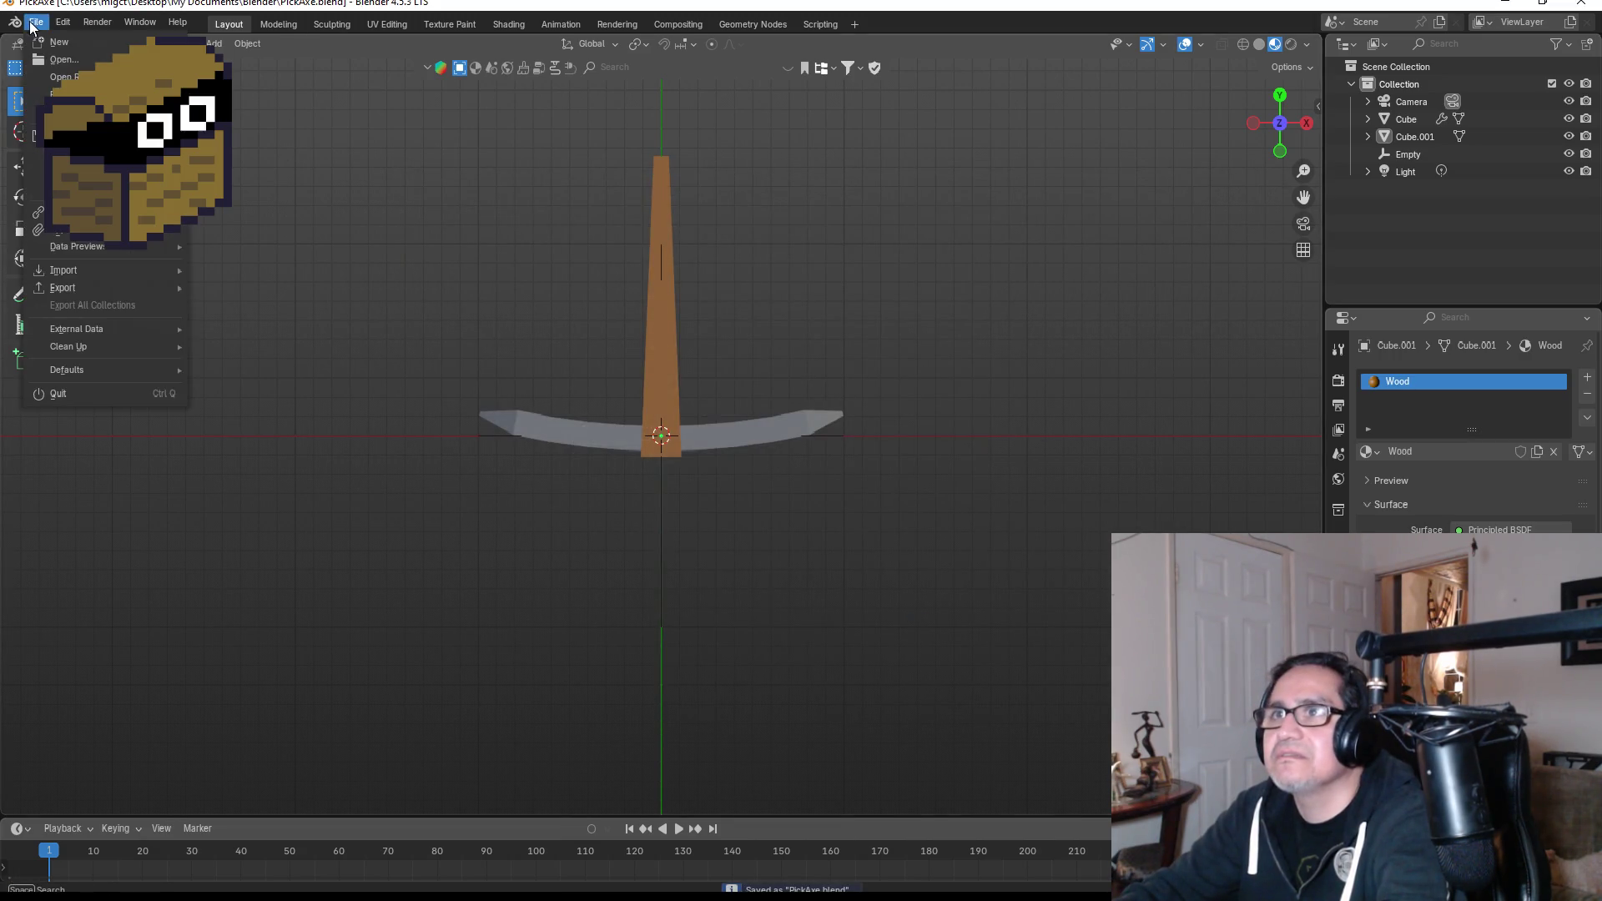
mouse_move(77, 285)
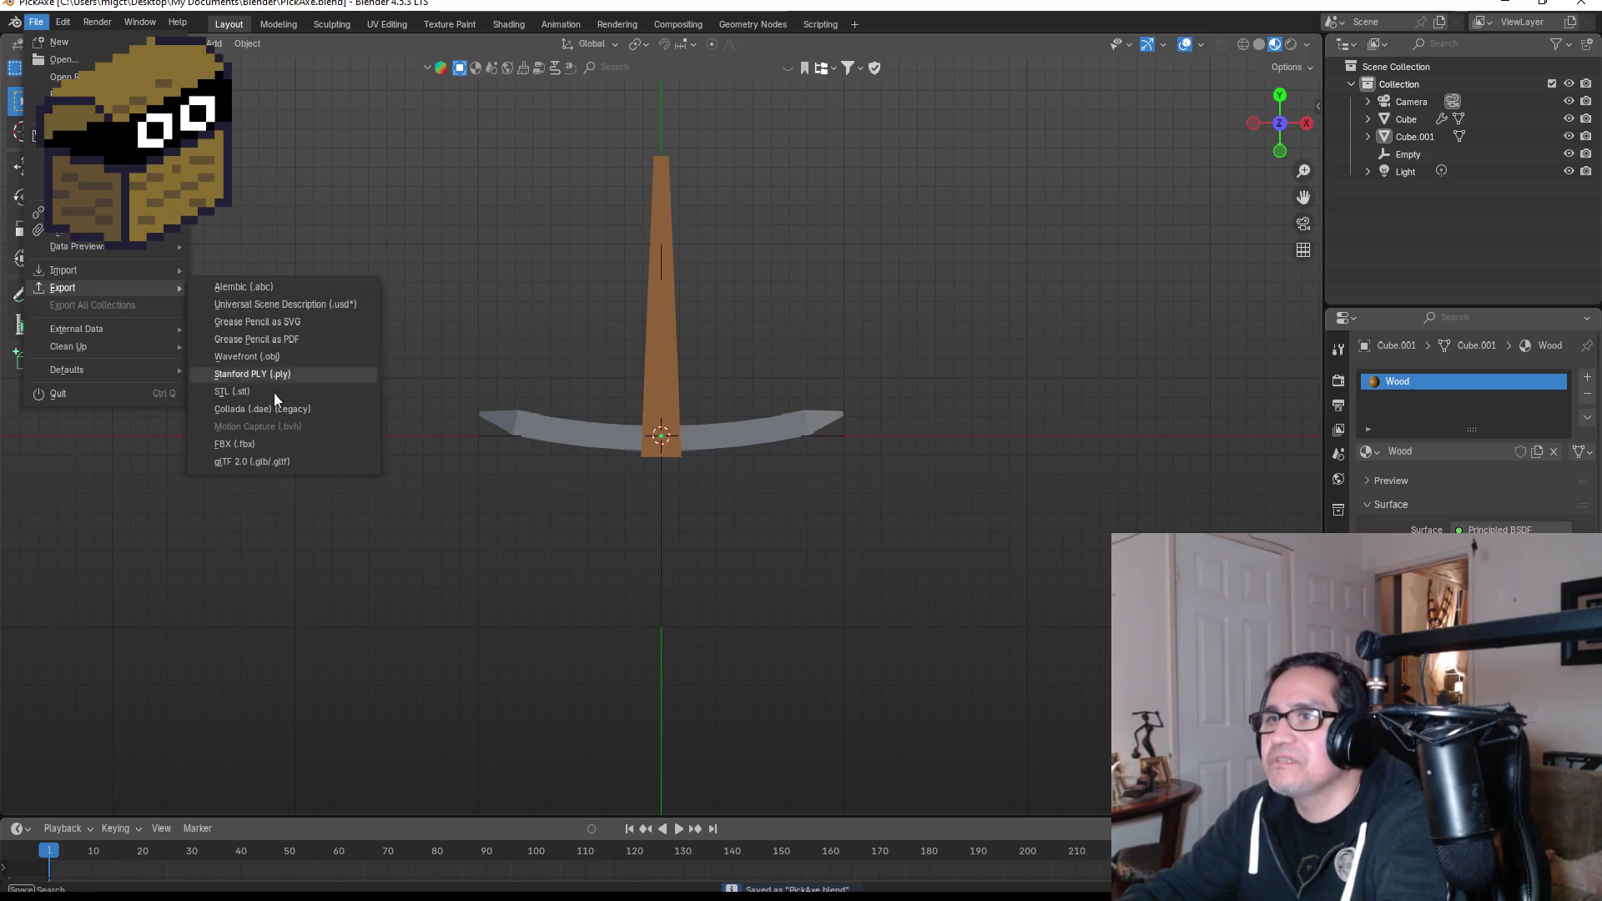
click(267, 444)
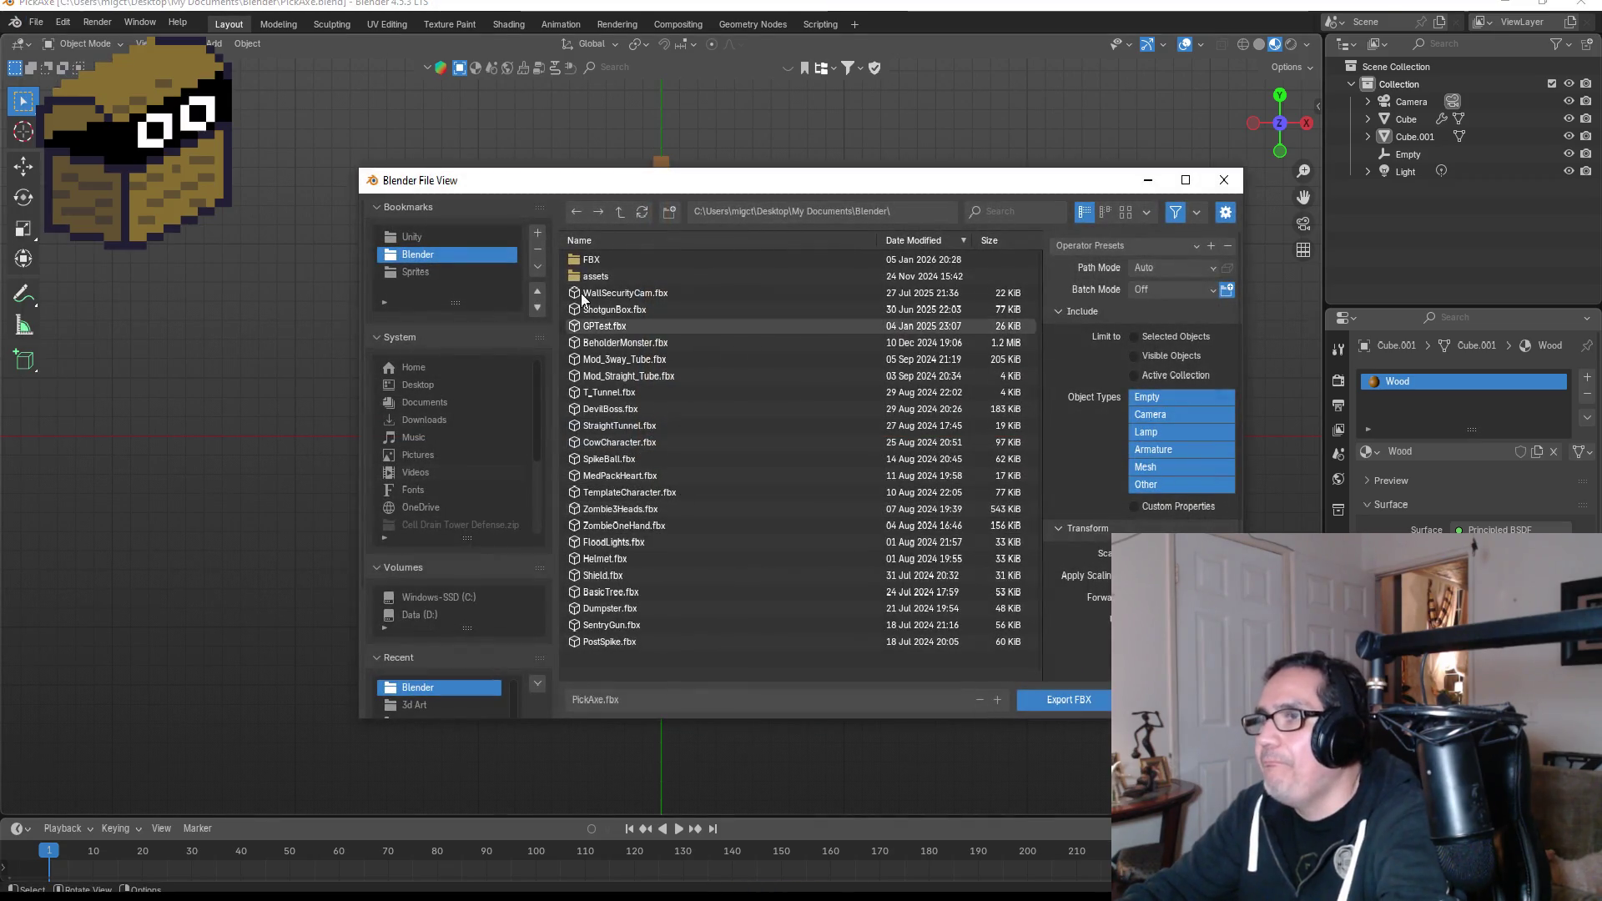
click(439, 237)
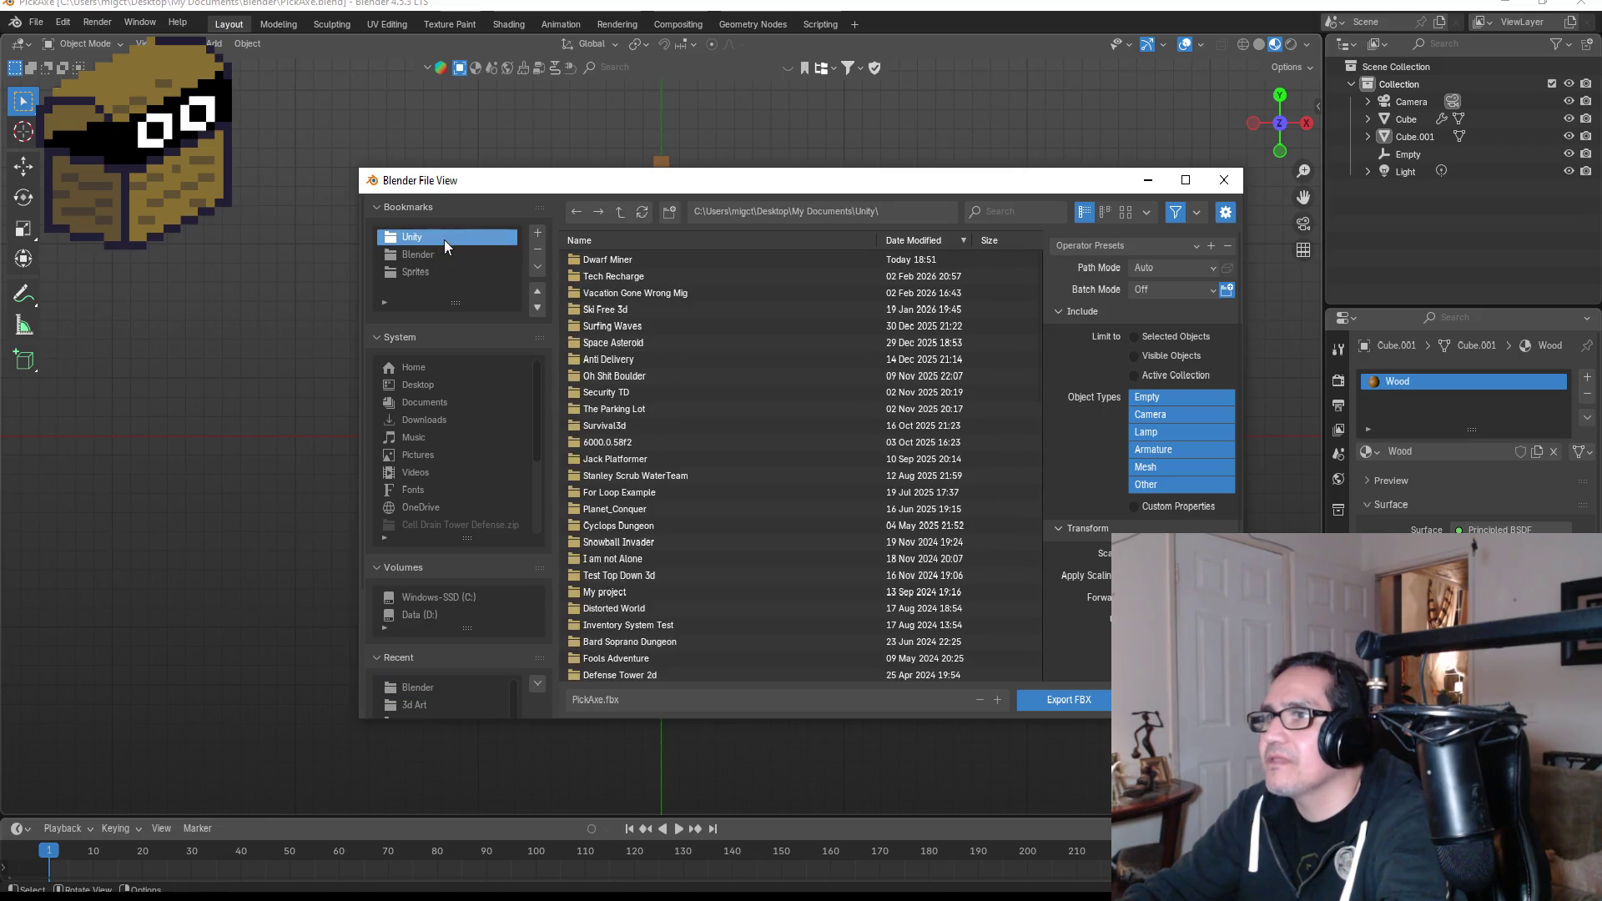
double_click(638, 262)
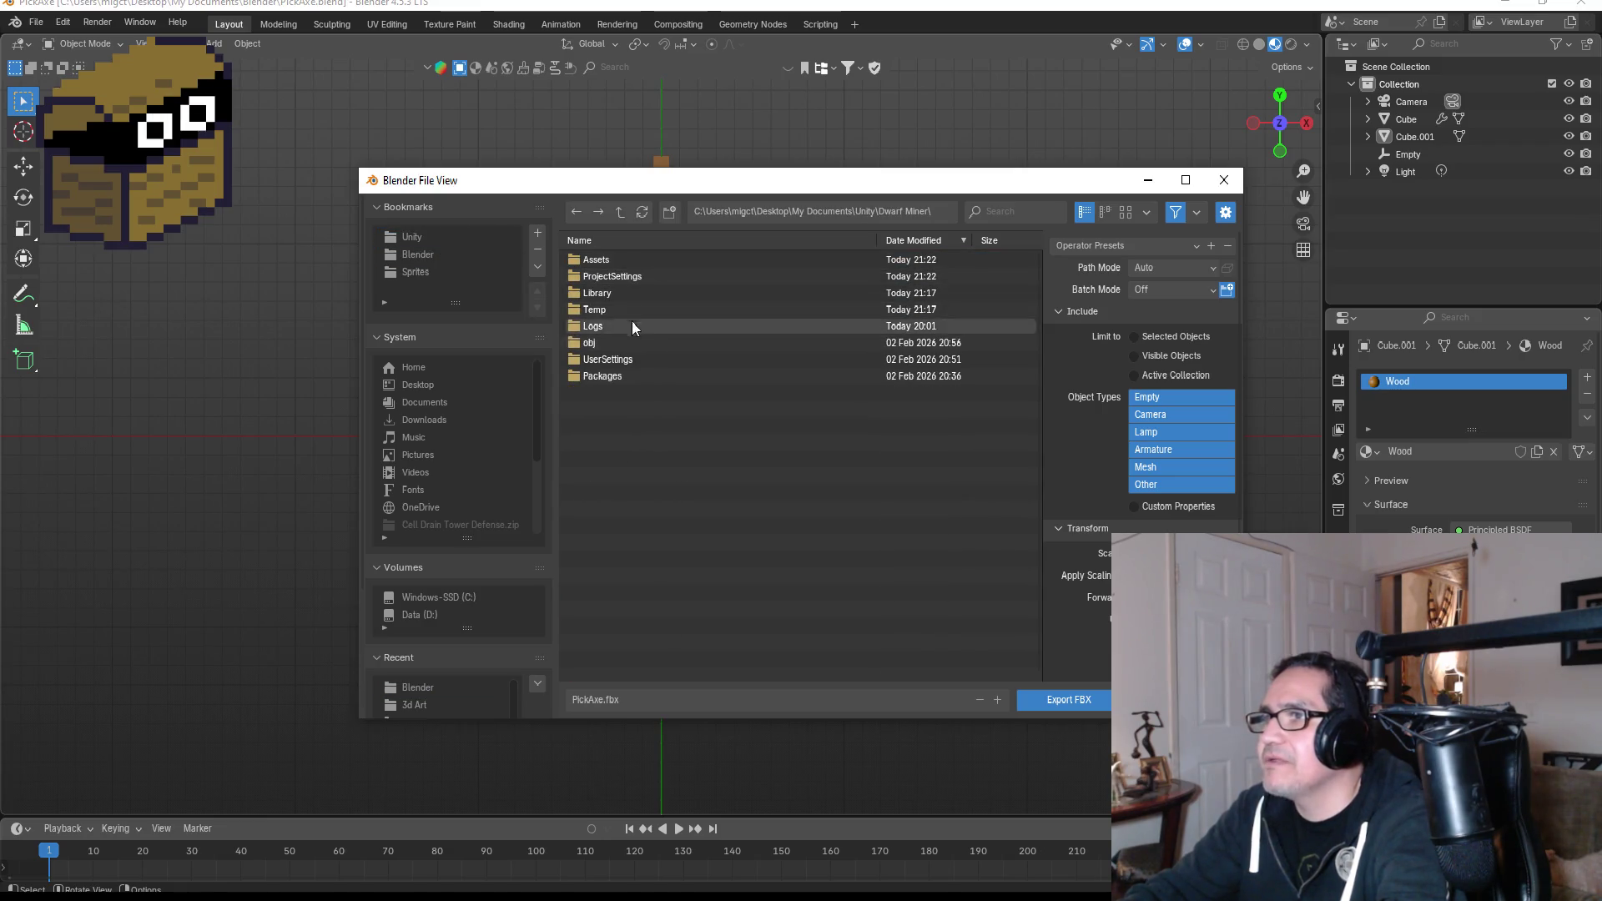
double_click(617, 260)
double_click(613, 294)
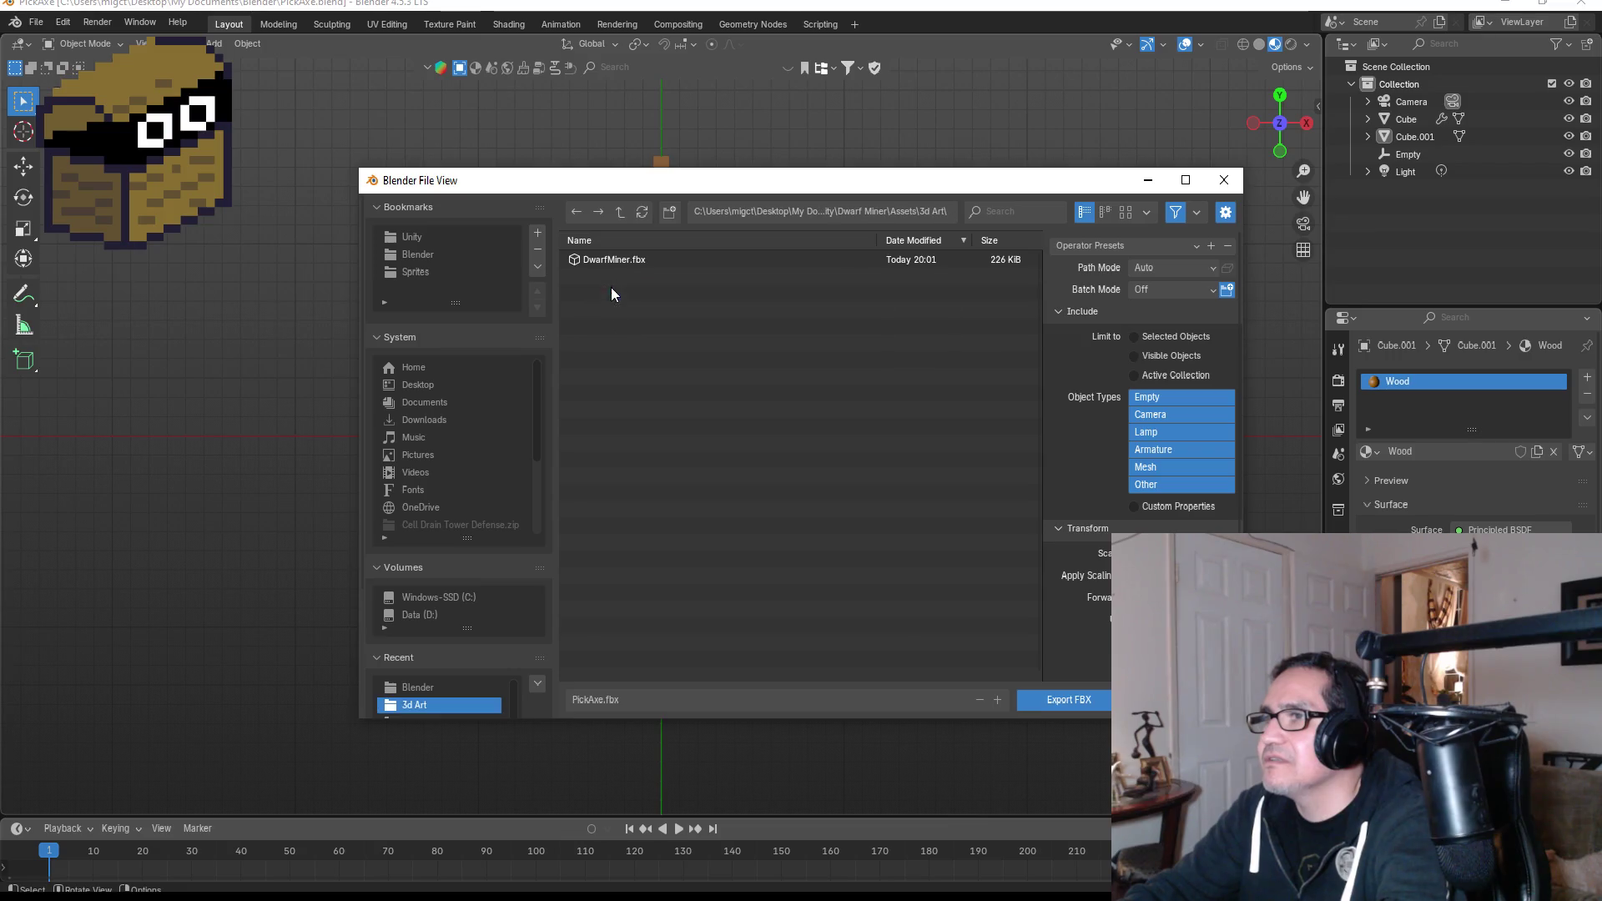
Name the file PickAxe.fbx, apply the saved export preset, and export it.
click(643, 698)
key(BackSpace)
text(P)
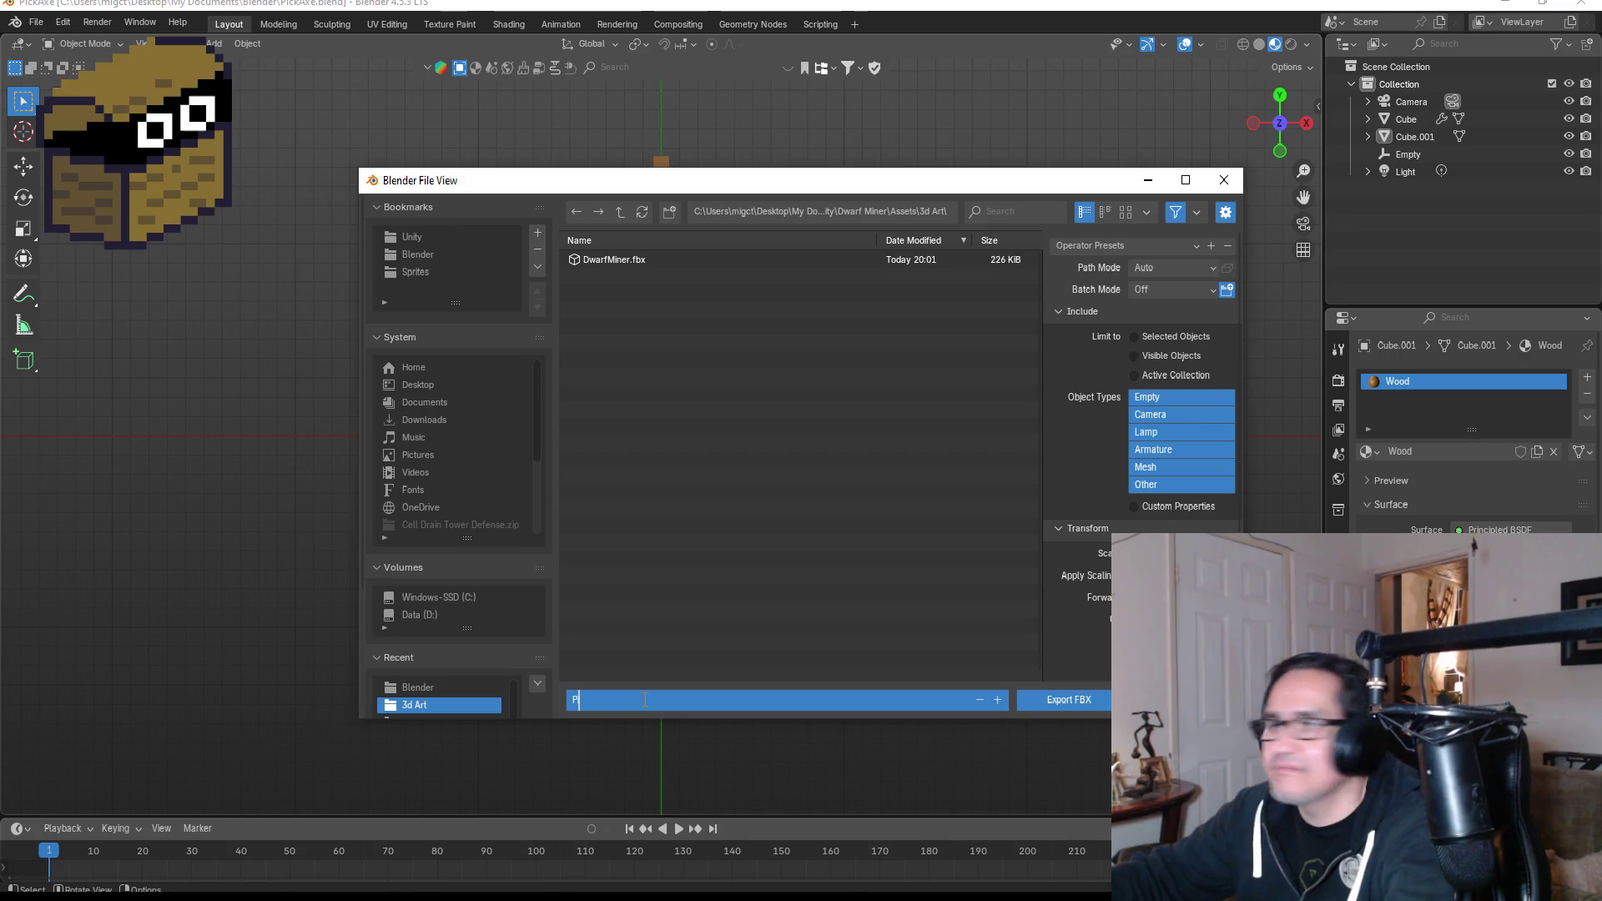
text(ickAxe)
key(Return)
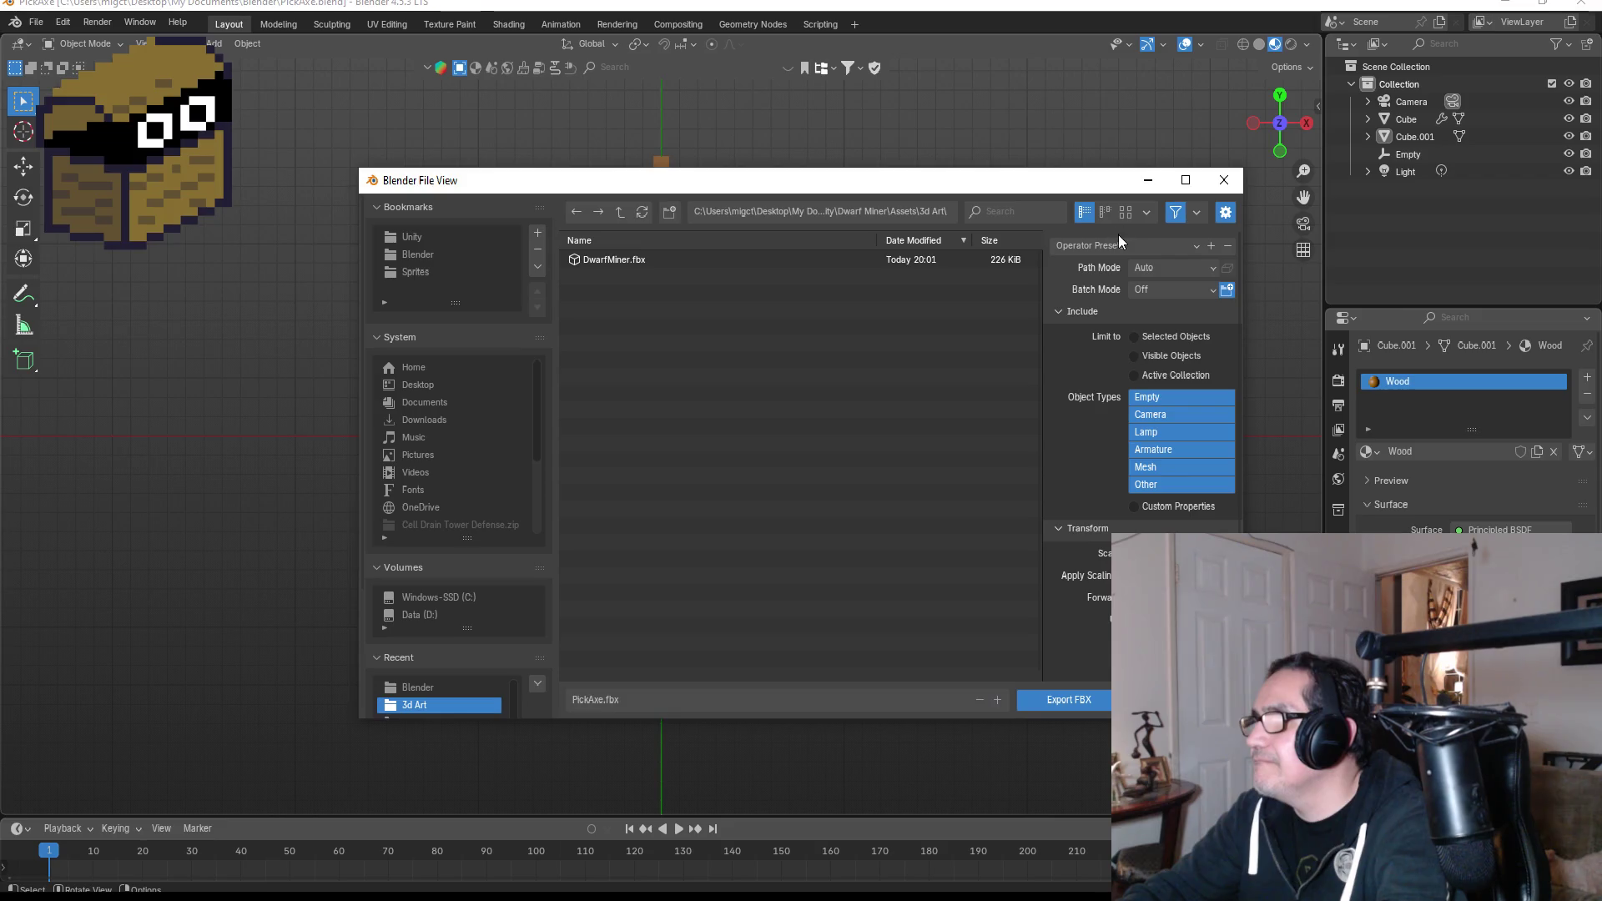
click(1118, 246)
click(1125, 293)
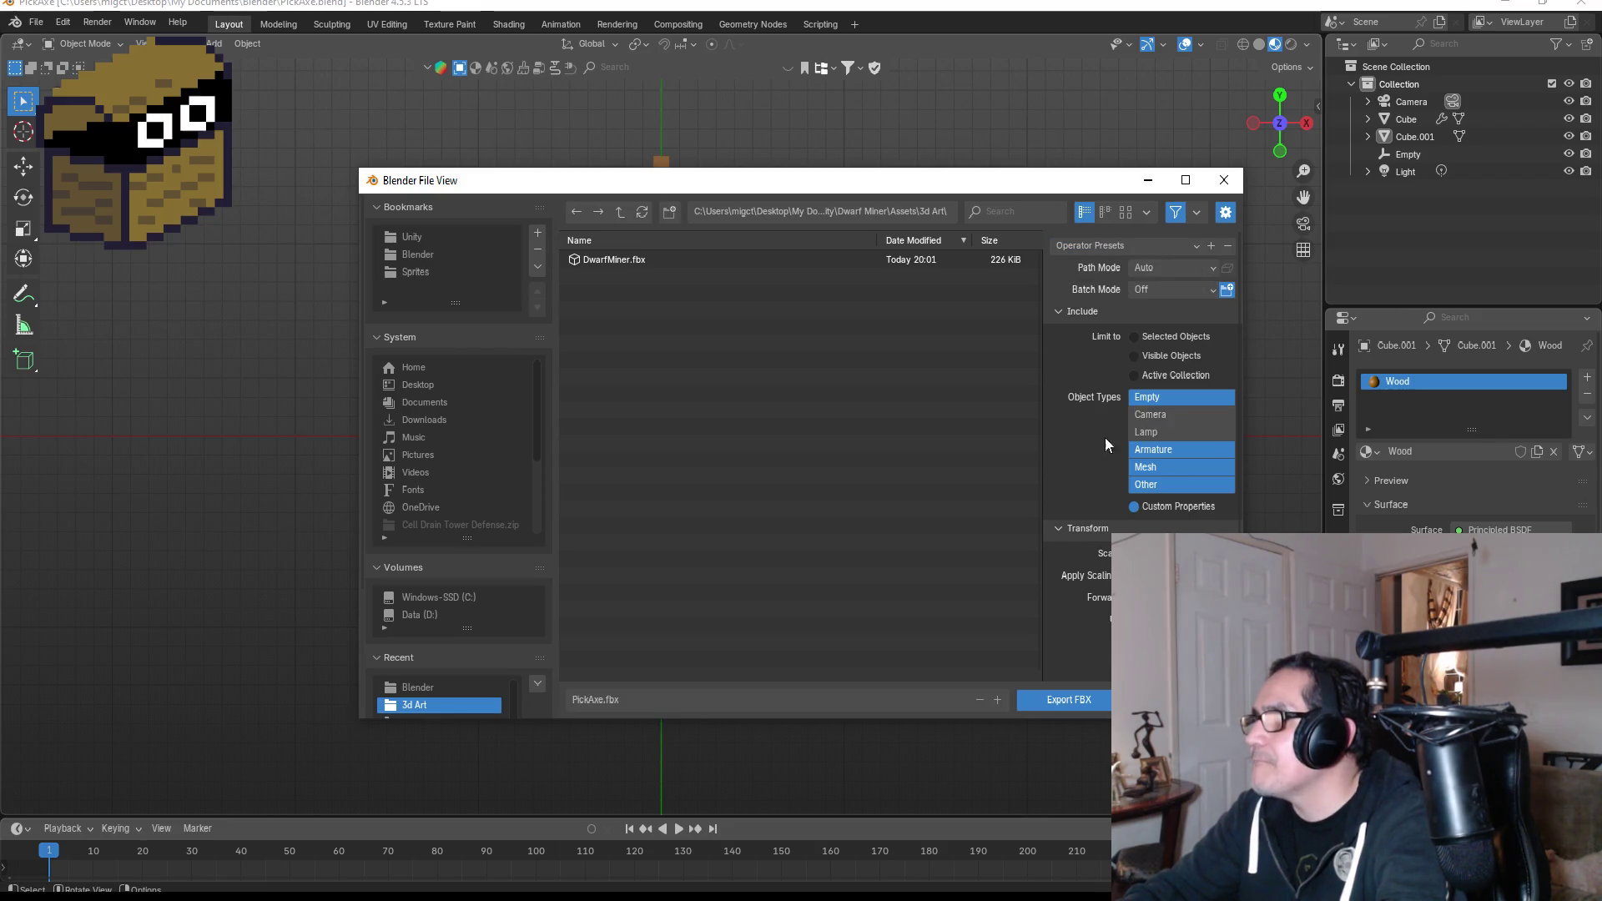
click(1068, 699)
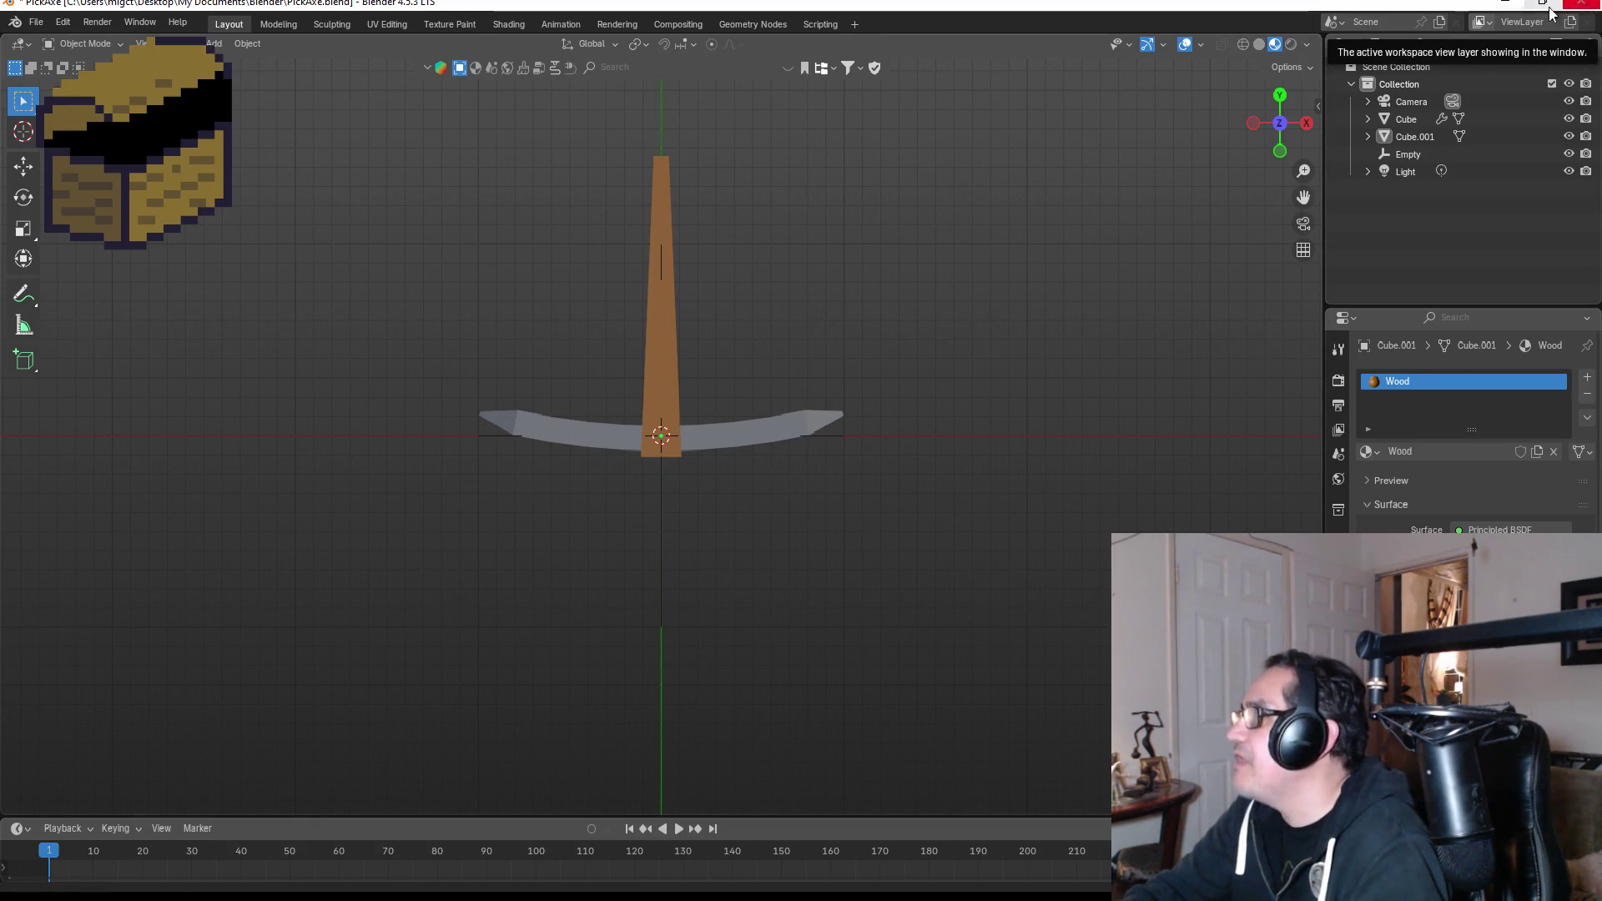
Back in Unity's Scene view, frame the MiningCube and orbit to face it front-on.
click(1507, 4)
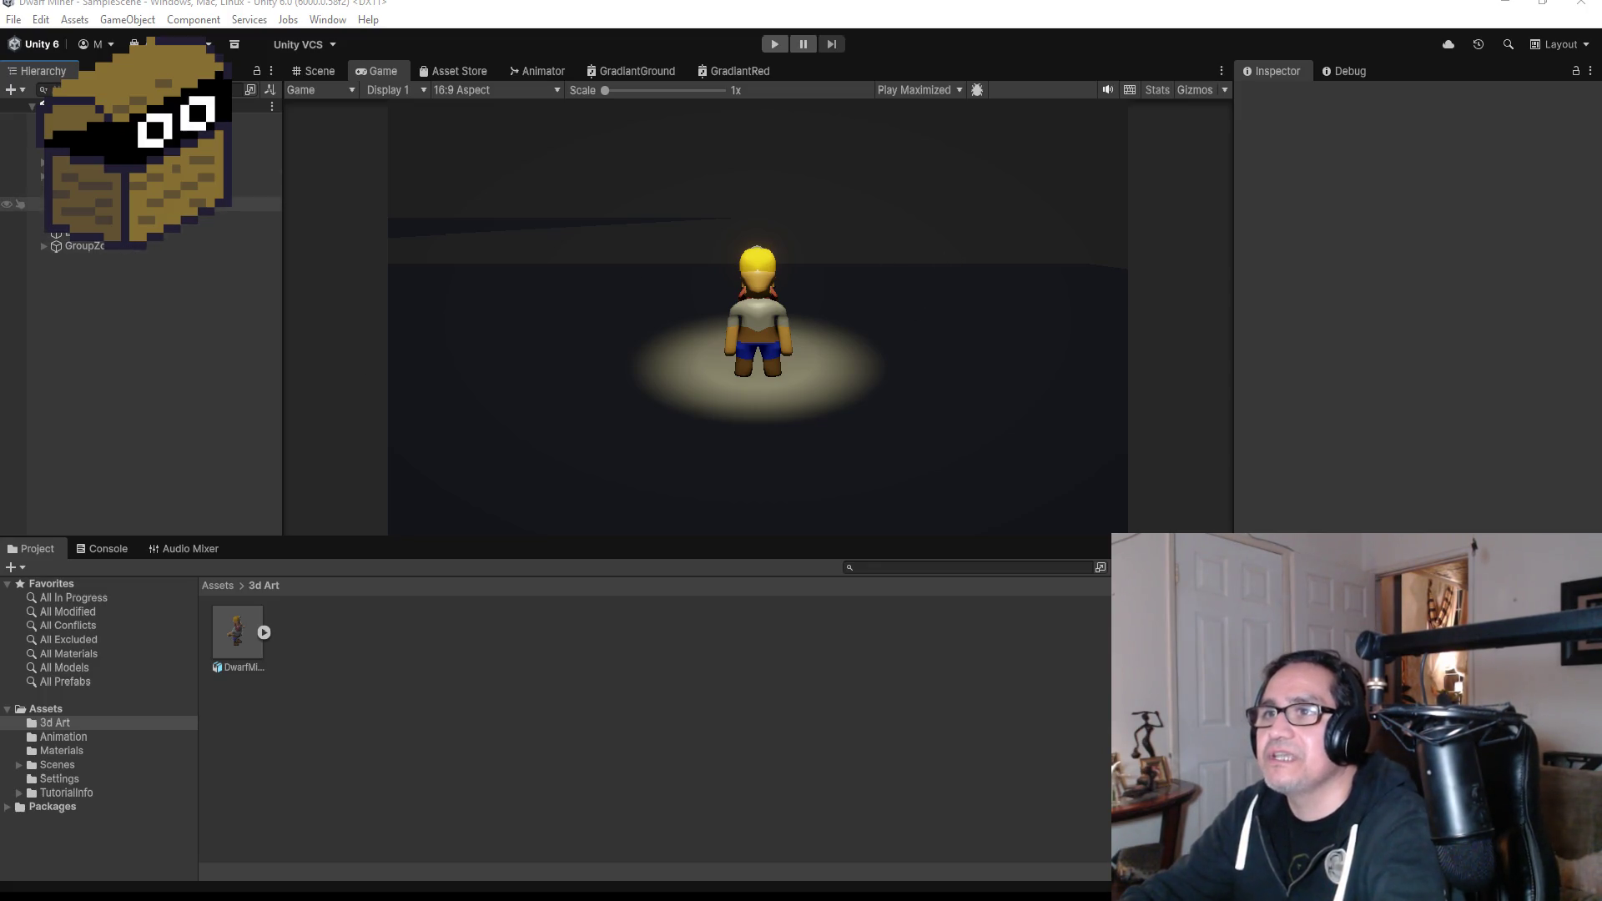
click(250, 189)
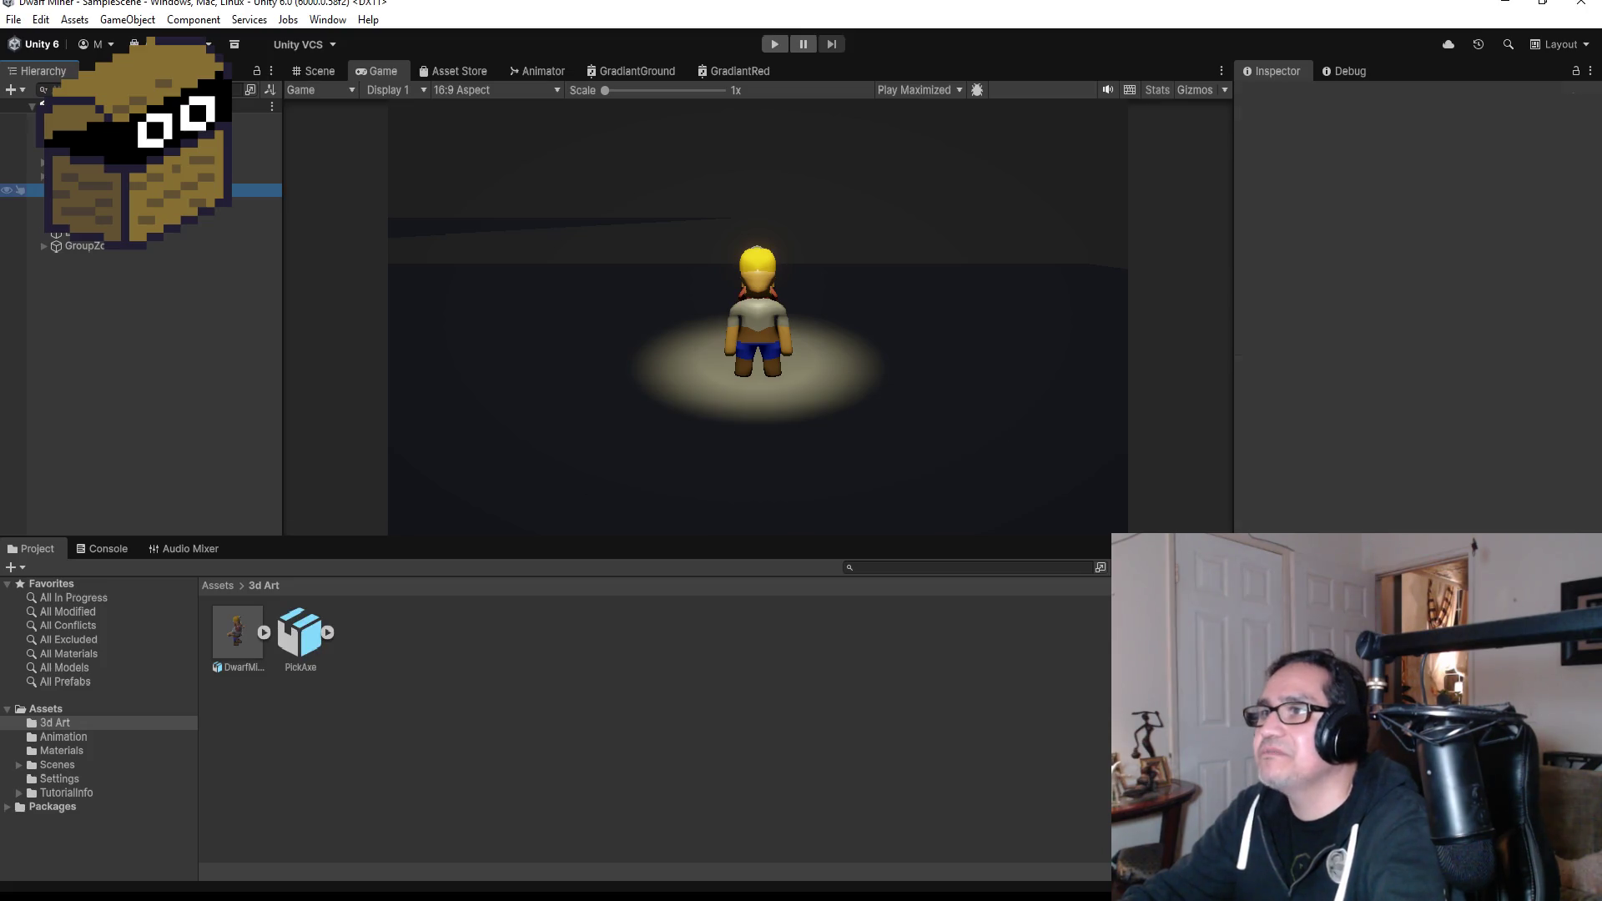
click(318, 73)
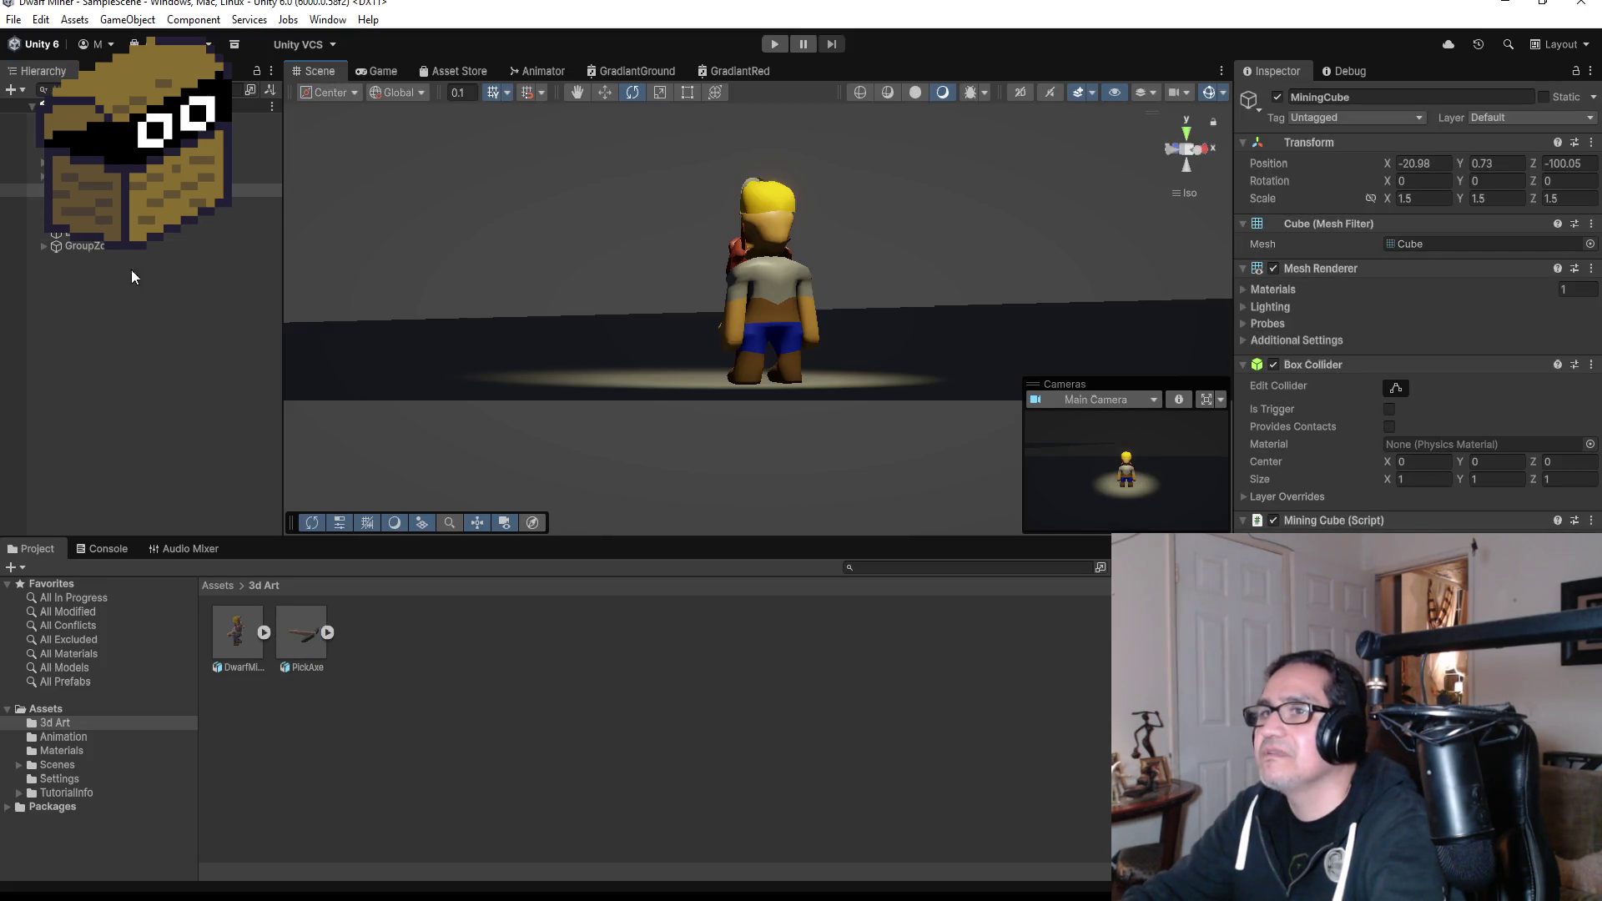
double_click(250, 189)
mouse_move(1035, 260)
mouse_down()
mouse_move(1163, 239)
mouse_move(468, 179)
mouse_move(565, 276)
mouse_move(771, 327)
mouse_up()
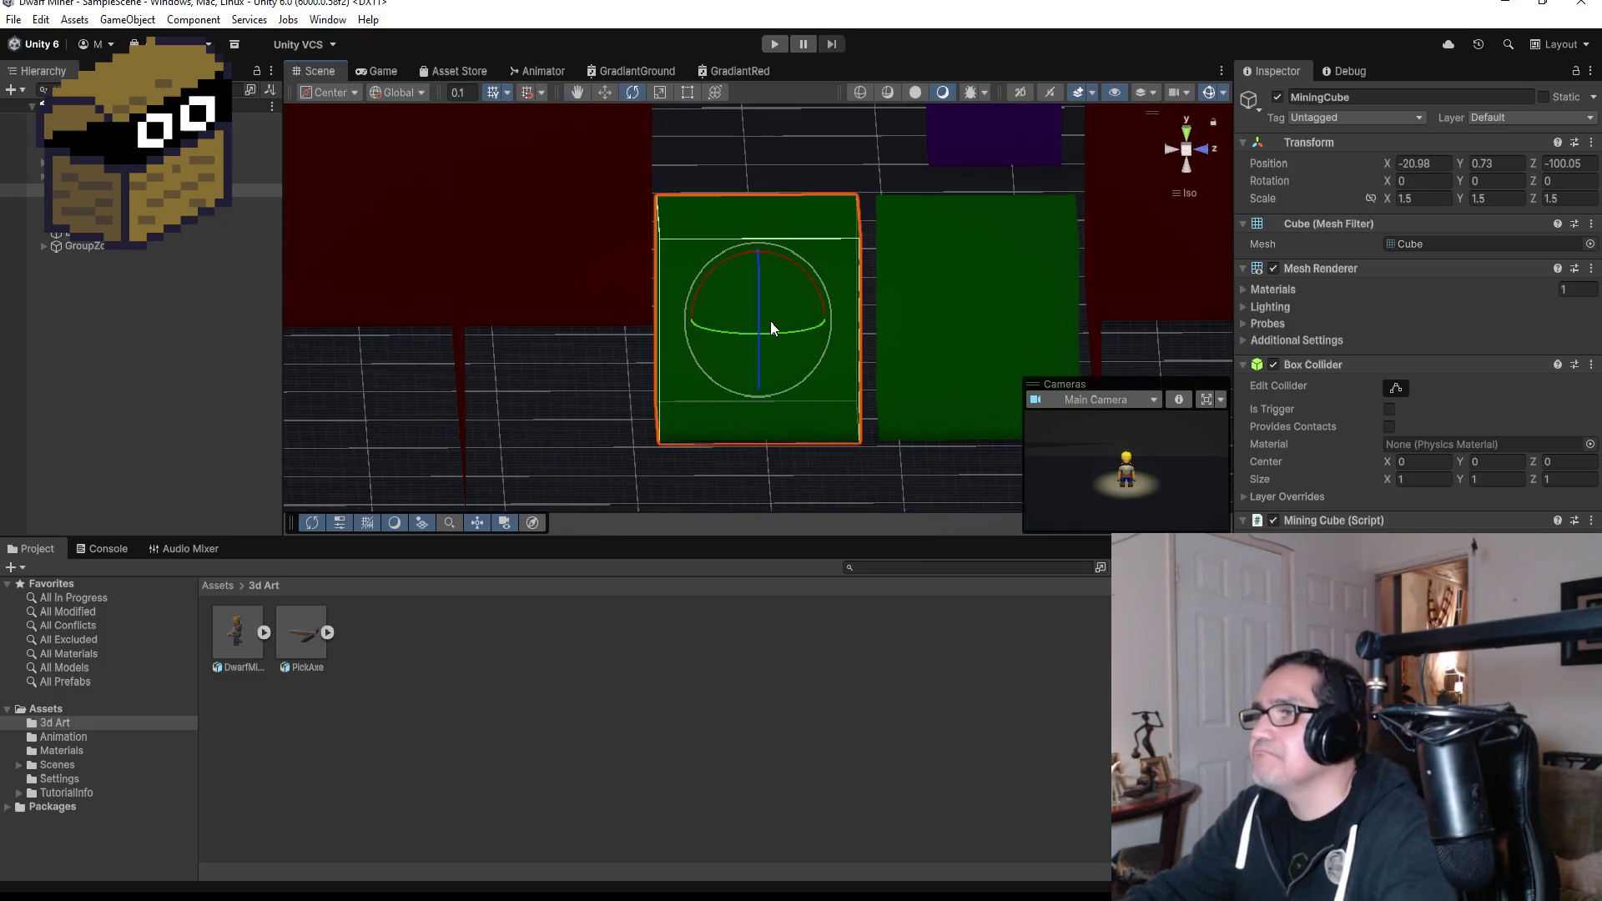
scroll(800, 318, down, 1)
scroll(819, 313, down, 1)
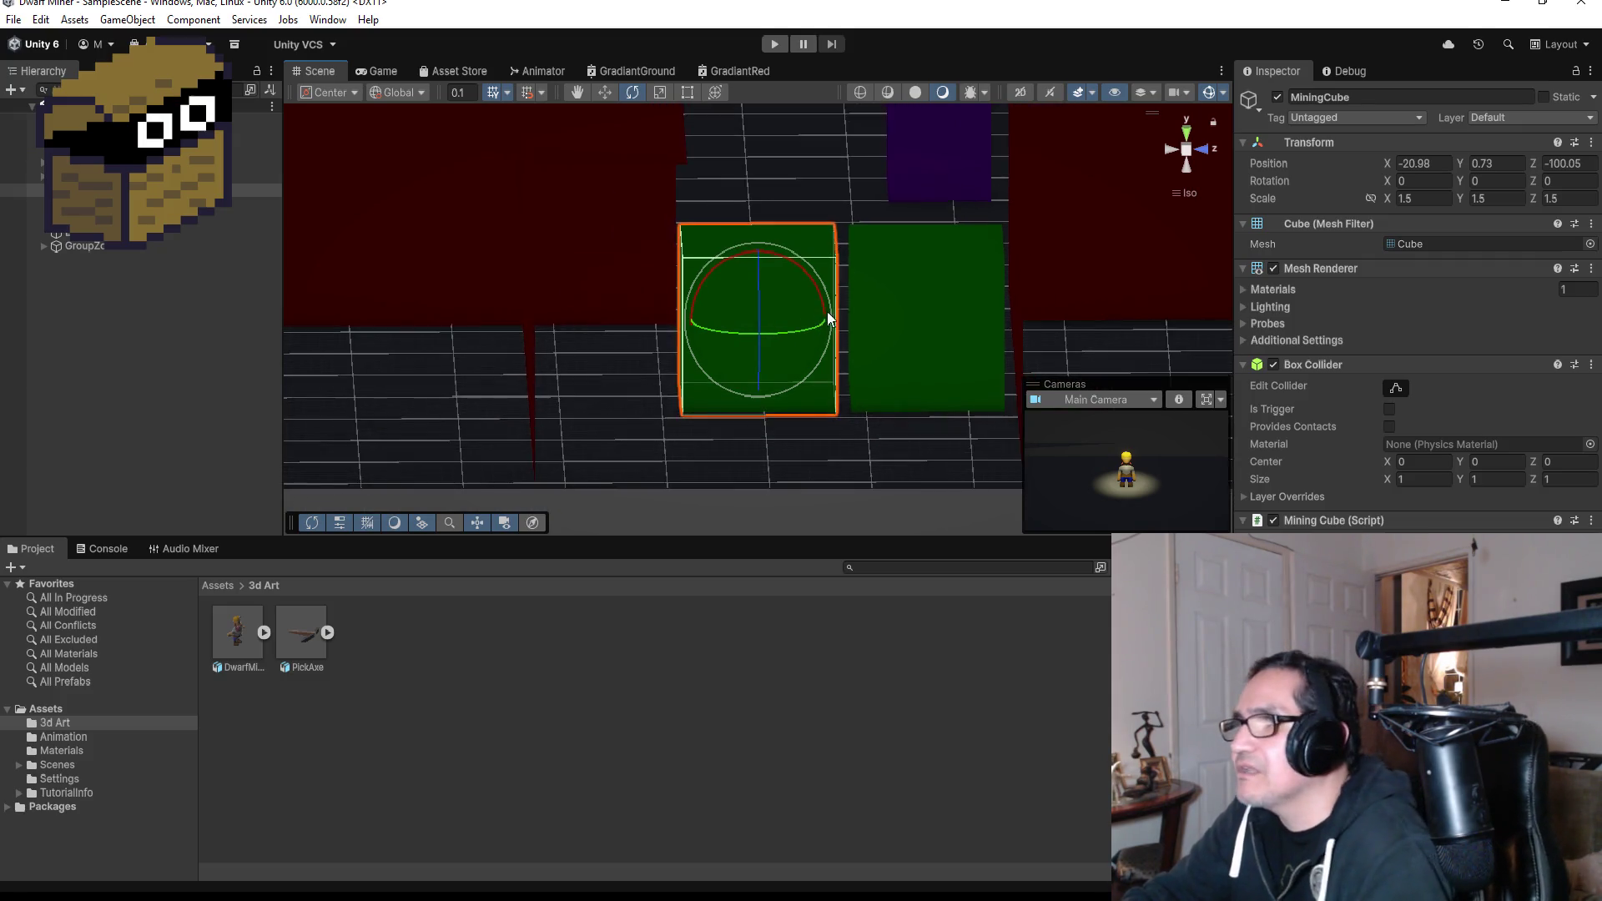
scroll(835, 313, down, 3)
scroll(849, 312, up, 2)
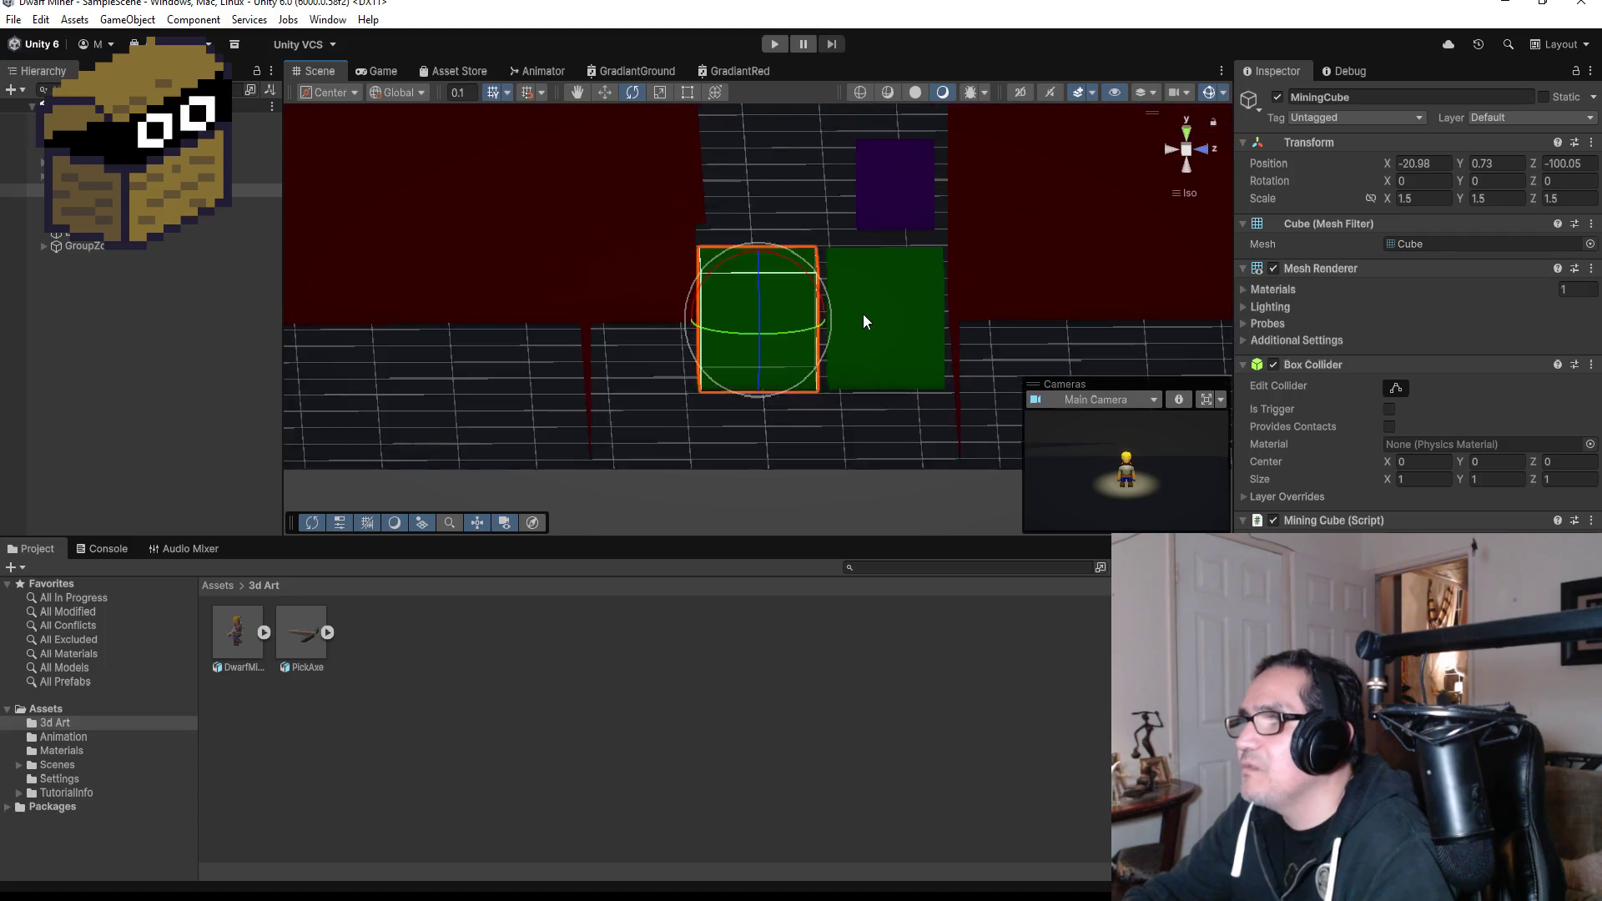
scroll(861, 314, up, 2)
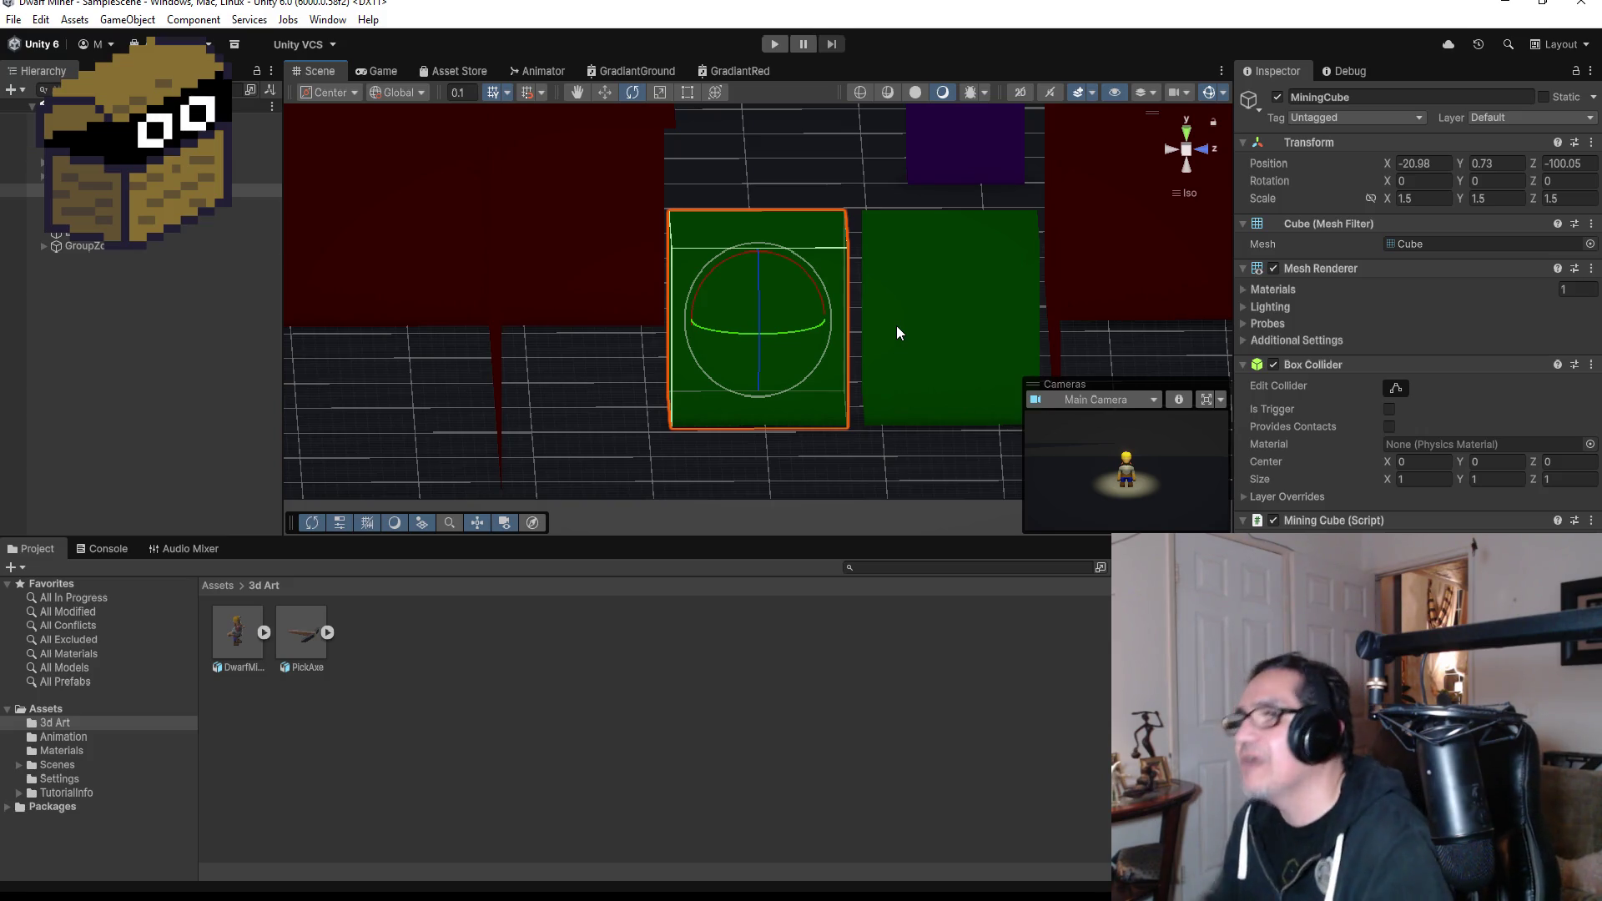
scroll(958, 198, down, 3)
scroll(842, 312, up, 3)
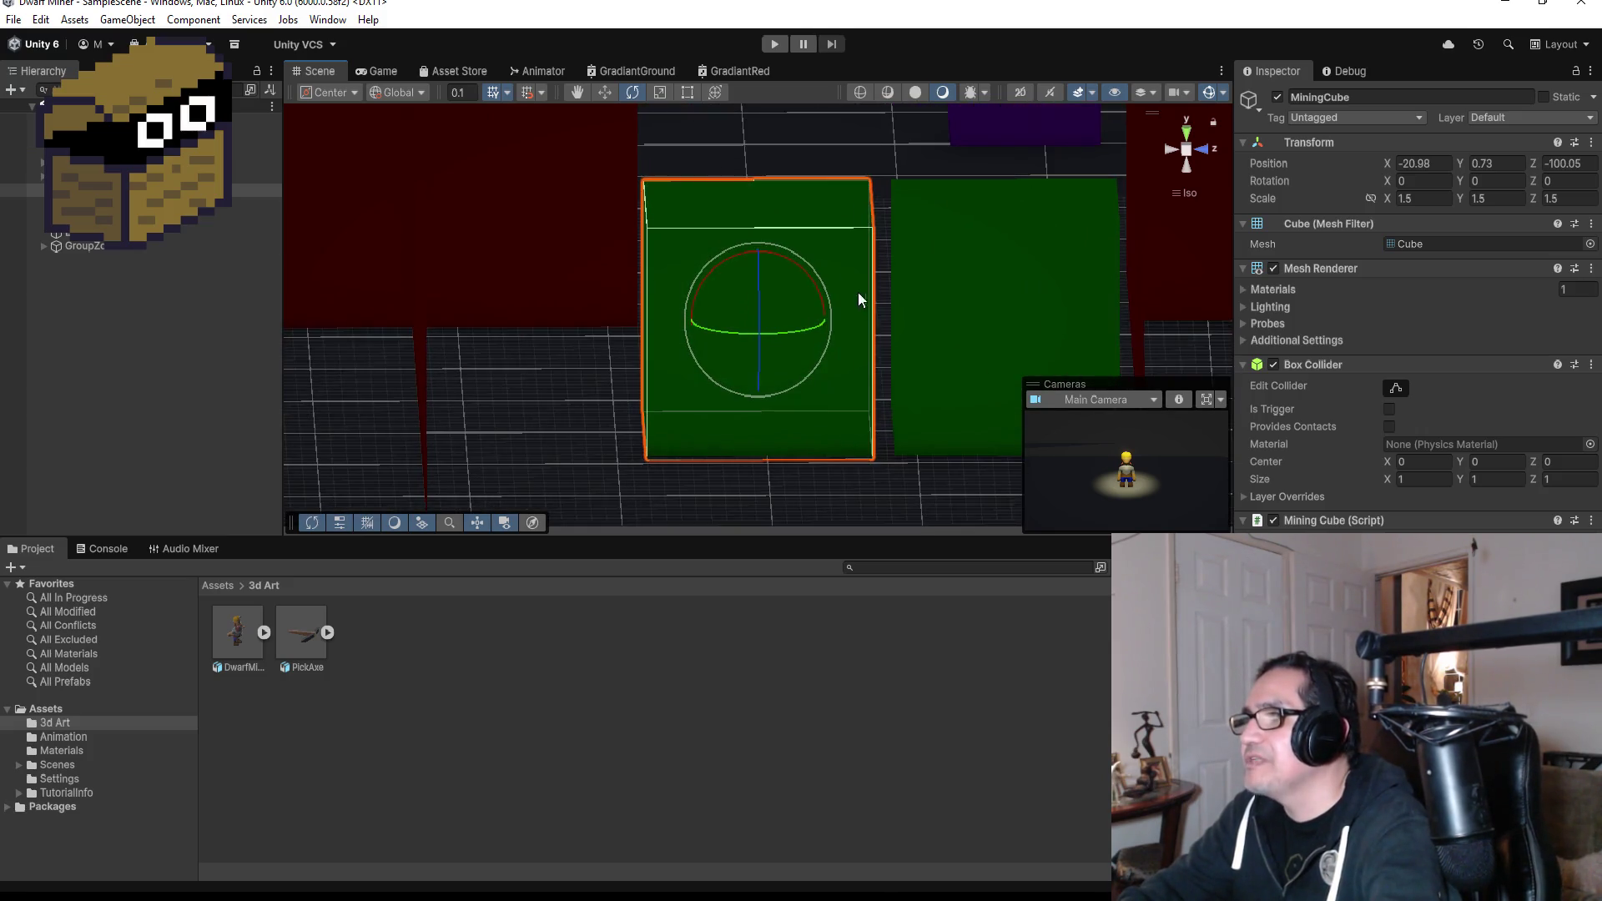
Select MiningCube (1), then select the imported PickAxe asset in the 3d Art folder.
click(1036, 272)
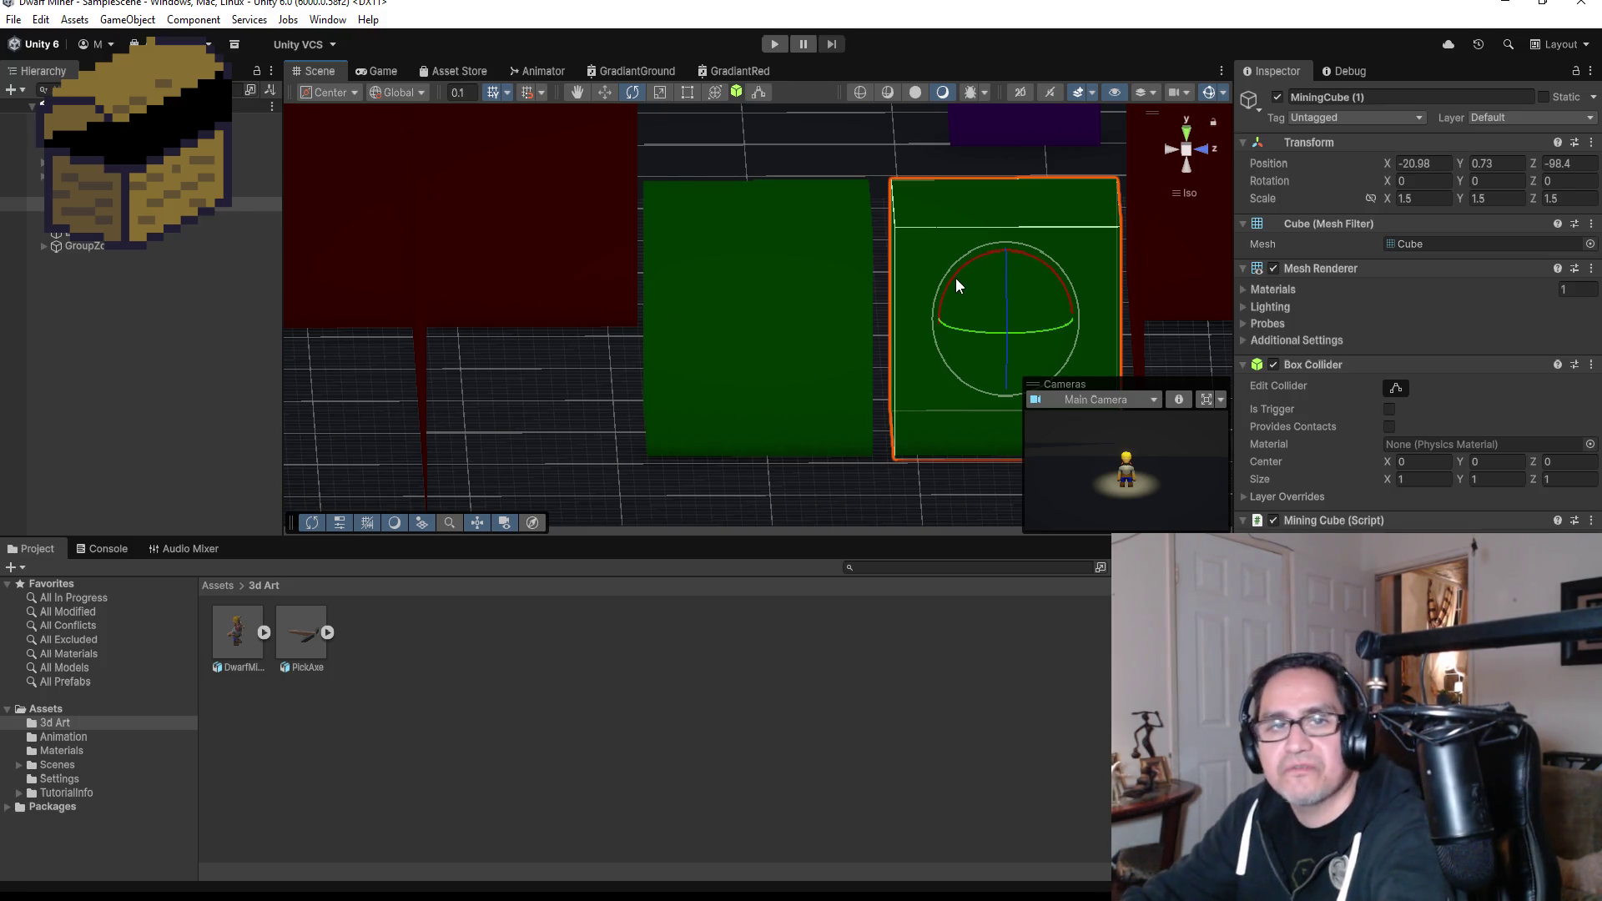
scroll(935, 300, down, 4)
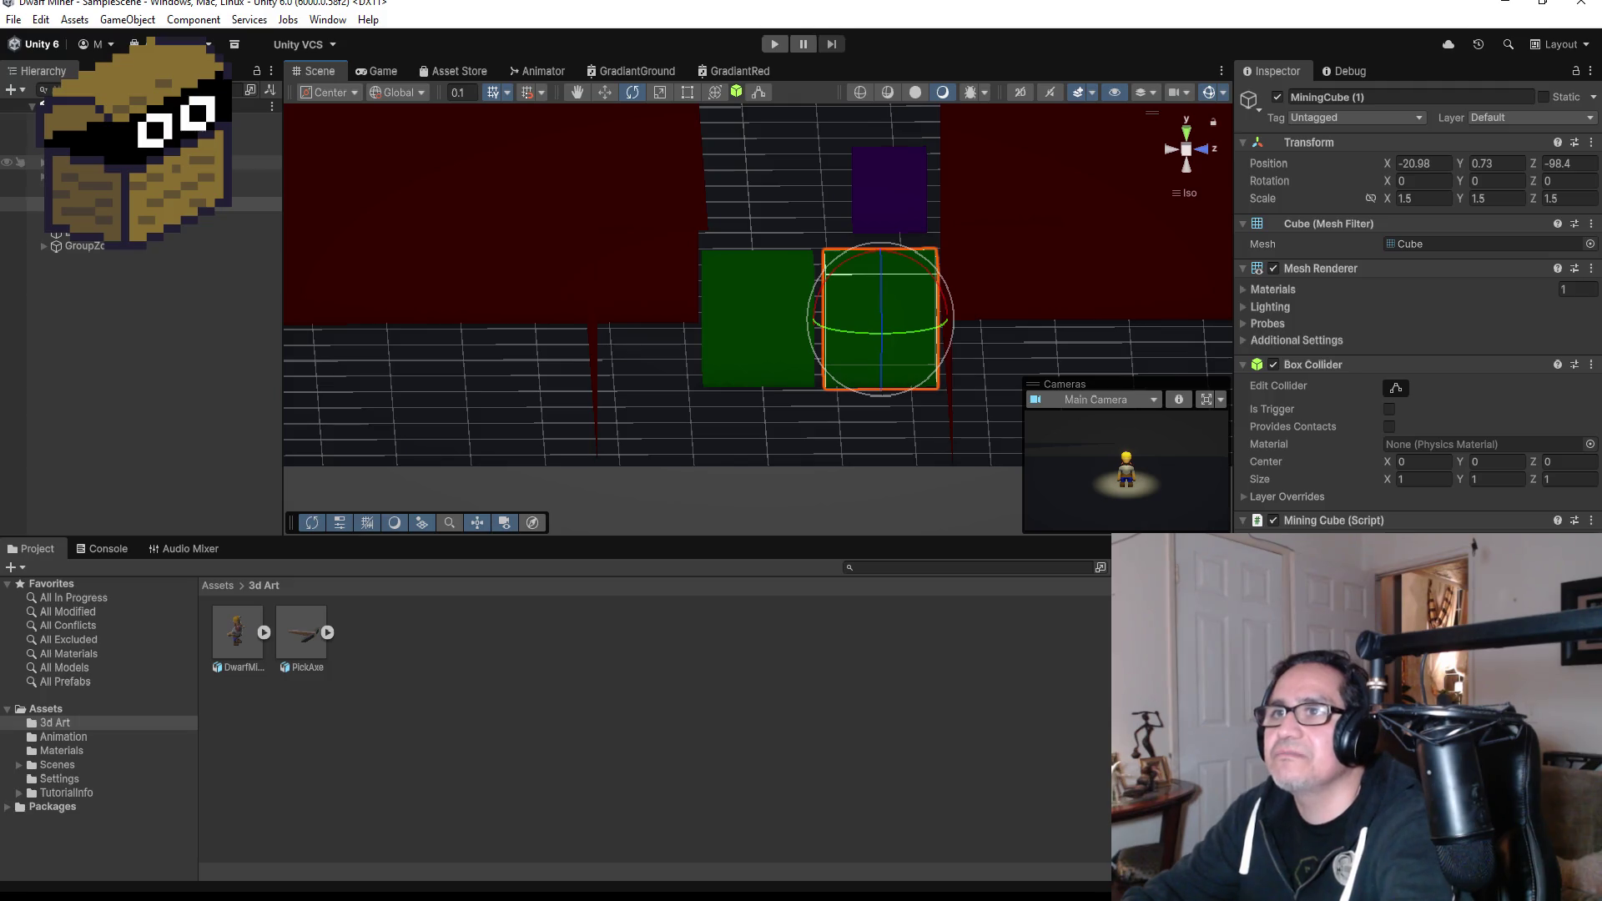
click(43, 165)
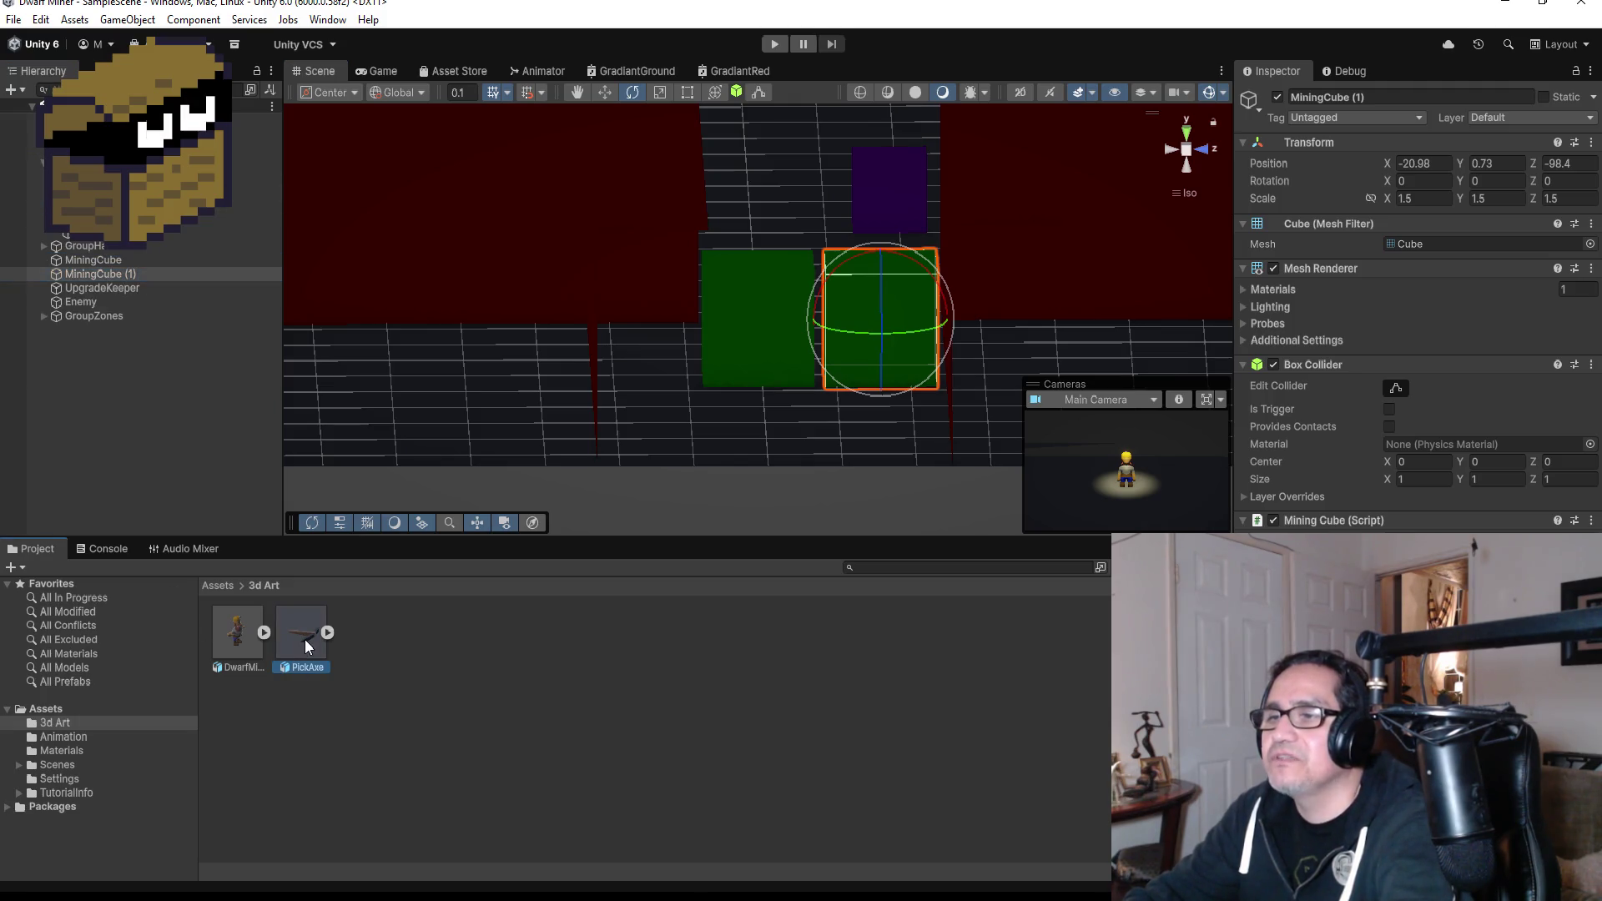
click(304, 641)
Drag PickAxe into the Hierarchy, apply Prefab > Unpack Completely, and frame it in a top-down view.
mouse_move(304, 639)
mouse_down()
mouse_move(111, 384)
mouse_move(115, 403)
mouse_up()
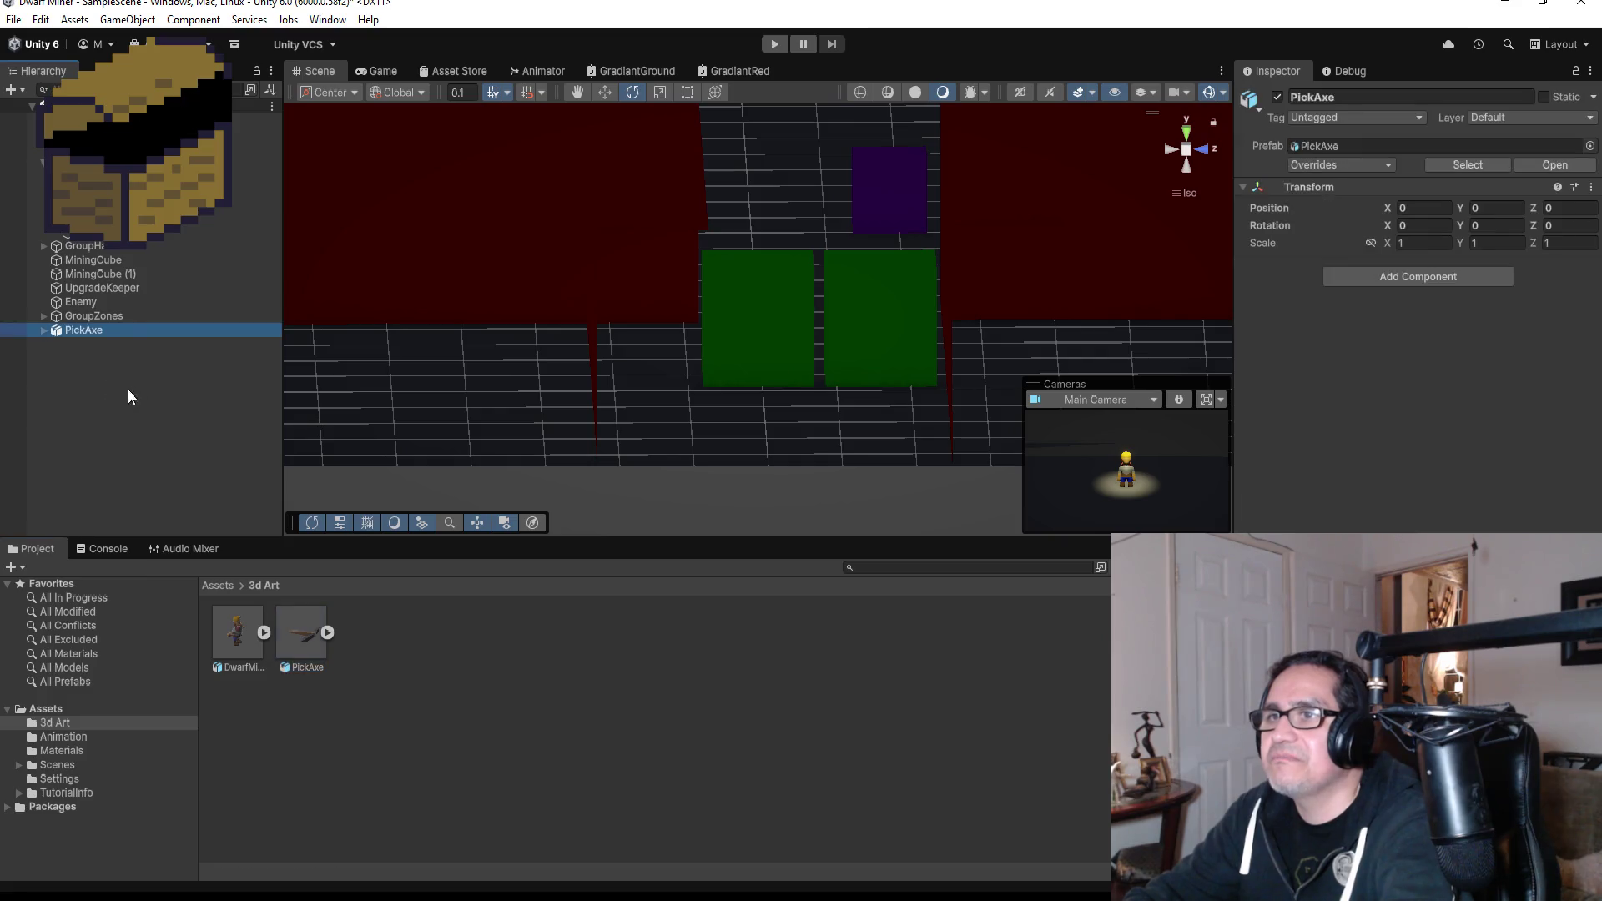
right_click(115, 334)
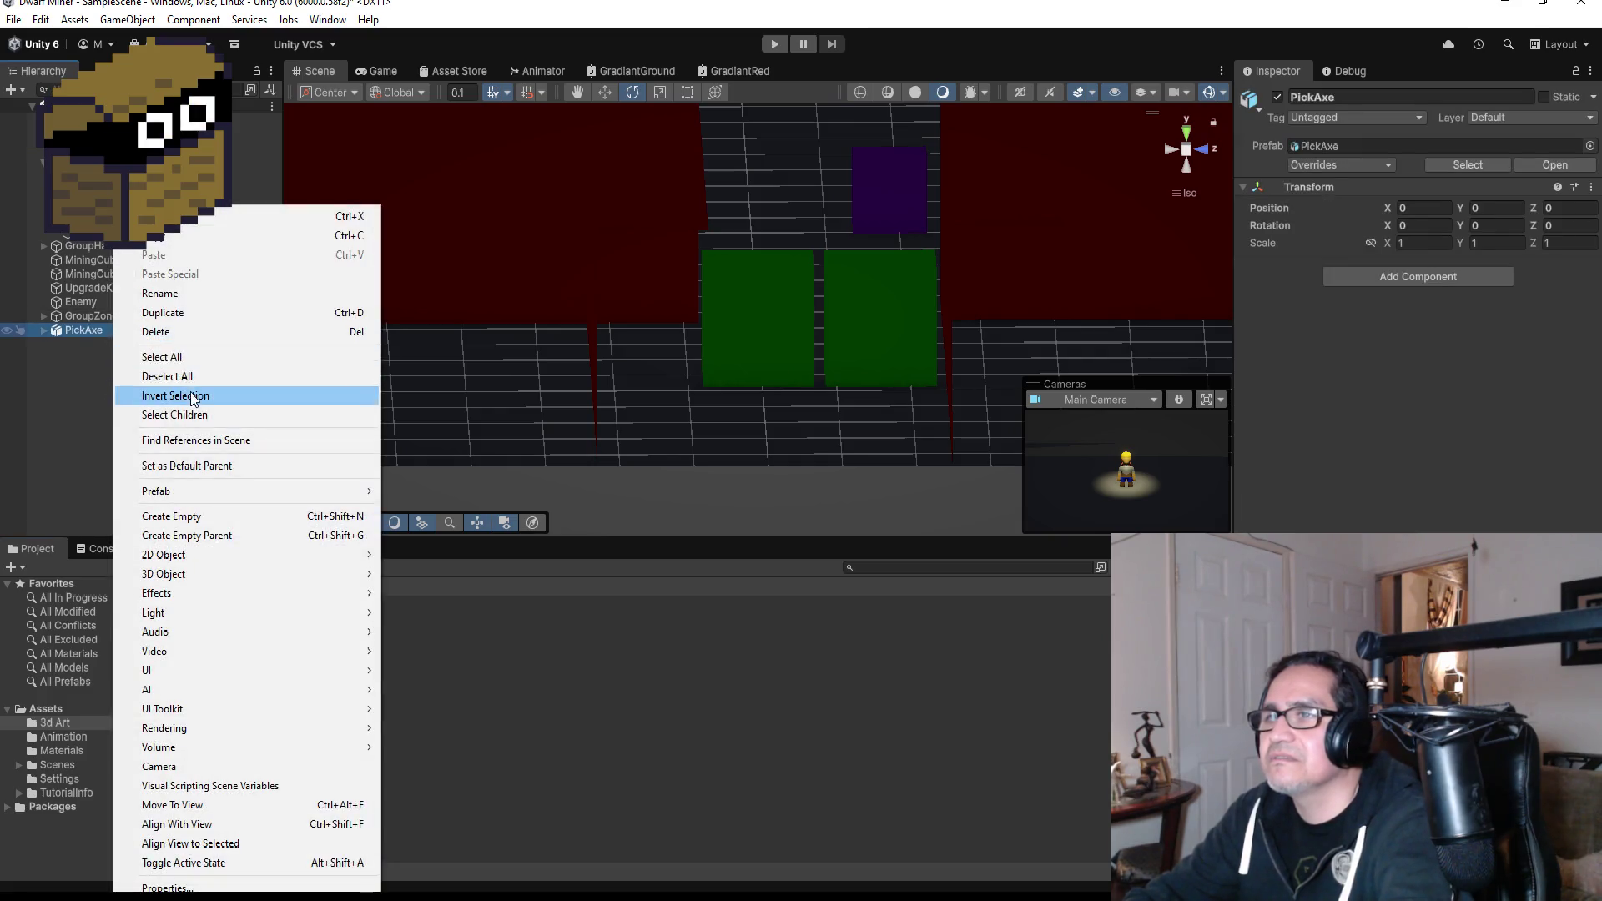
mouse_move(215, 493)
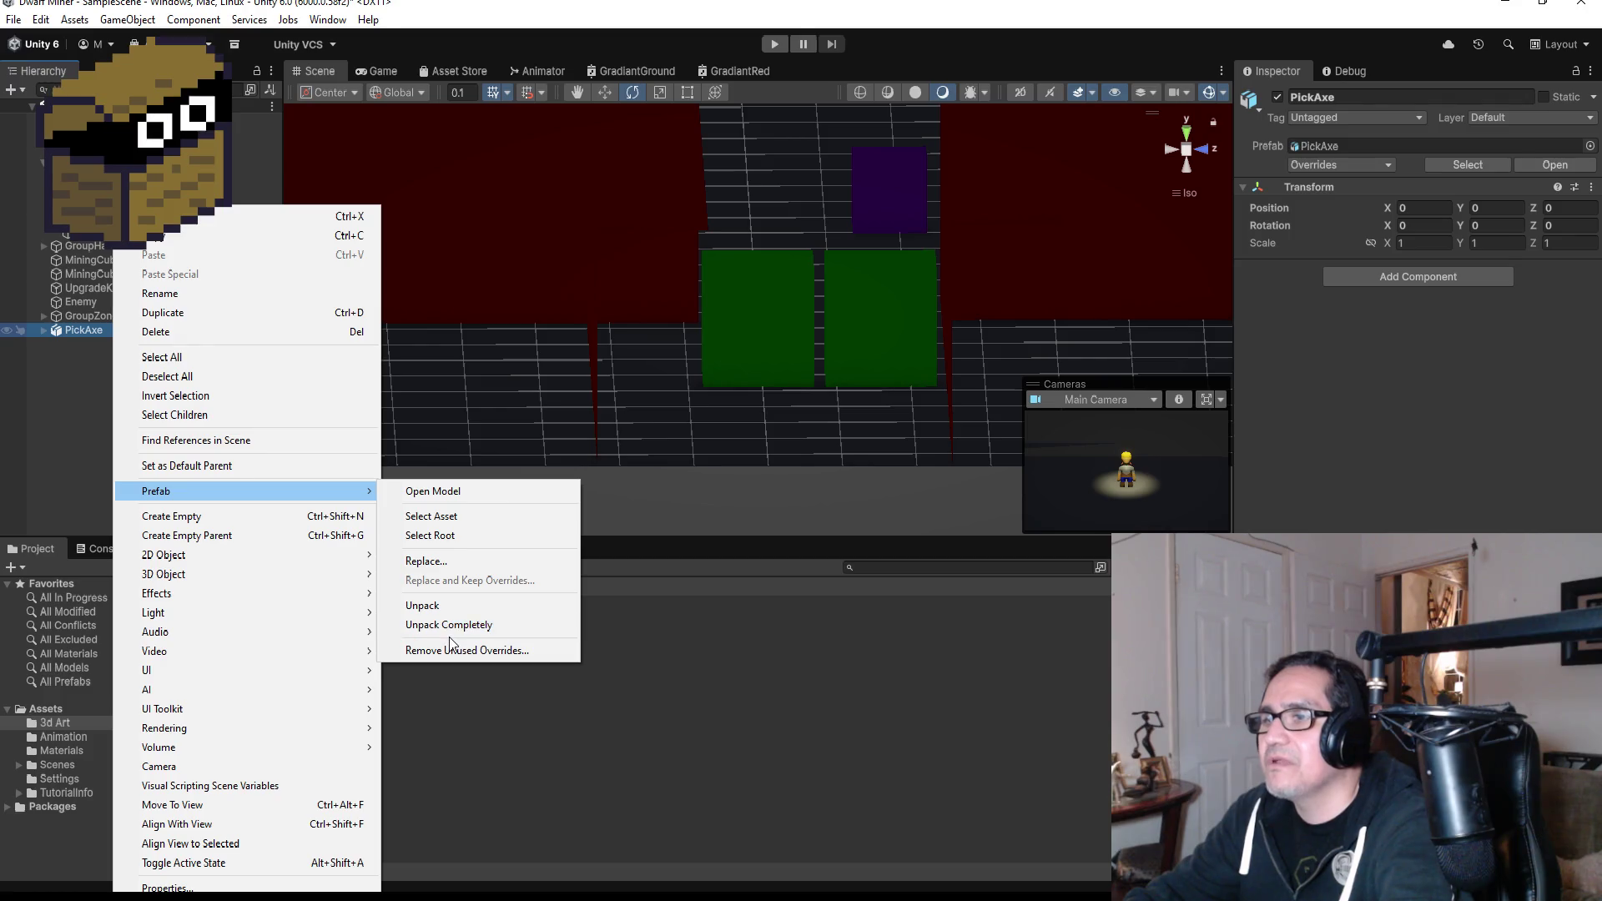
click(451, 626)
double_click(84, 332)
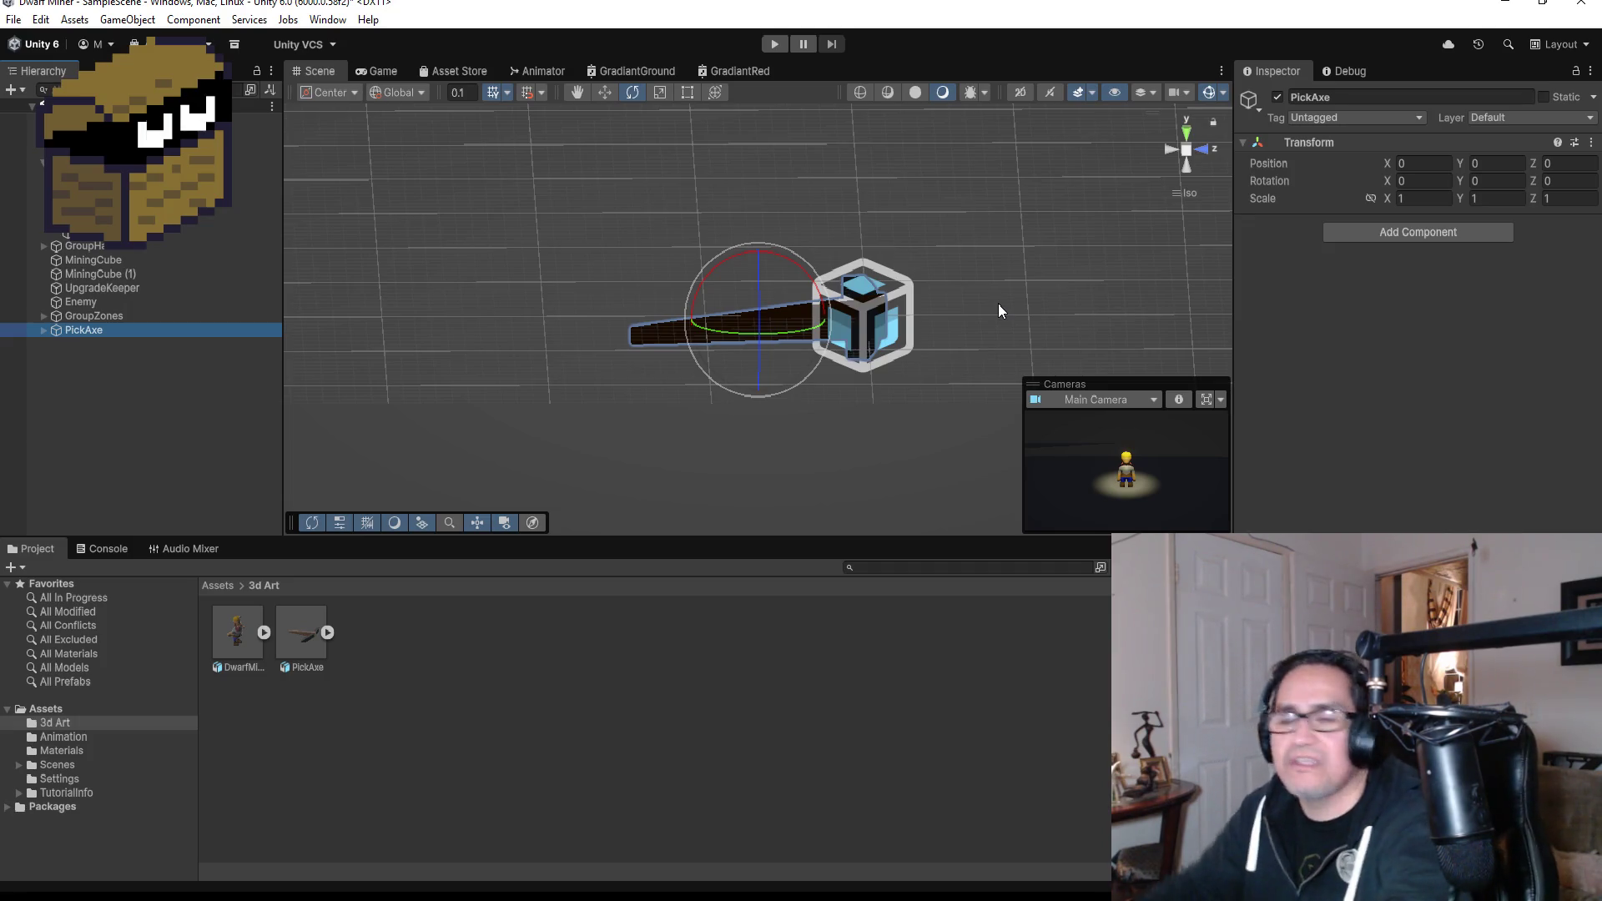
click(1188, 130)
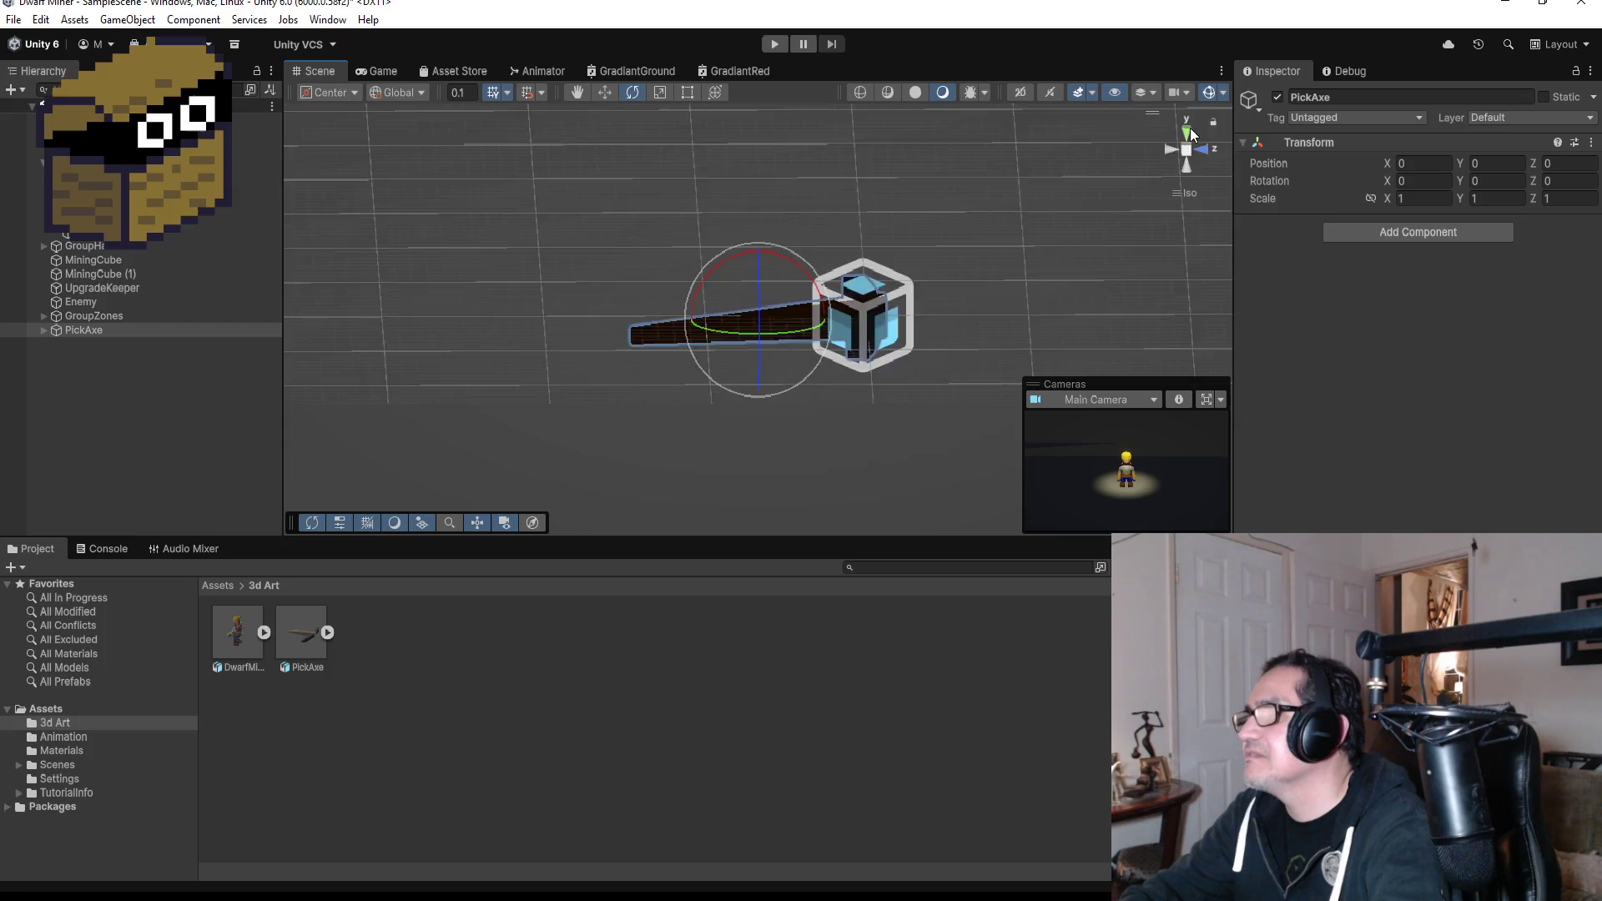
Move the PickAxe along Z toward the dwarf, to about Z −95.7.
click(148, 388)
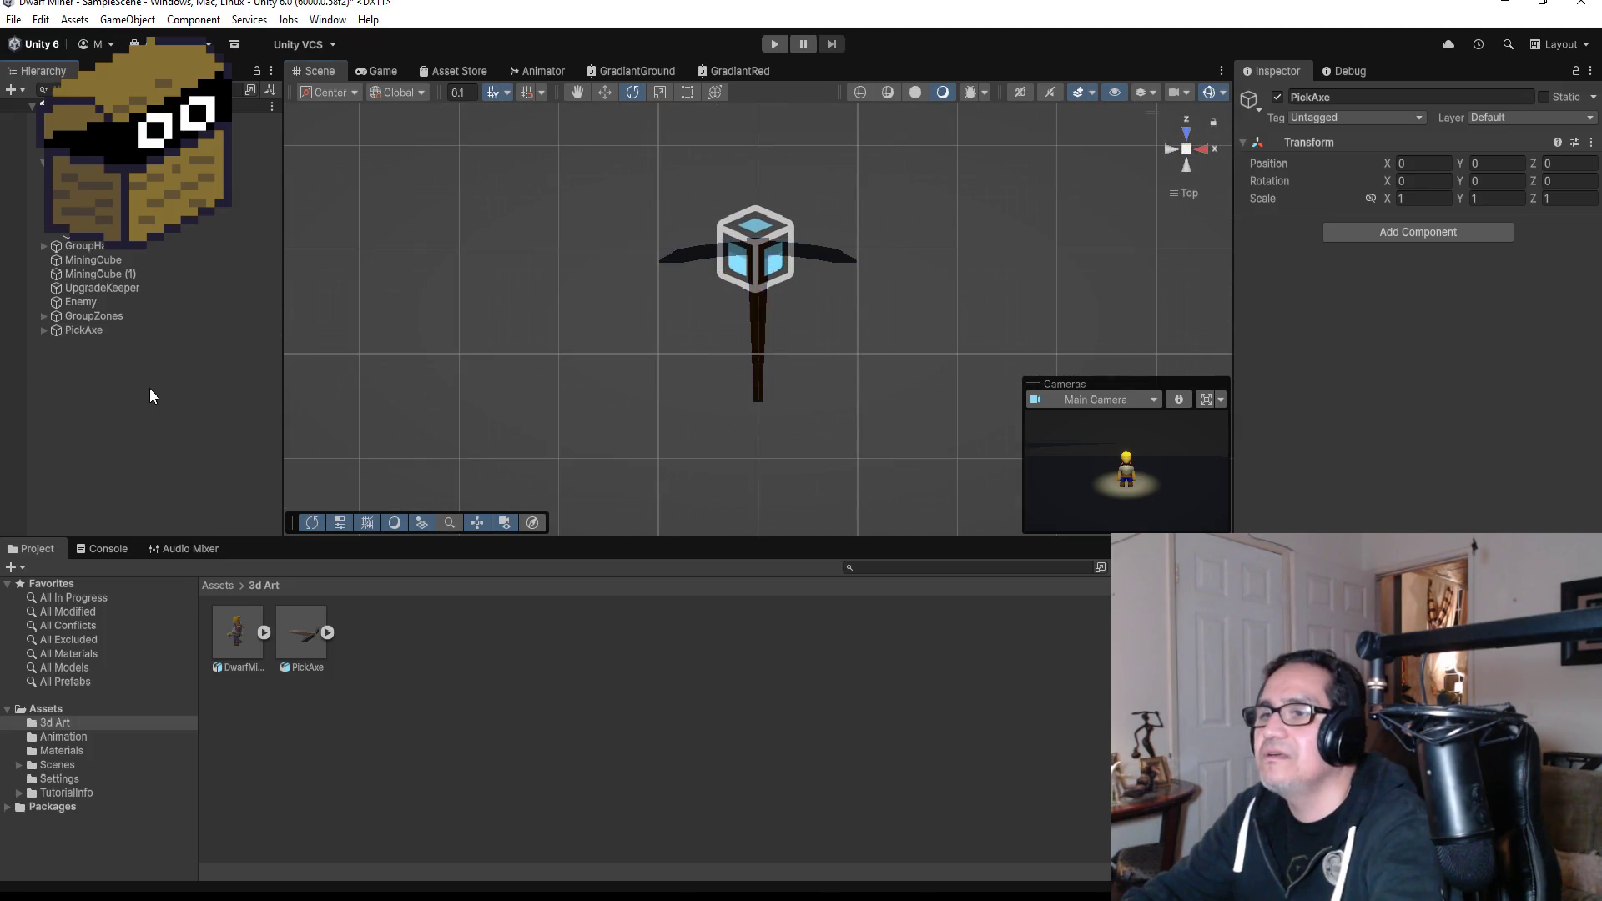
click(119, 329)
scroll(768, 355, down, 5)
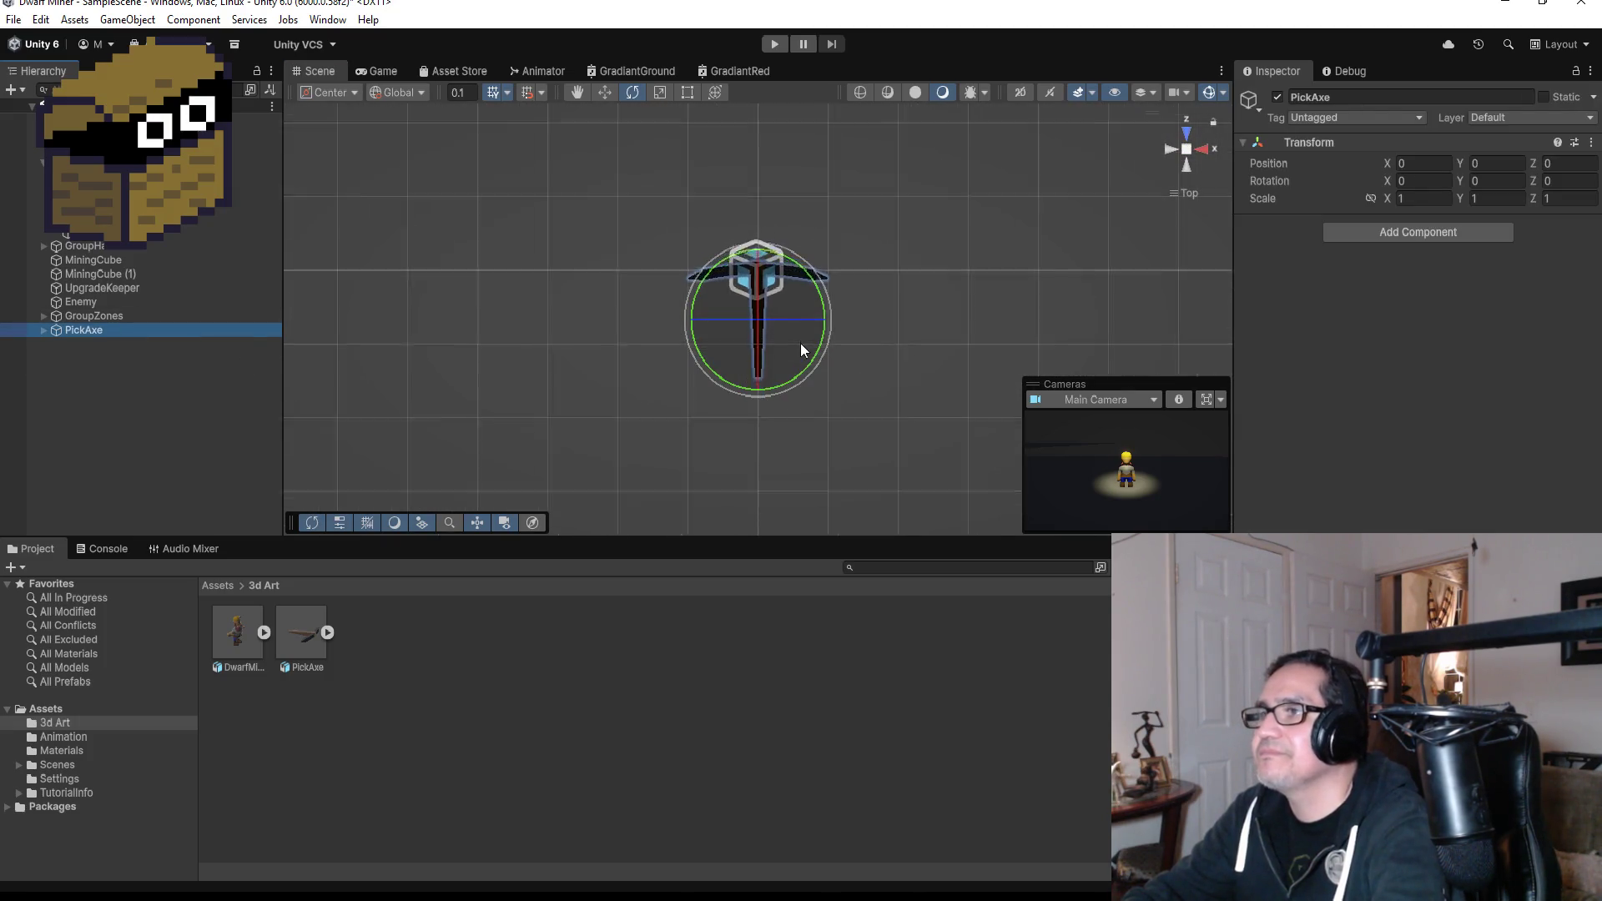
scroll(793, 252, down, 3)
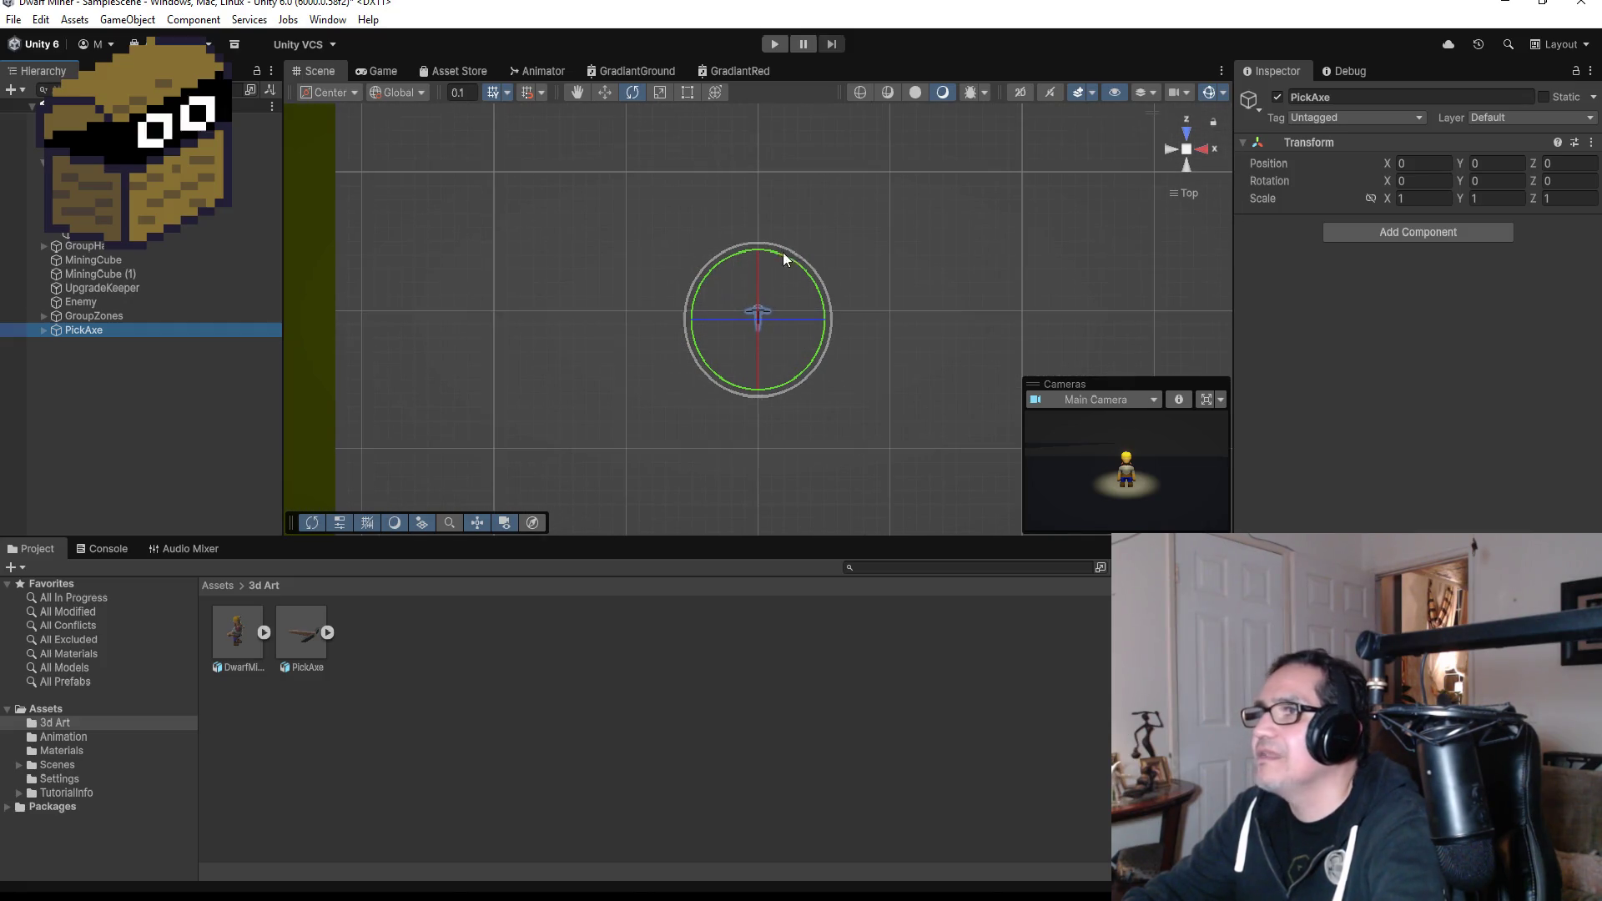
click(602, 92)
scroll(803, 304, down, 3)
scroll(805, 299, down, 5)
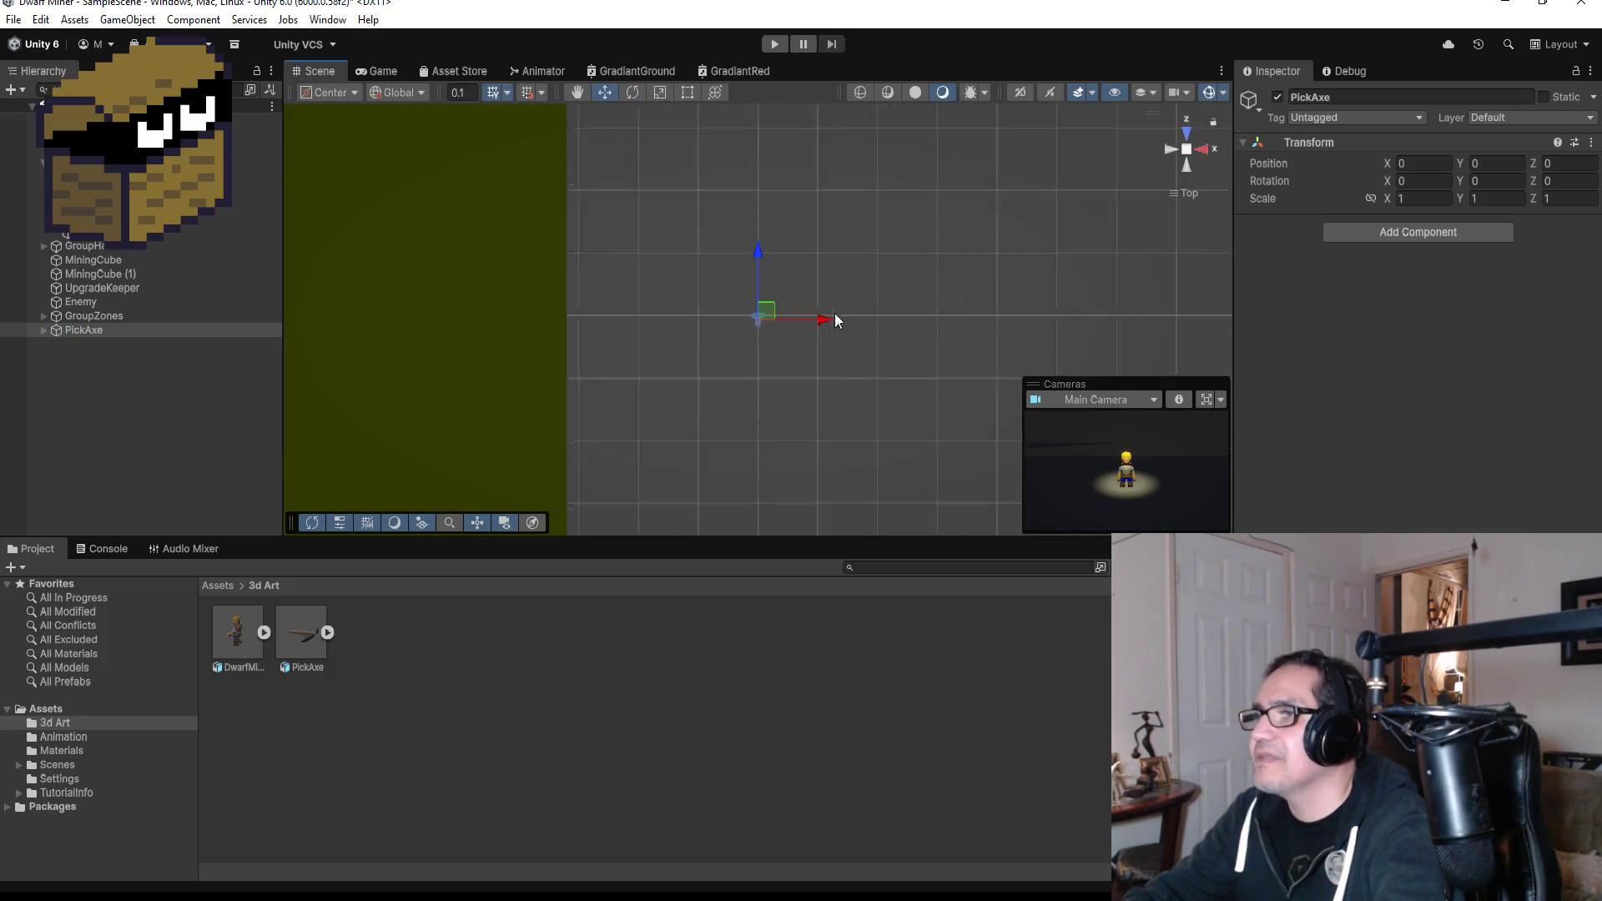
scroll(801, 284, down, 2)
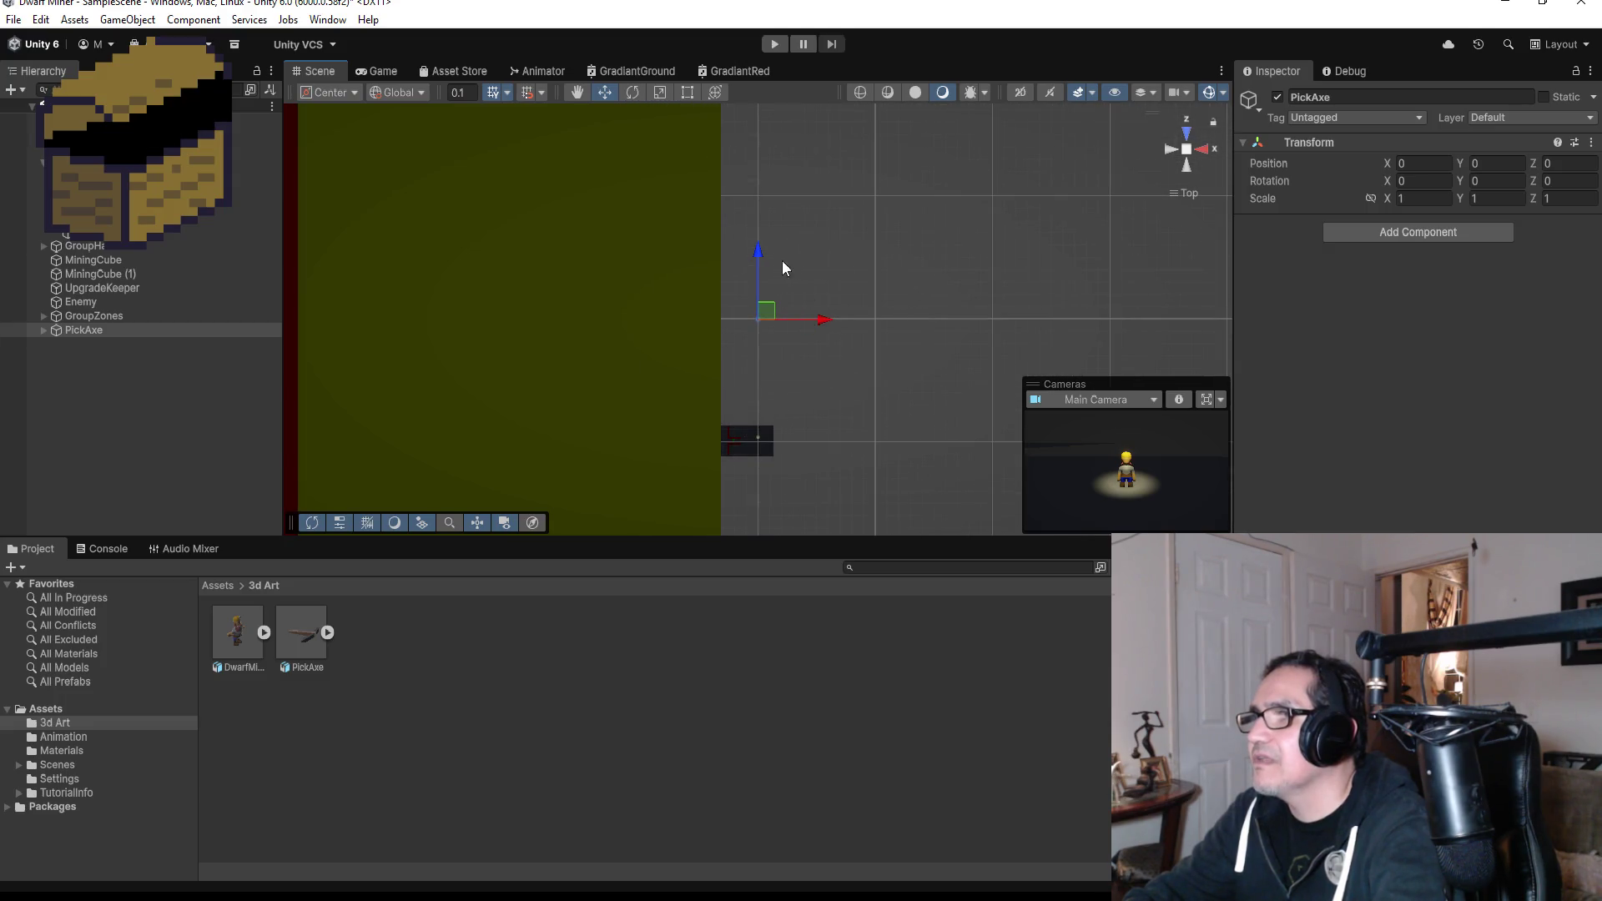
drag(760, 251, 754, 368)
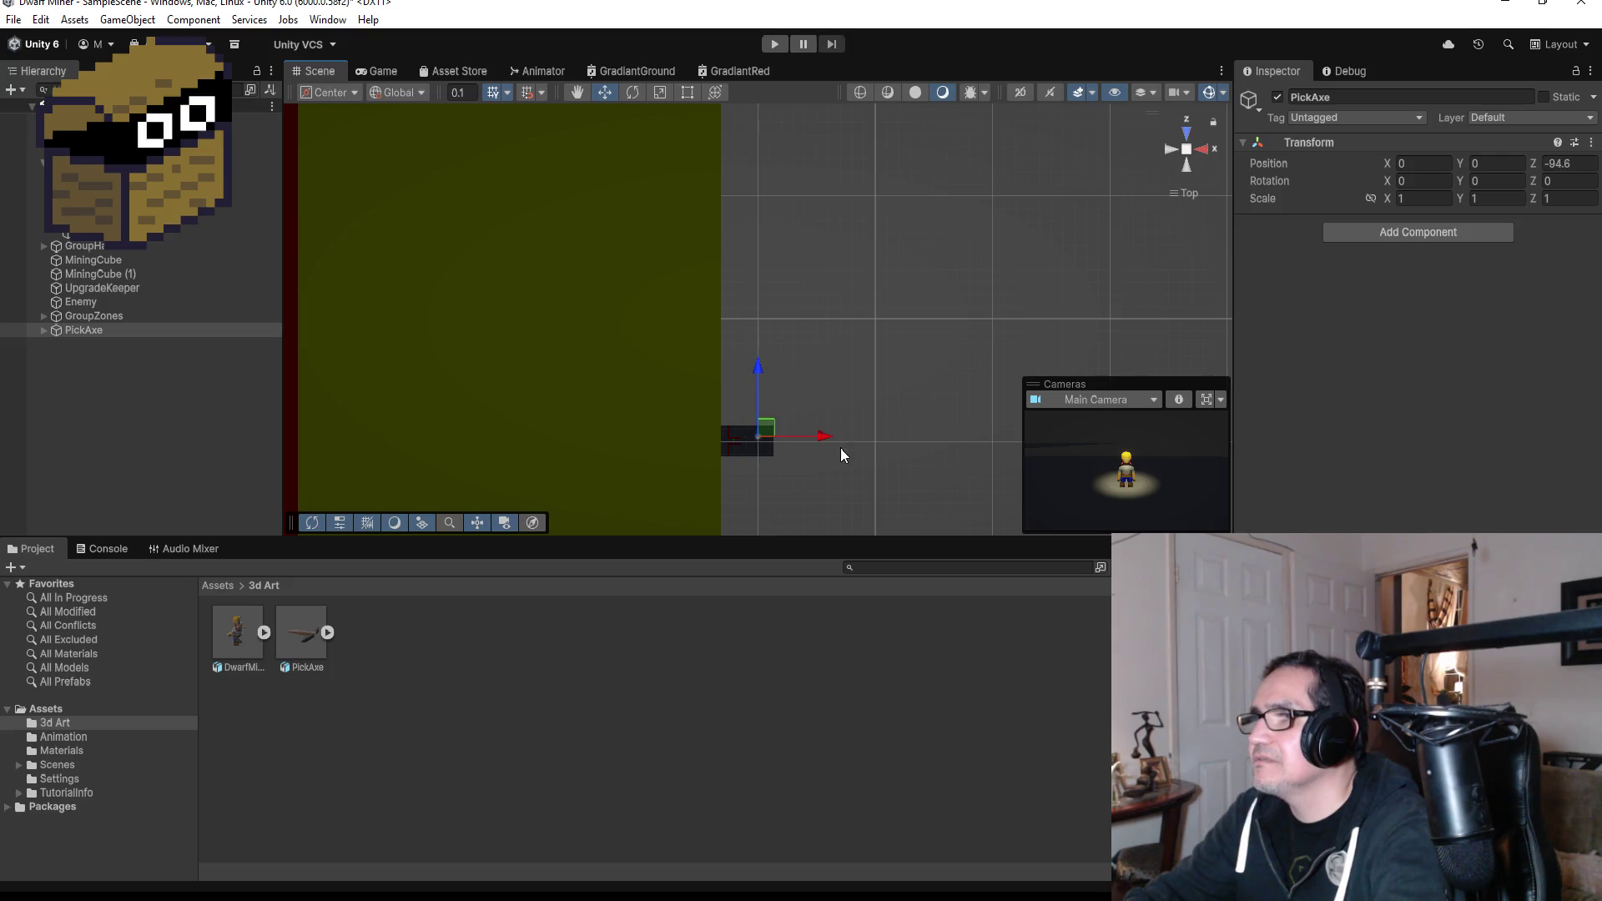
key(f)
scroll(848, 442, down, 3)
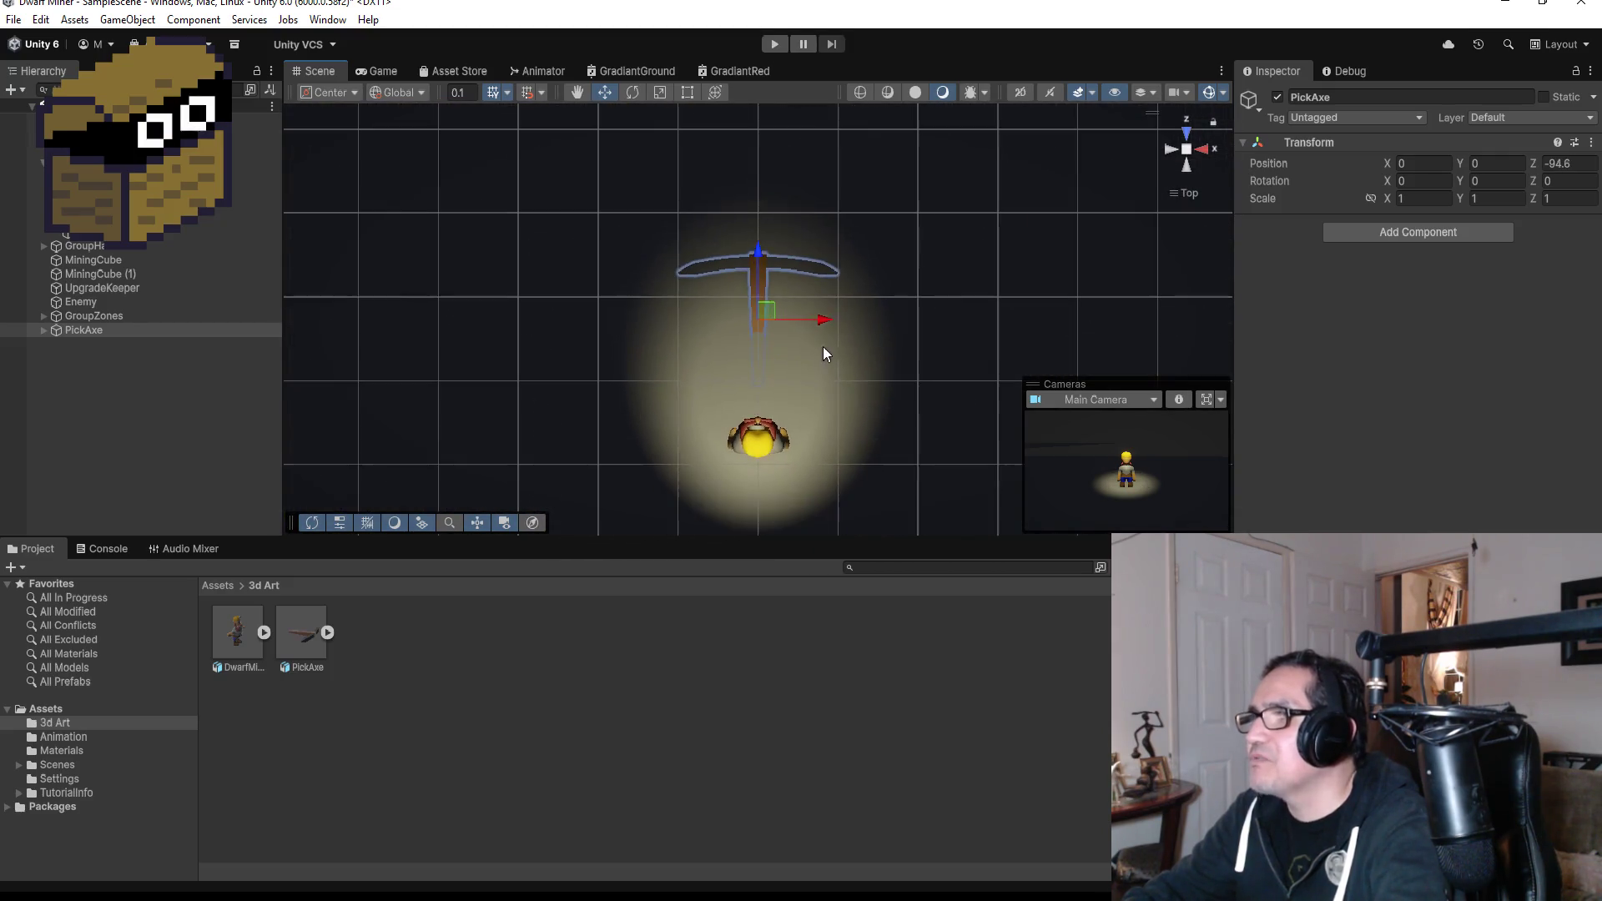
drag(758, 243, 753, 342)
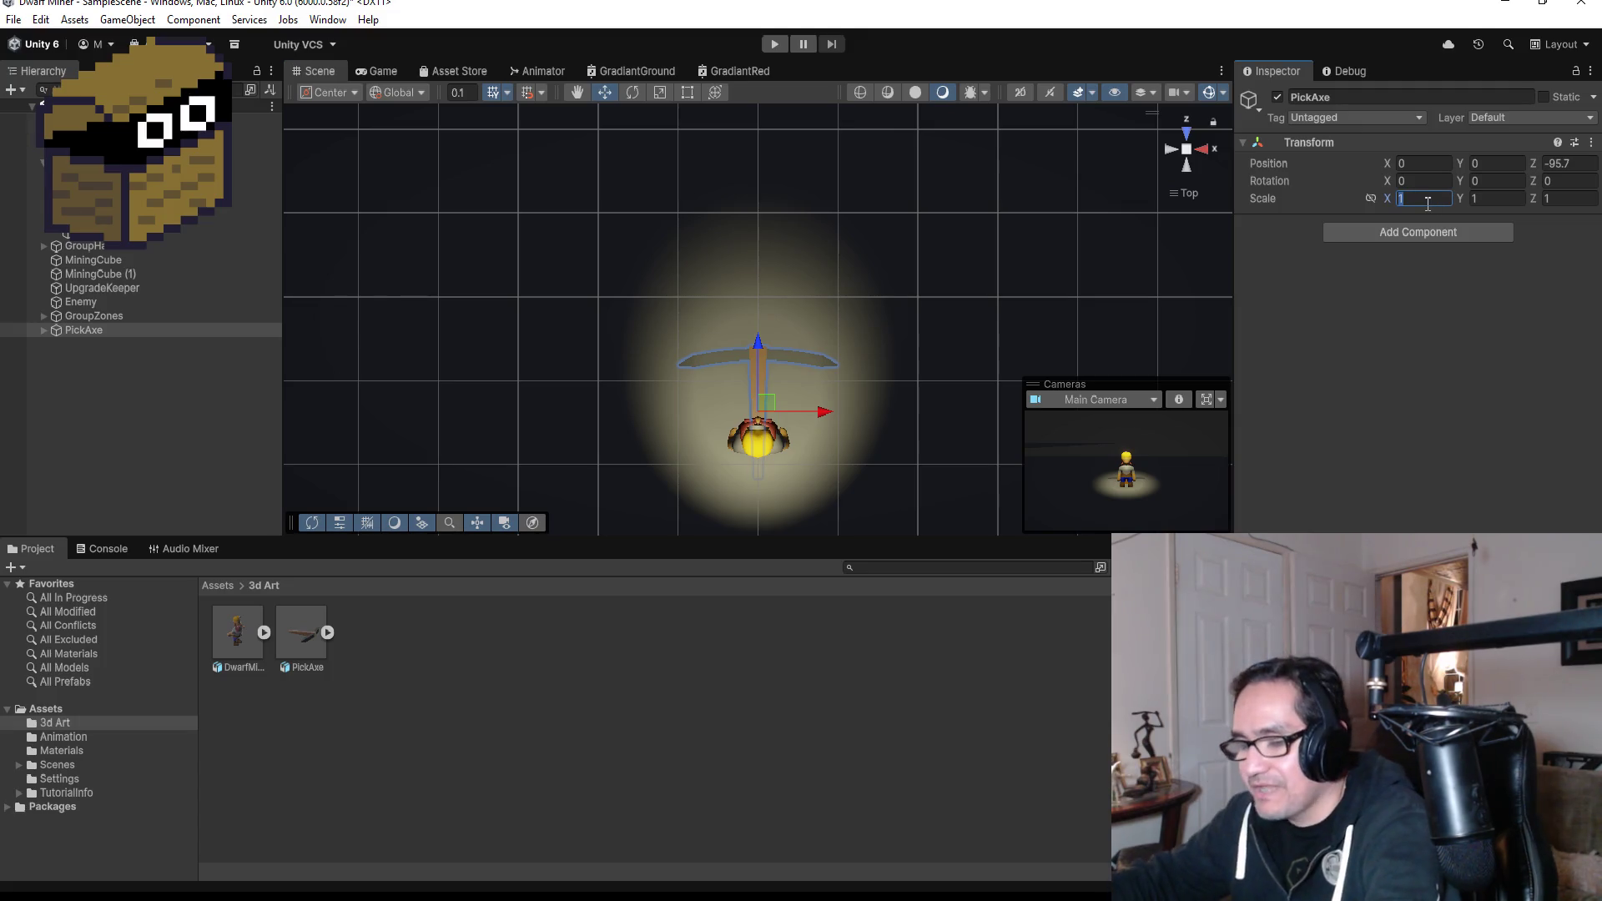
Set the PickAxe's Transform Scale to 0.5 on X, Y and Z.
text(.3)
key(Tab)
text(.3)
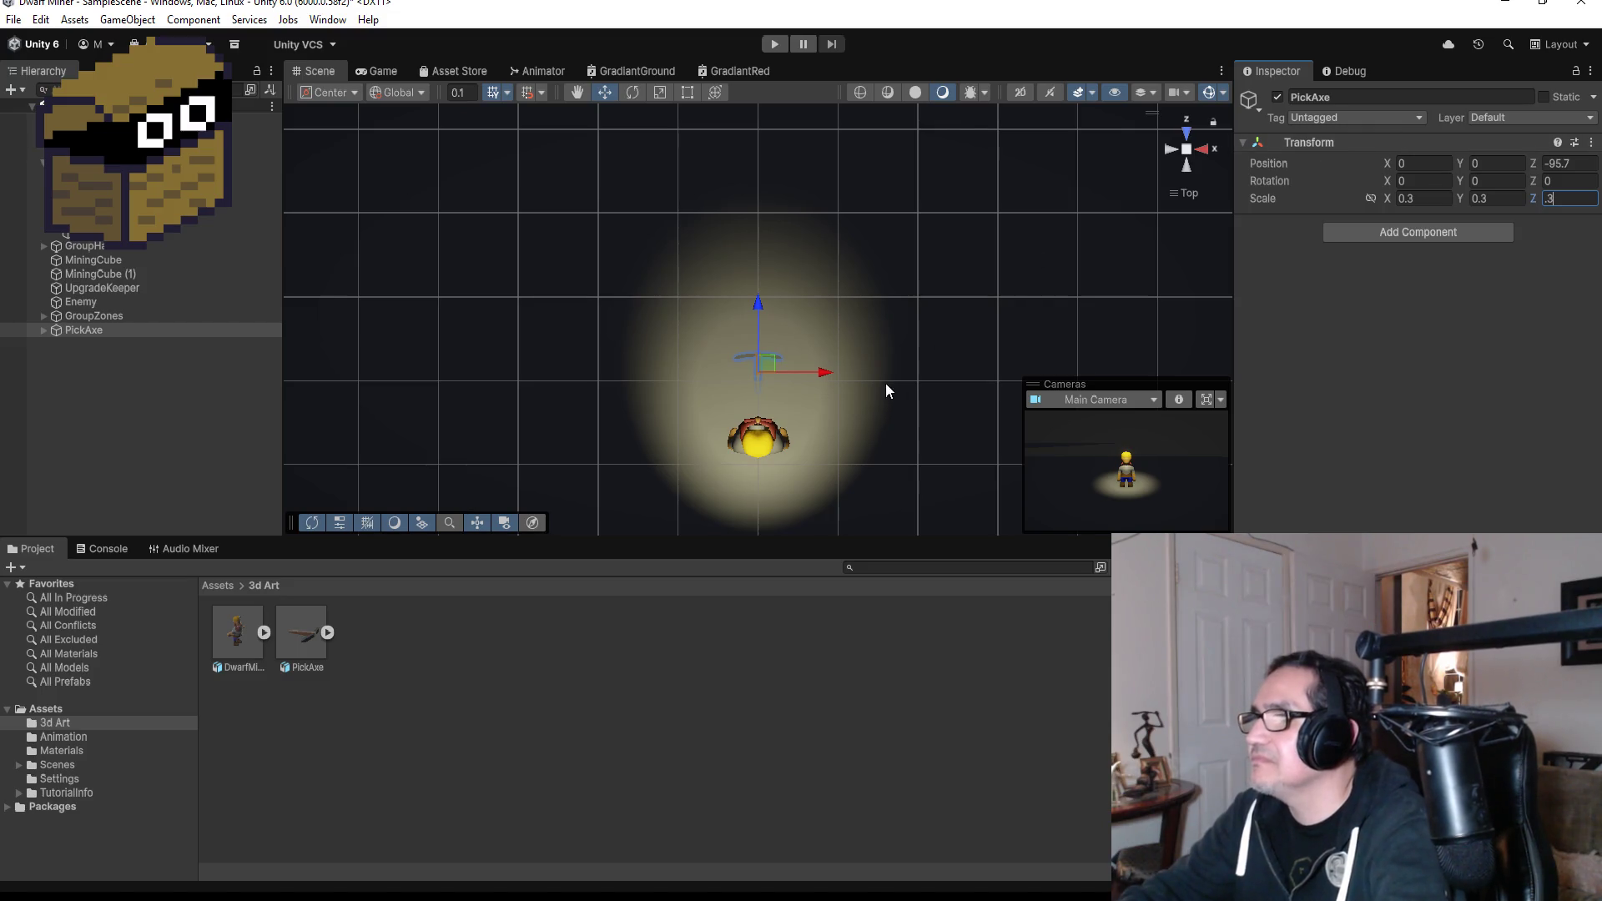
click(1441, 201)
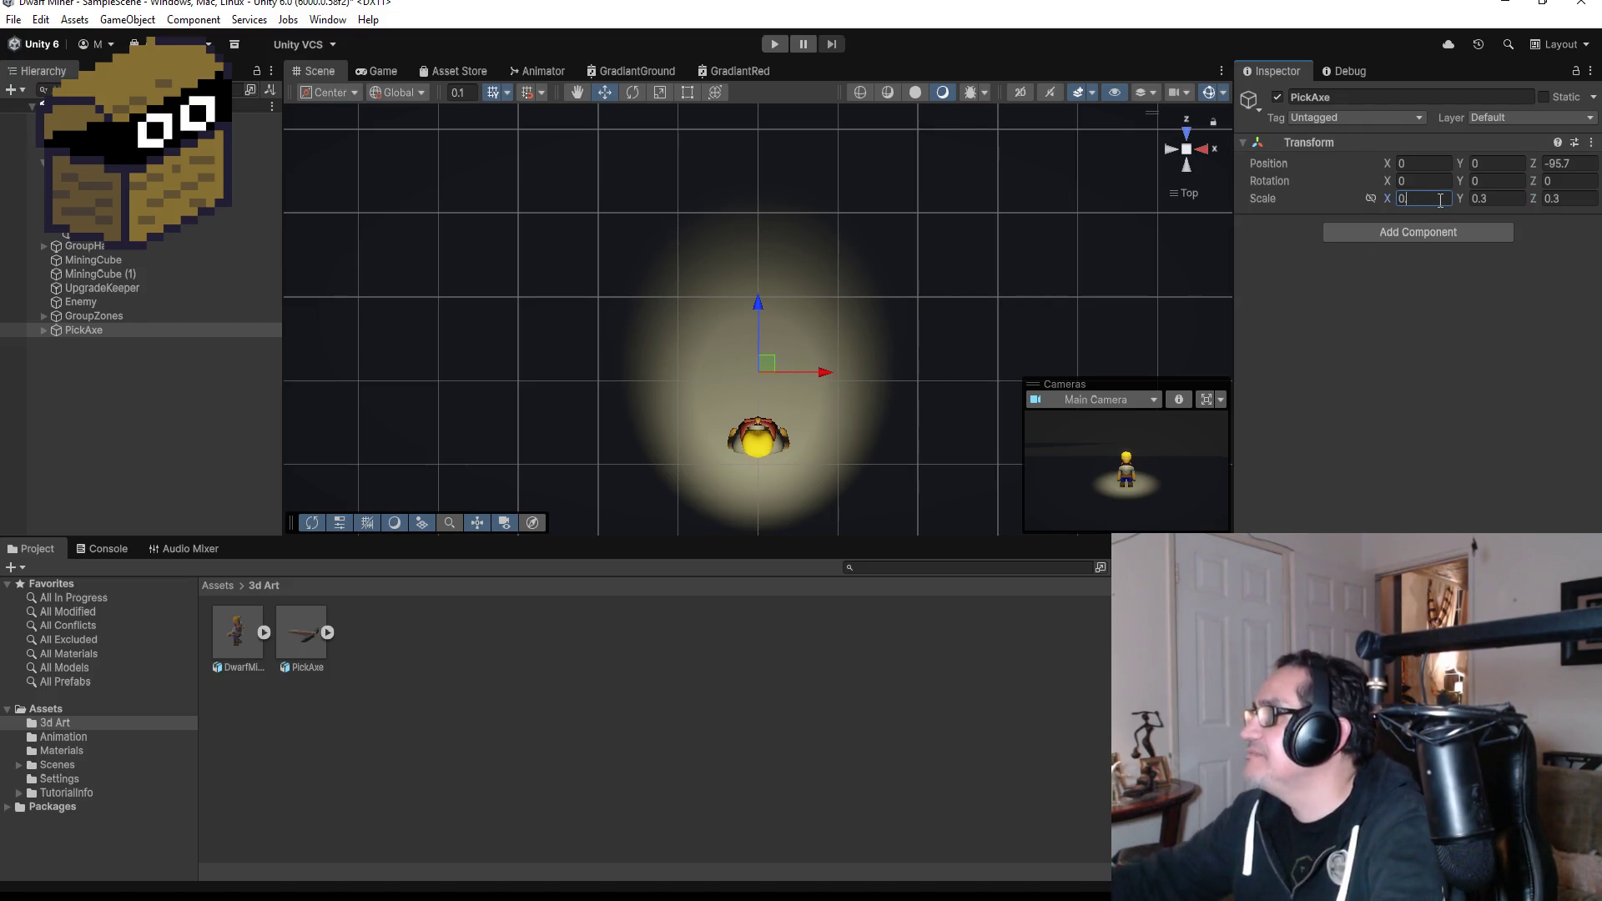
text(.6)
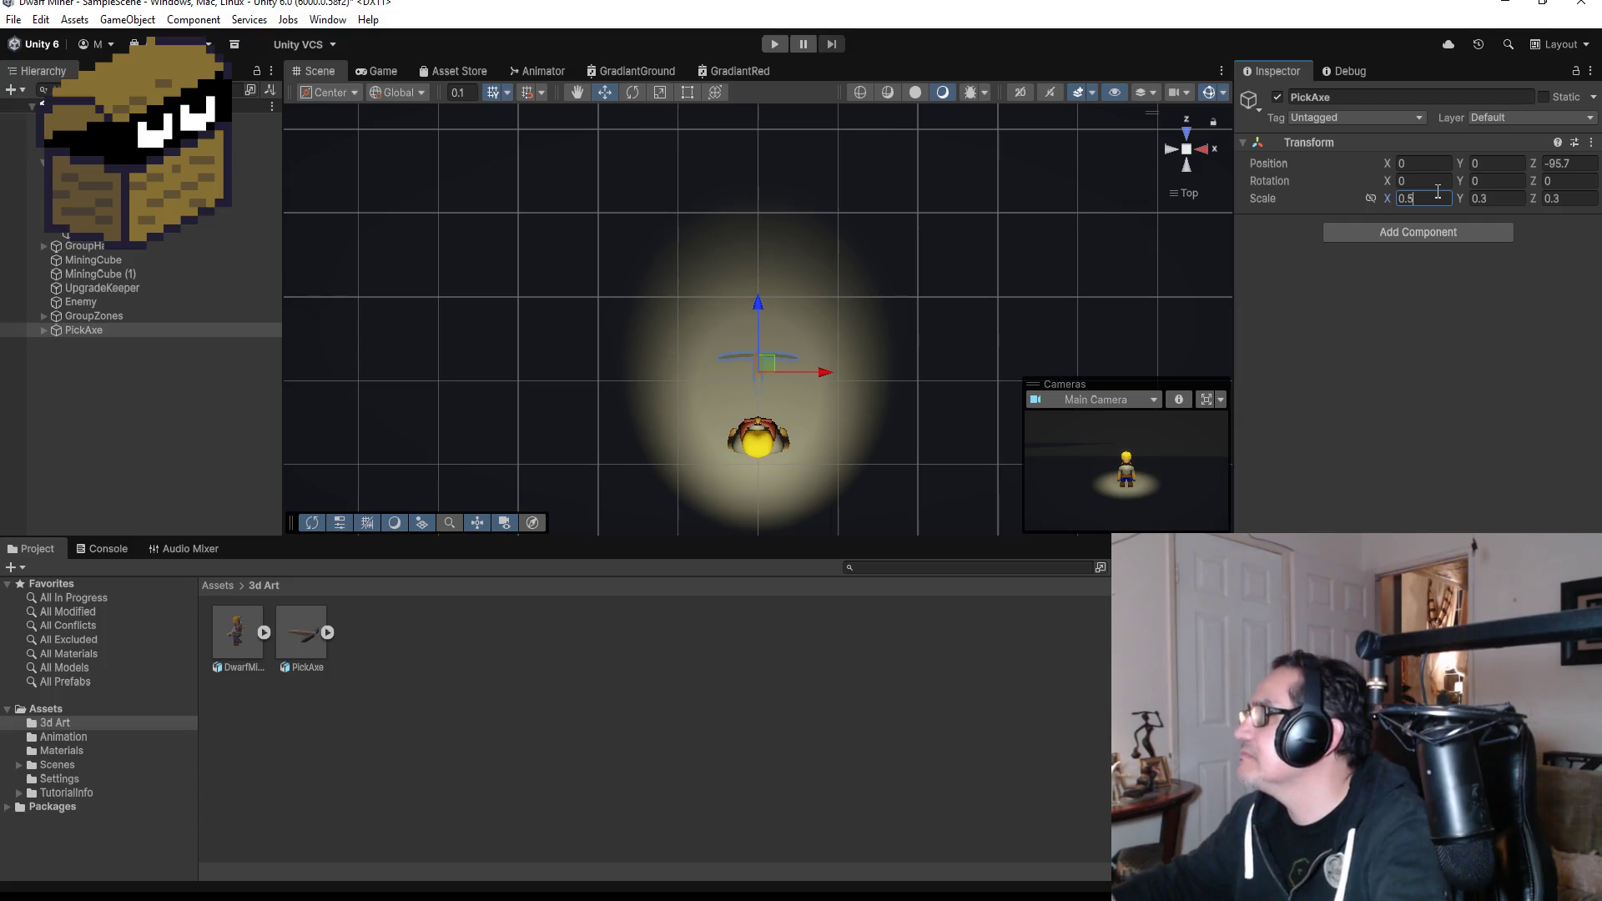
key(Tab)
text(0.5)
key(Tab)
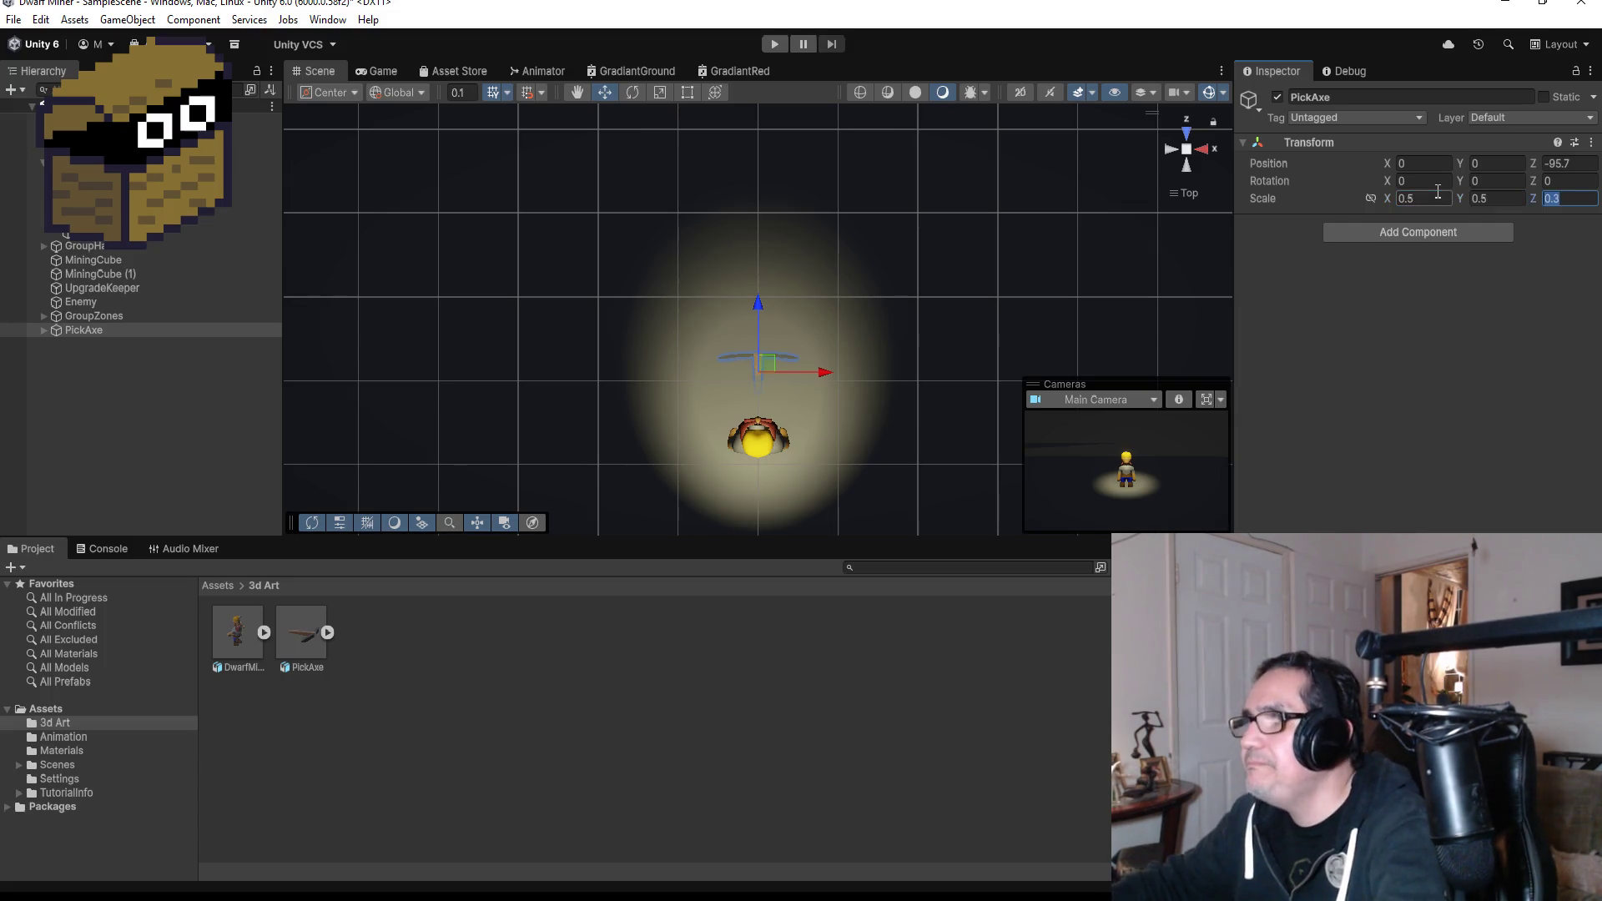
key(BackSpace)
key(BackSpace)
key(BackSpace)
text(.5)
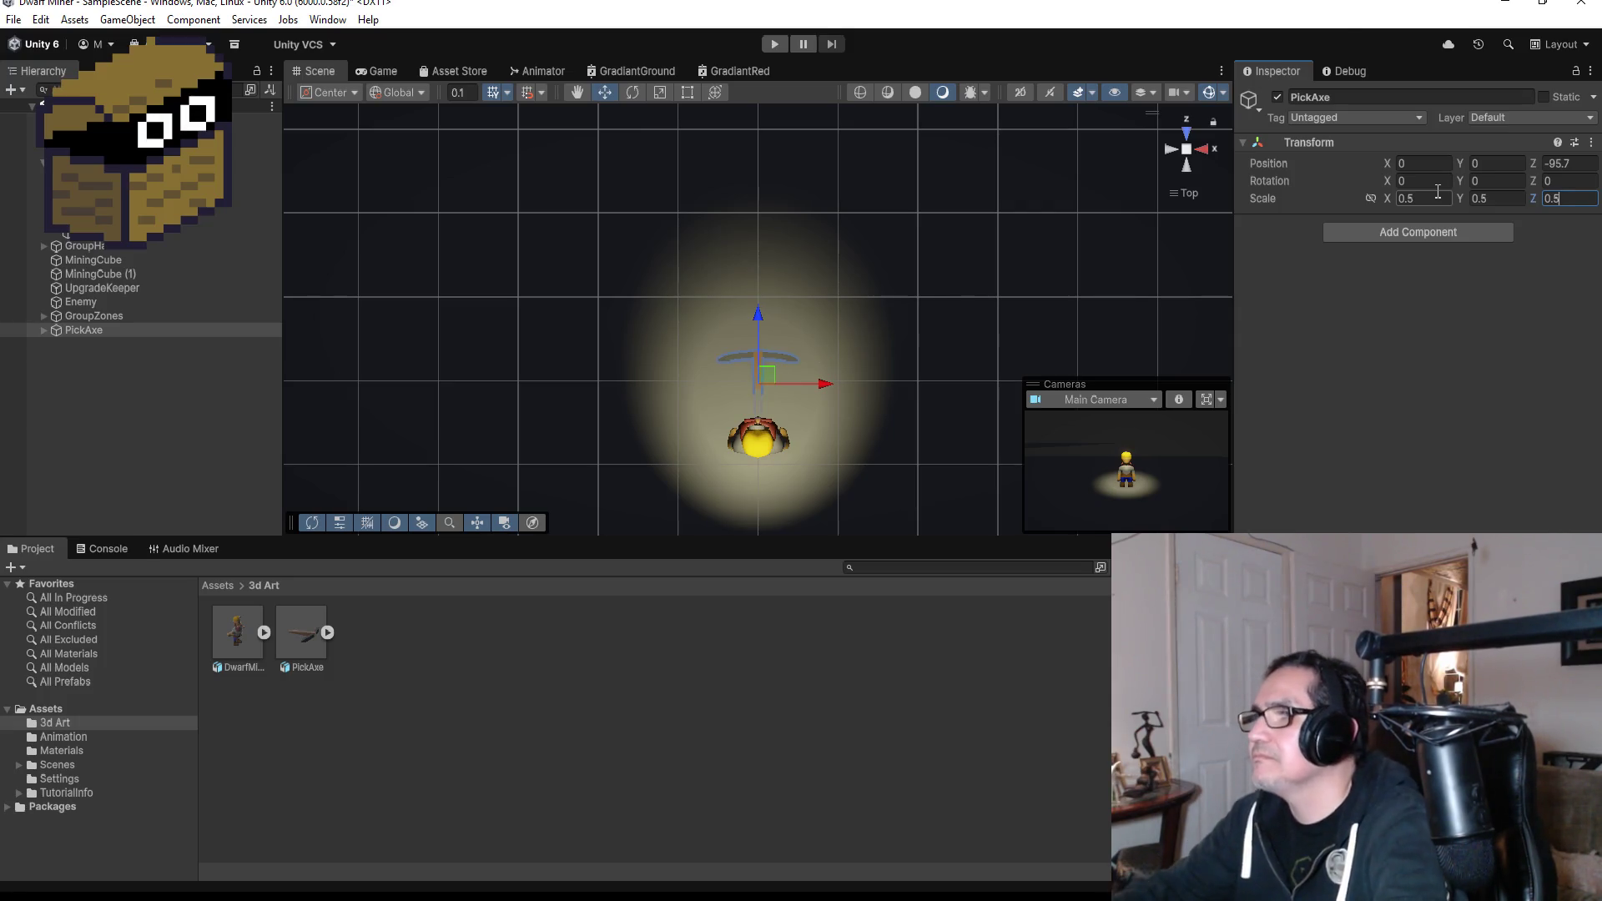
drag(962, 342, 860, 276)
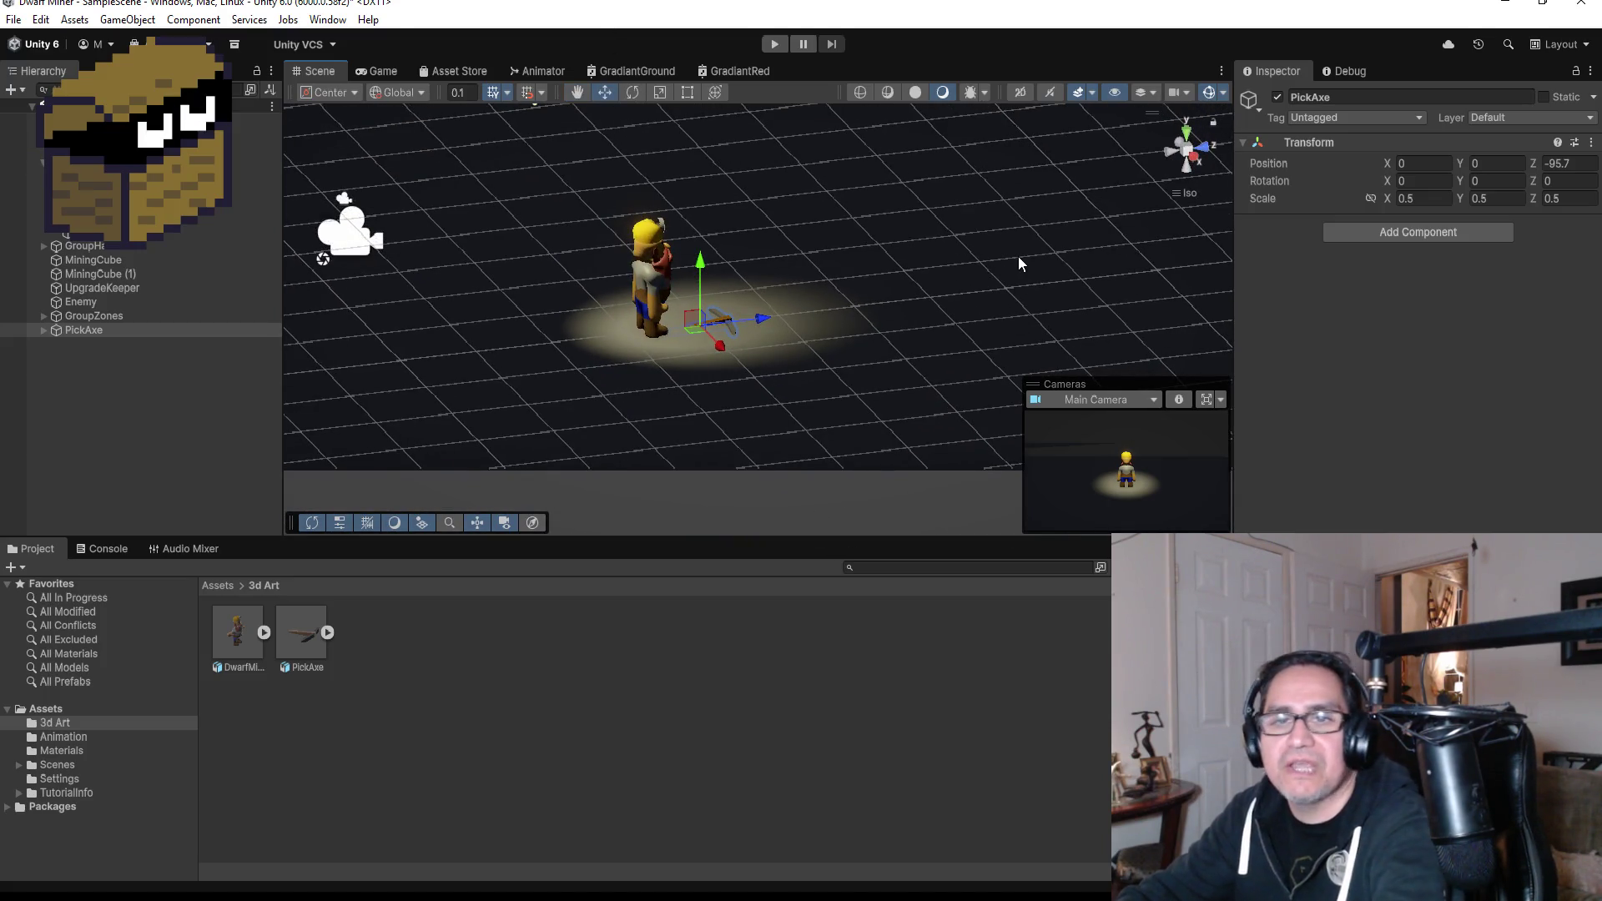
Rotate the PickAxe 90 degrees around its Z axis.
scroll(1016, 265, up, 5)
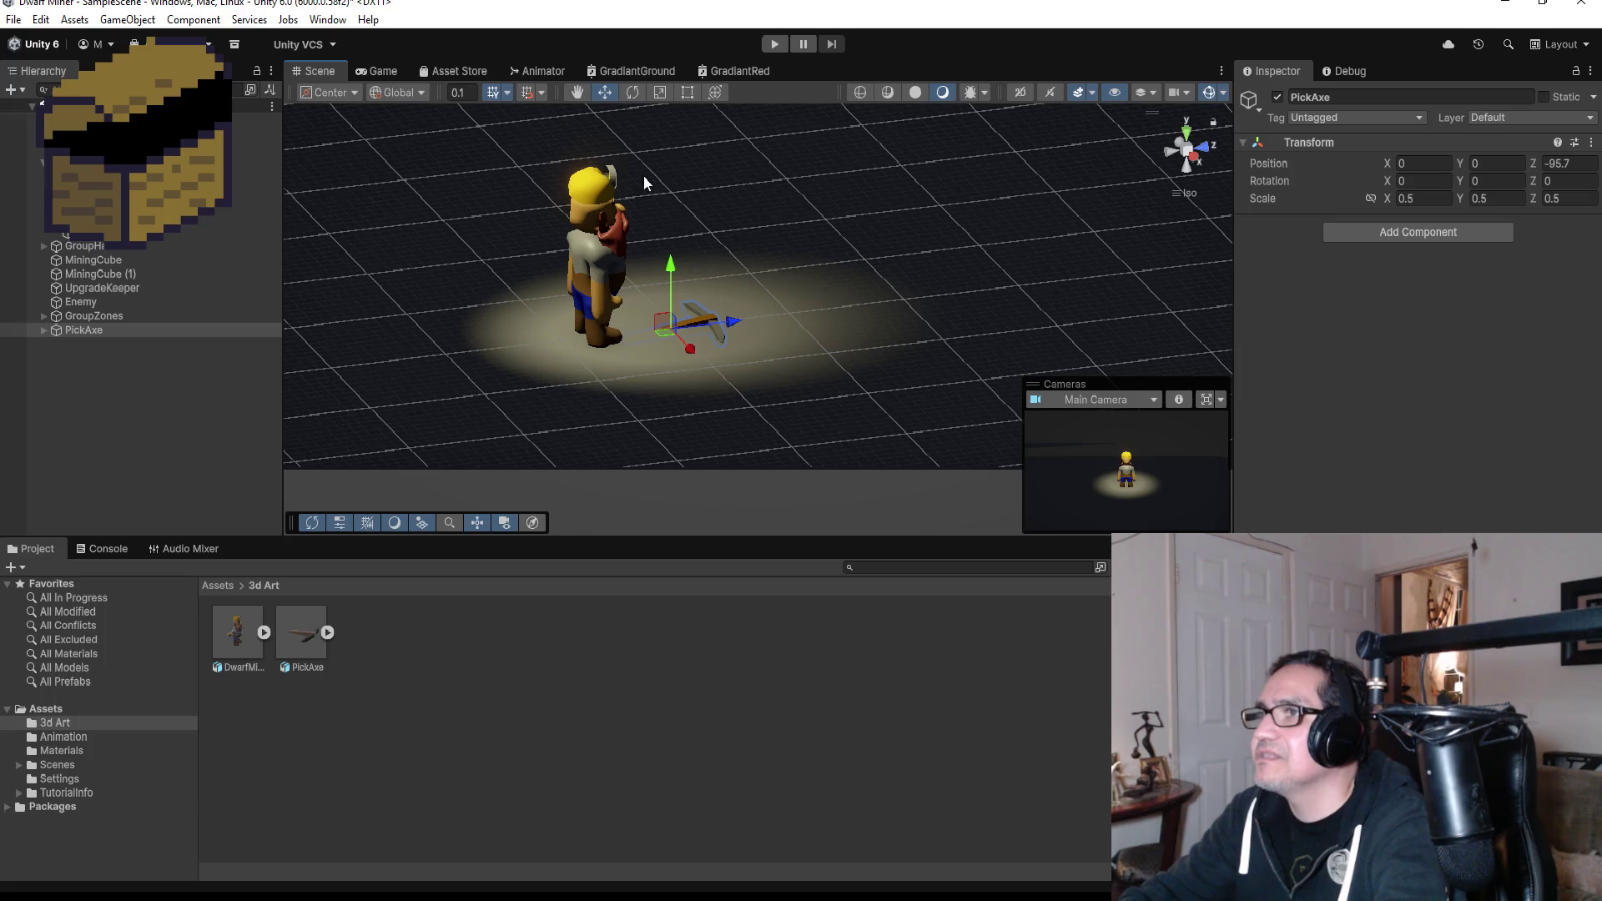
click(632, 93)
drag(693, 344, 661, 204)
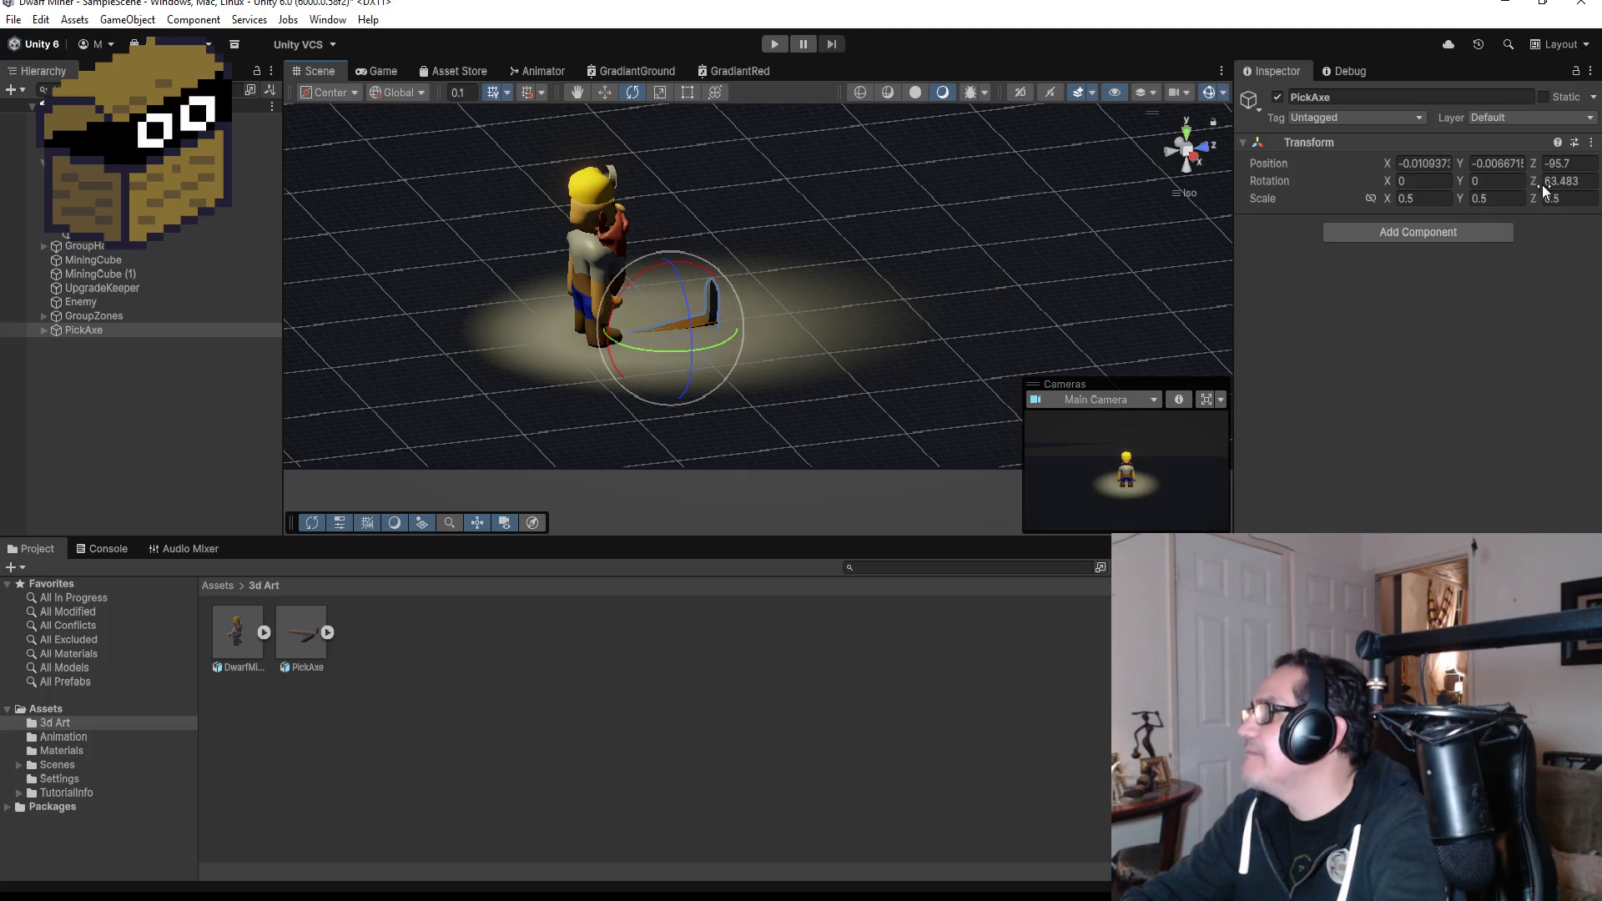
text(90)
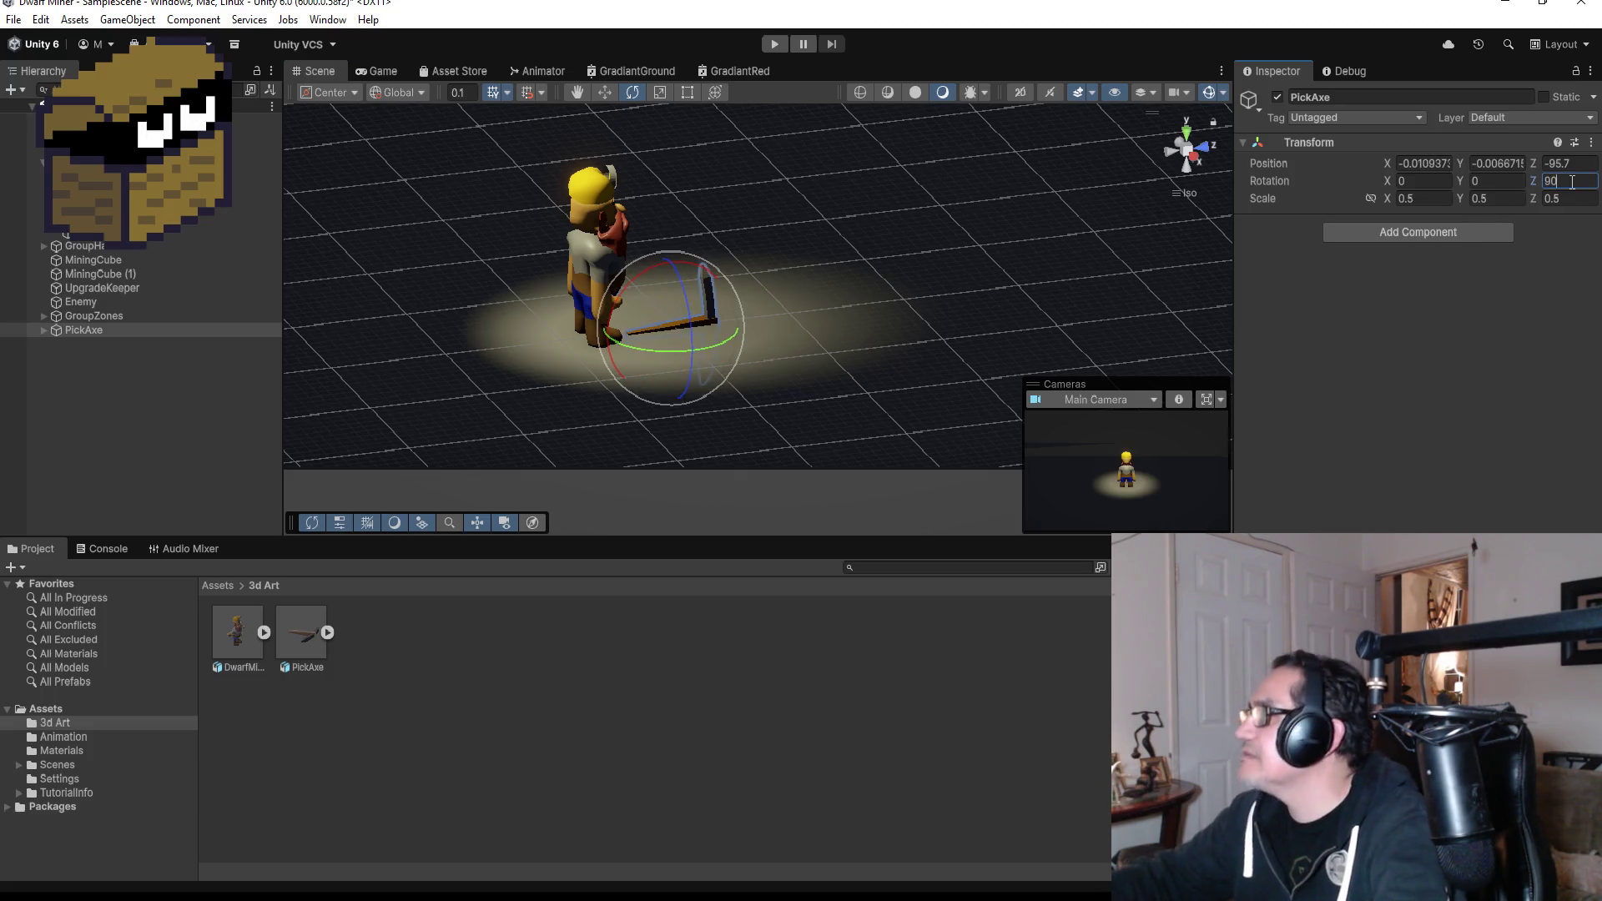
Move the pickaxe toward the dwarf and up near its hand.
click(610, 93)
mouse_move(739, 324)
mouse_down()
mouse_move(655, 292)
mouse_move(623, 240)
mouse_up()
mouse_move(844, 293)
mouse_down()
mouse_move(788, 221)
mouse_move(696, 179)
mouse_up()
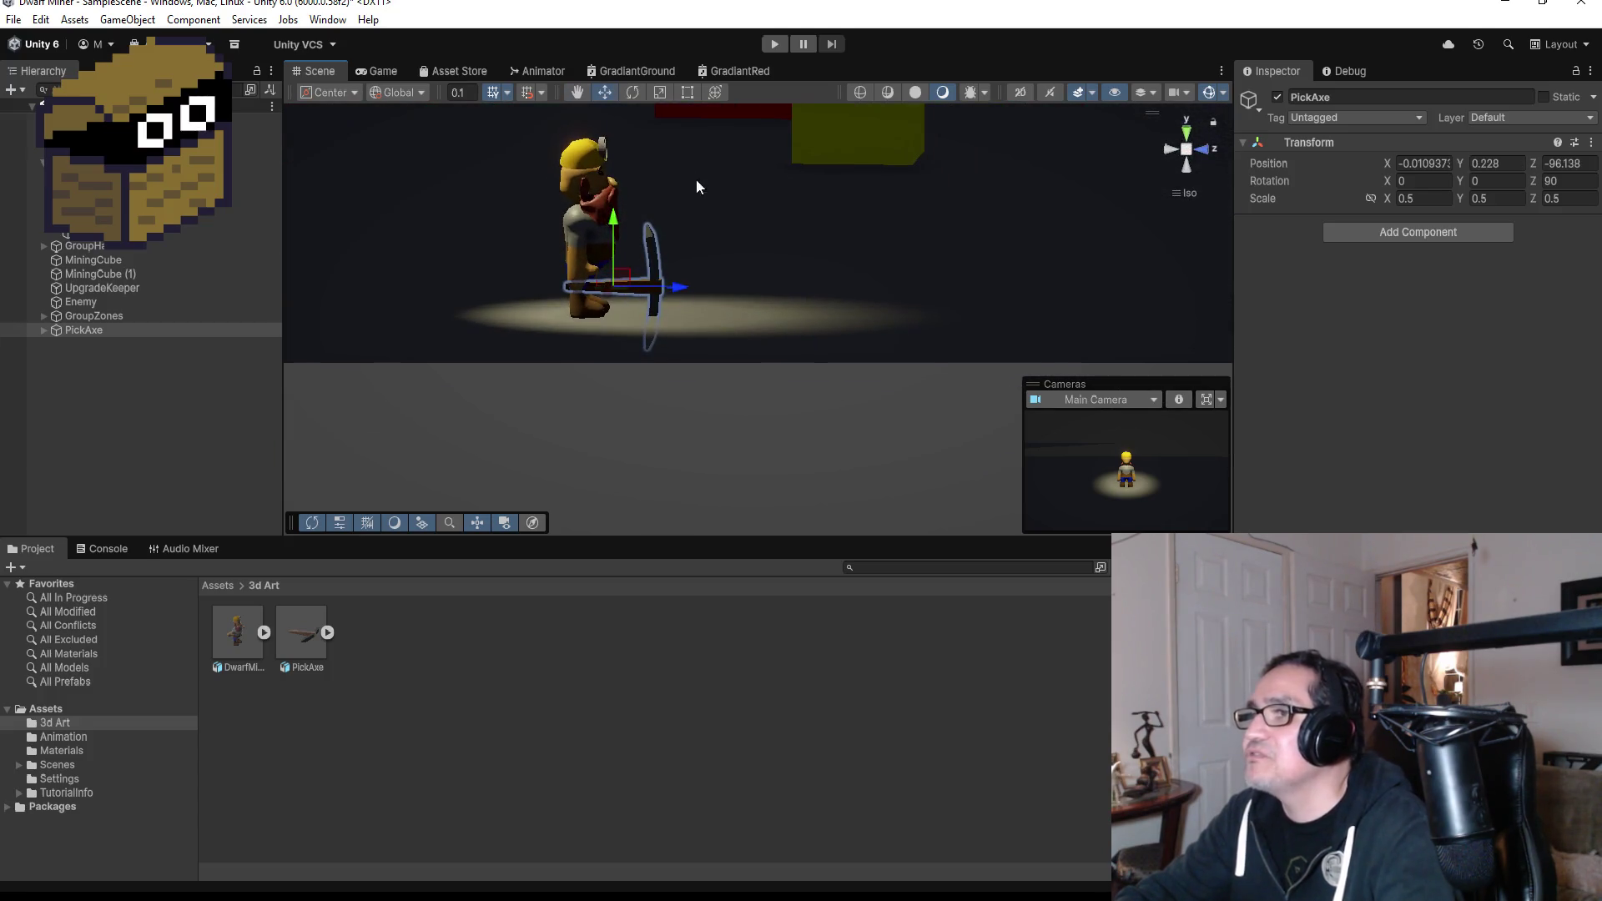
key(f)
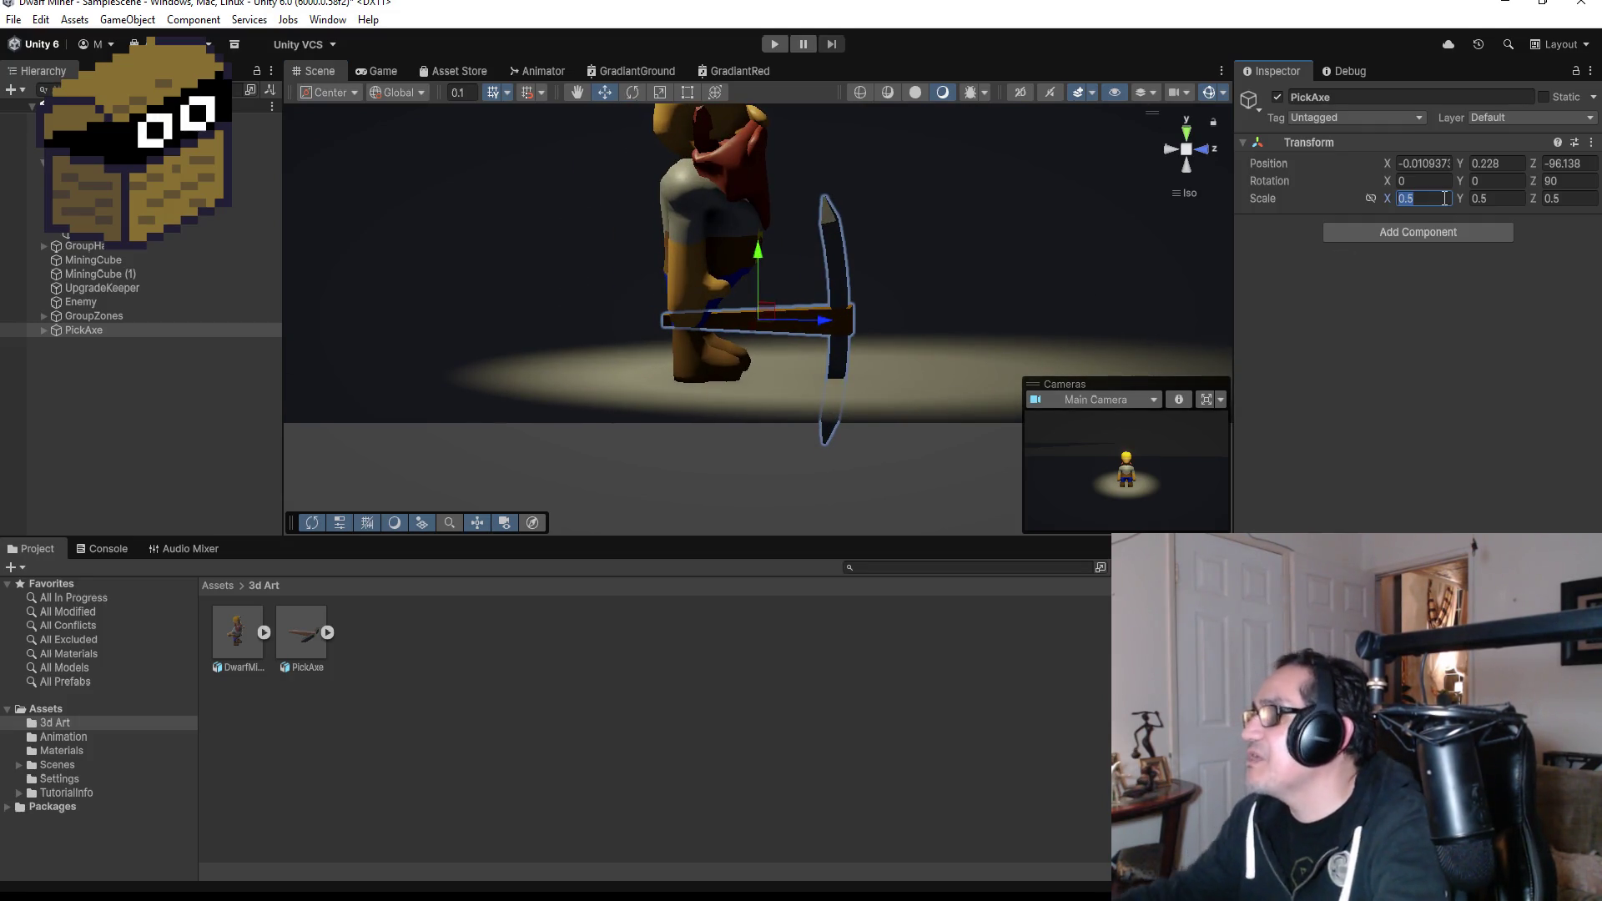
Shrink the pickaxe to 0.3 scale on X, Y and Z.
key(BackSpace)
key(BackSpace)
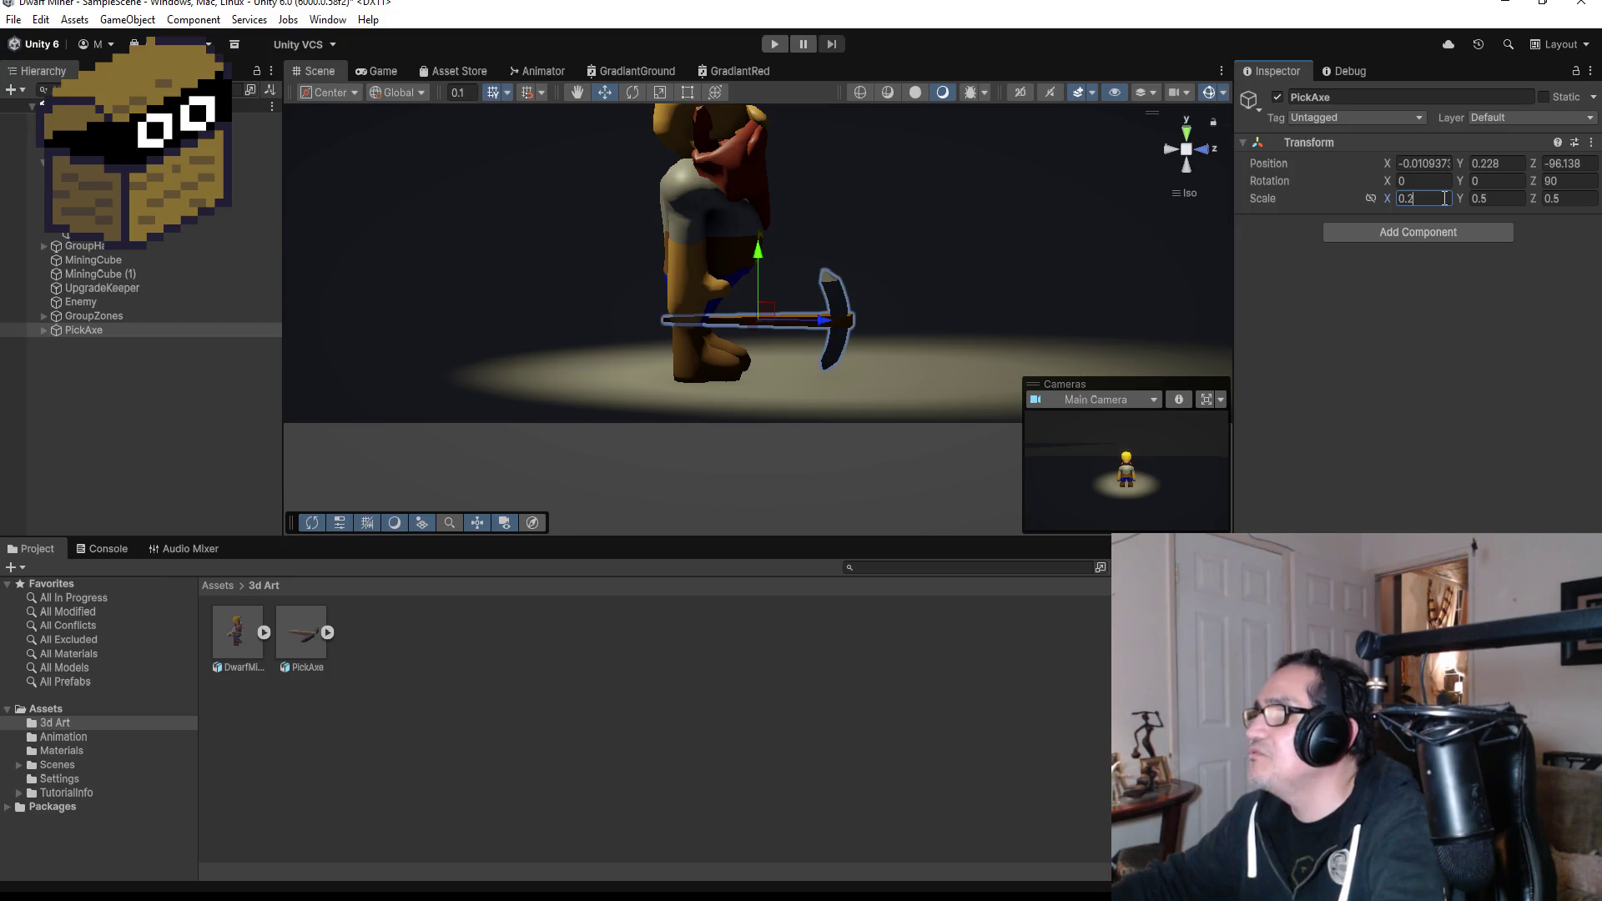
key(BackSpace)
text(2)
key(Tab)
text(0.2)
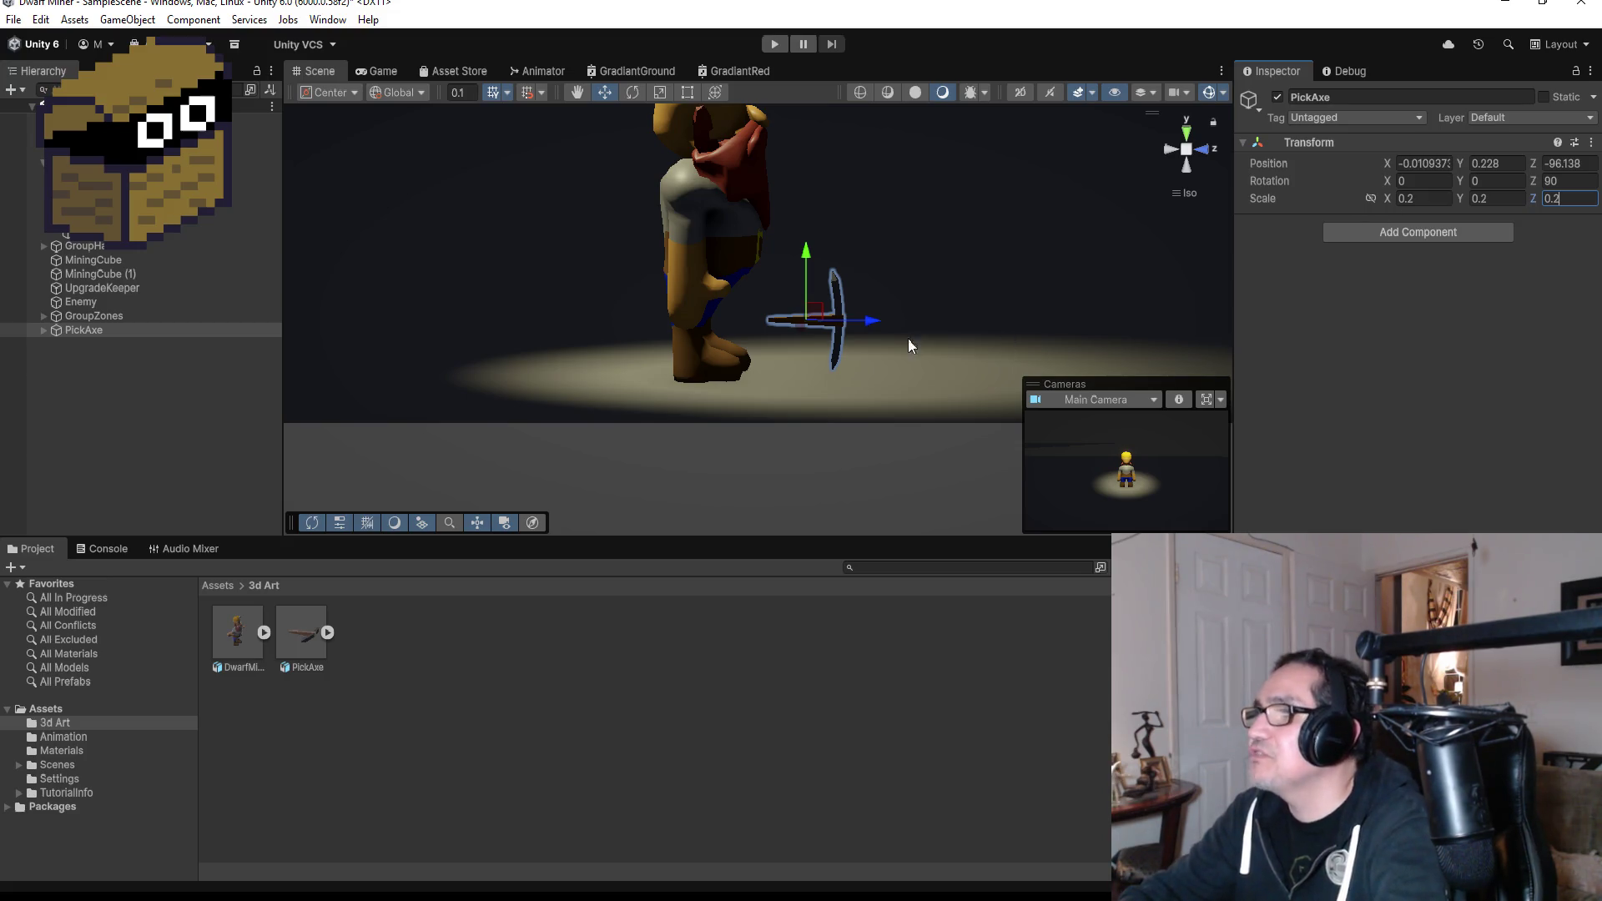
click(1435, 199)
text(0.3)
key(Tab)
text(0.3)
key(Tab)
text(0.3)
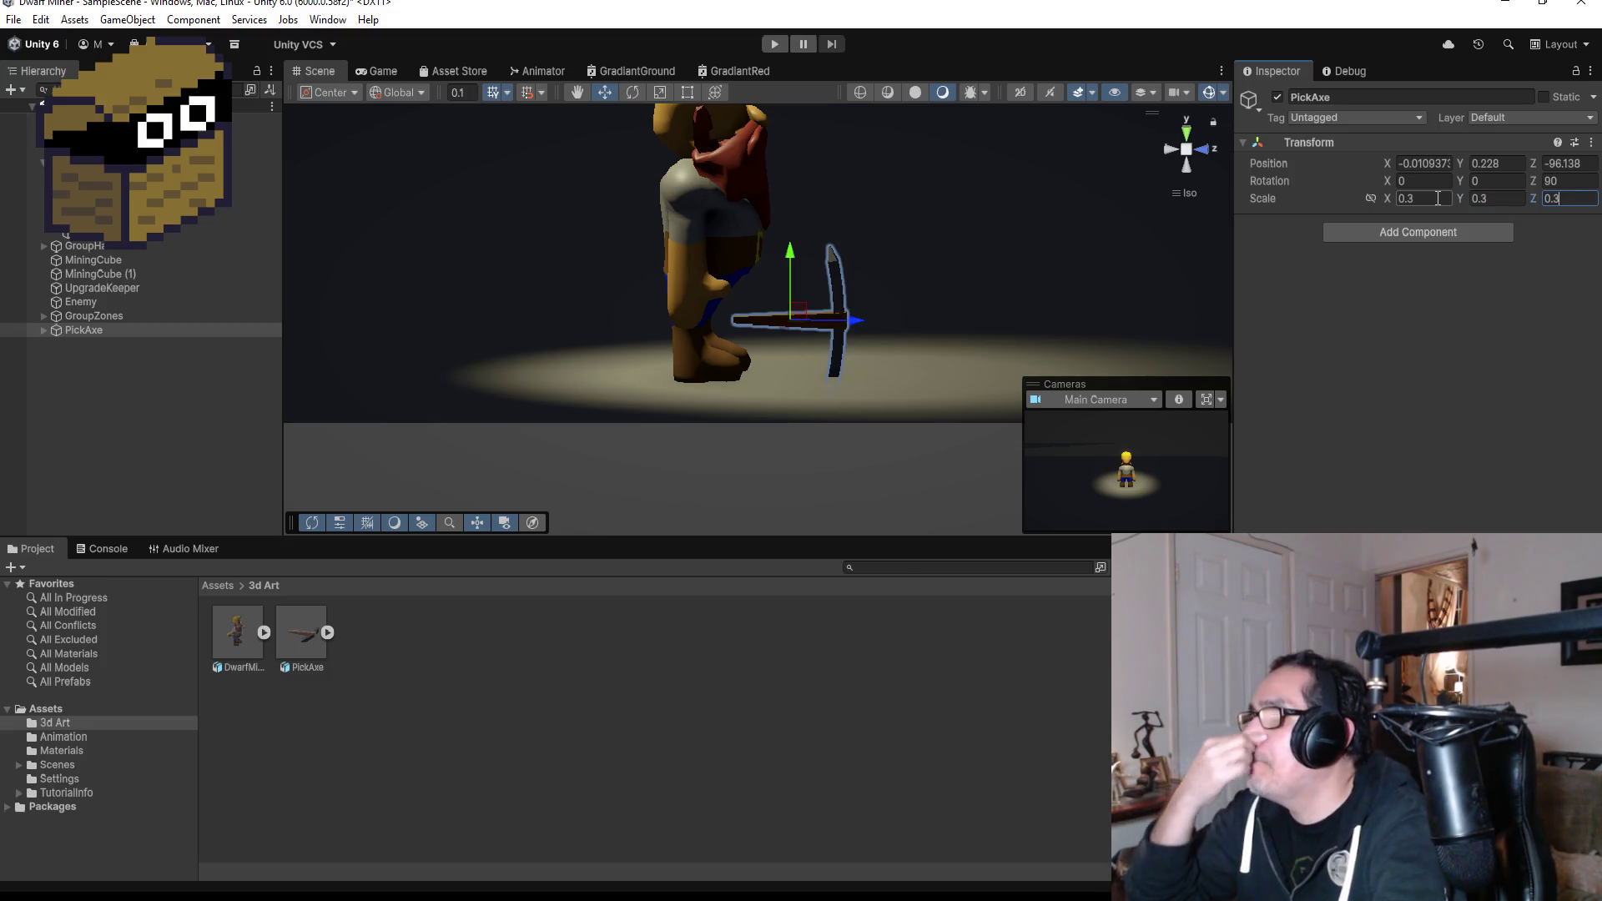
Nudge the pickaxe closer to the dwarf and rescale it to 0.25 on all axes.
drag(844, 318, 785, 325)
drag(726, 260, 722, 243)
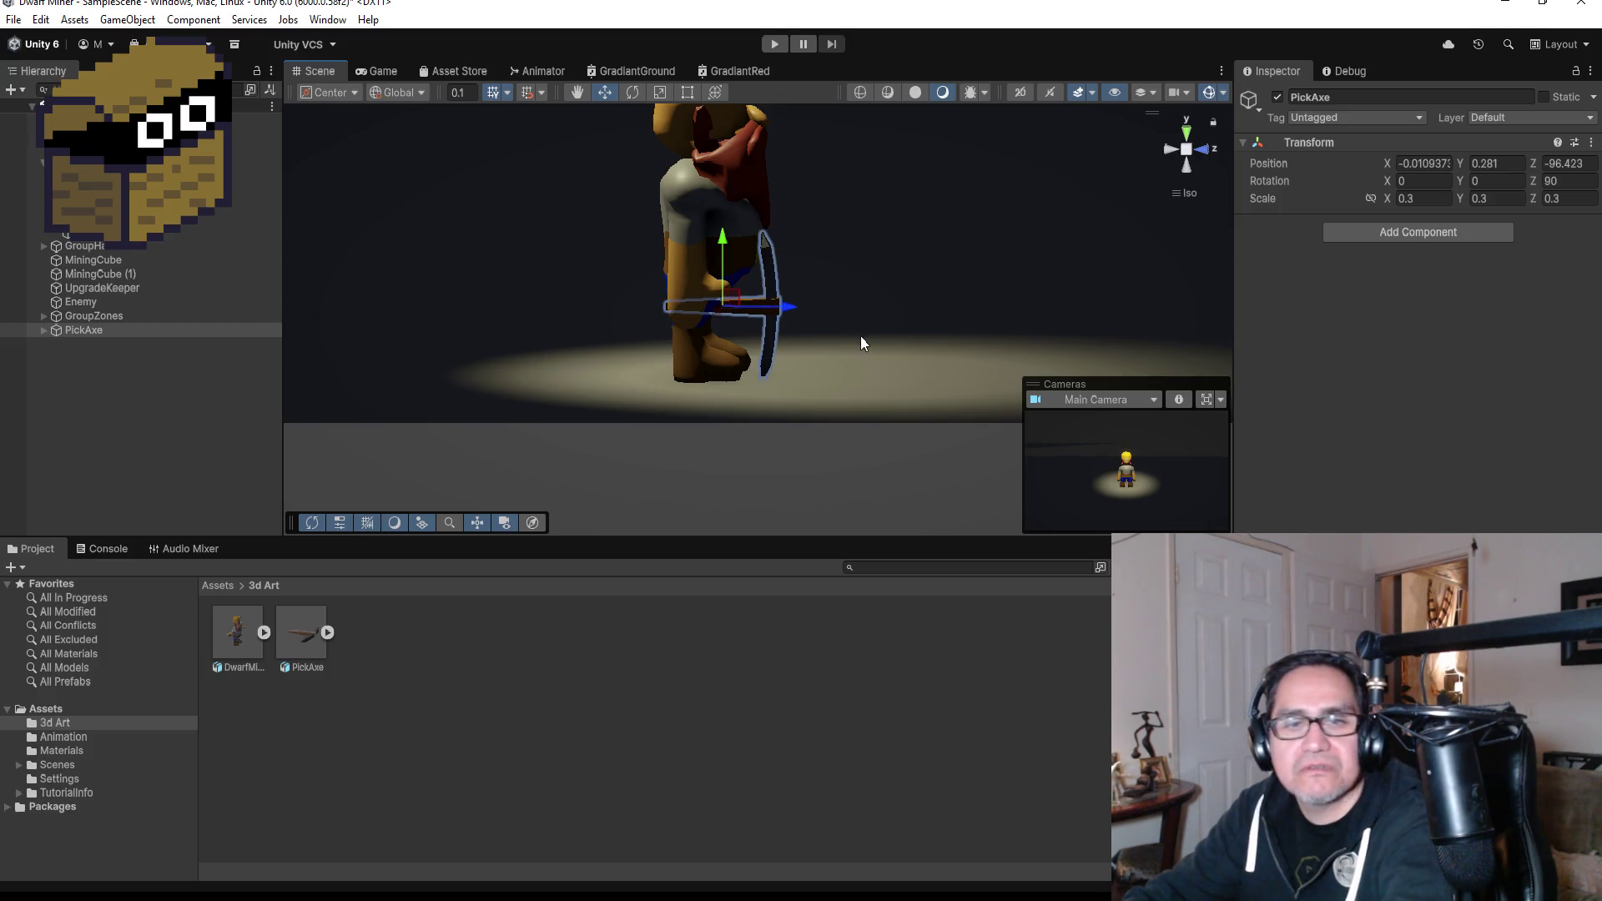
click(1431, 198)
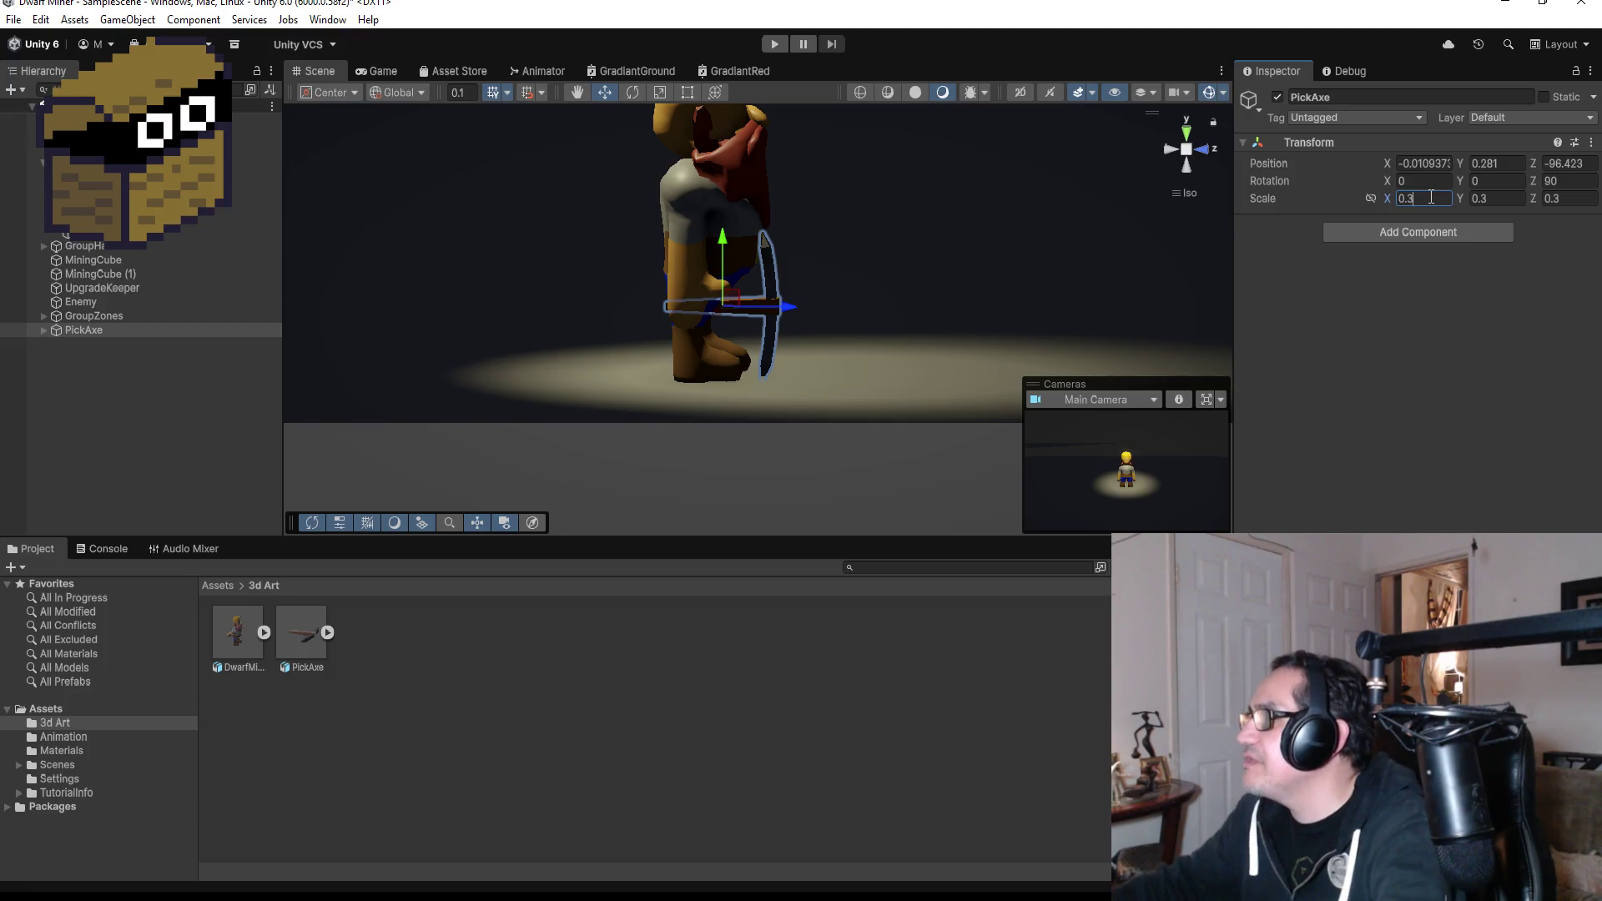
text(0.25)
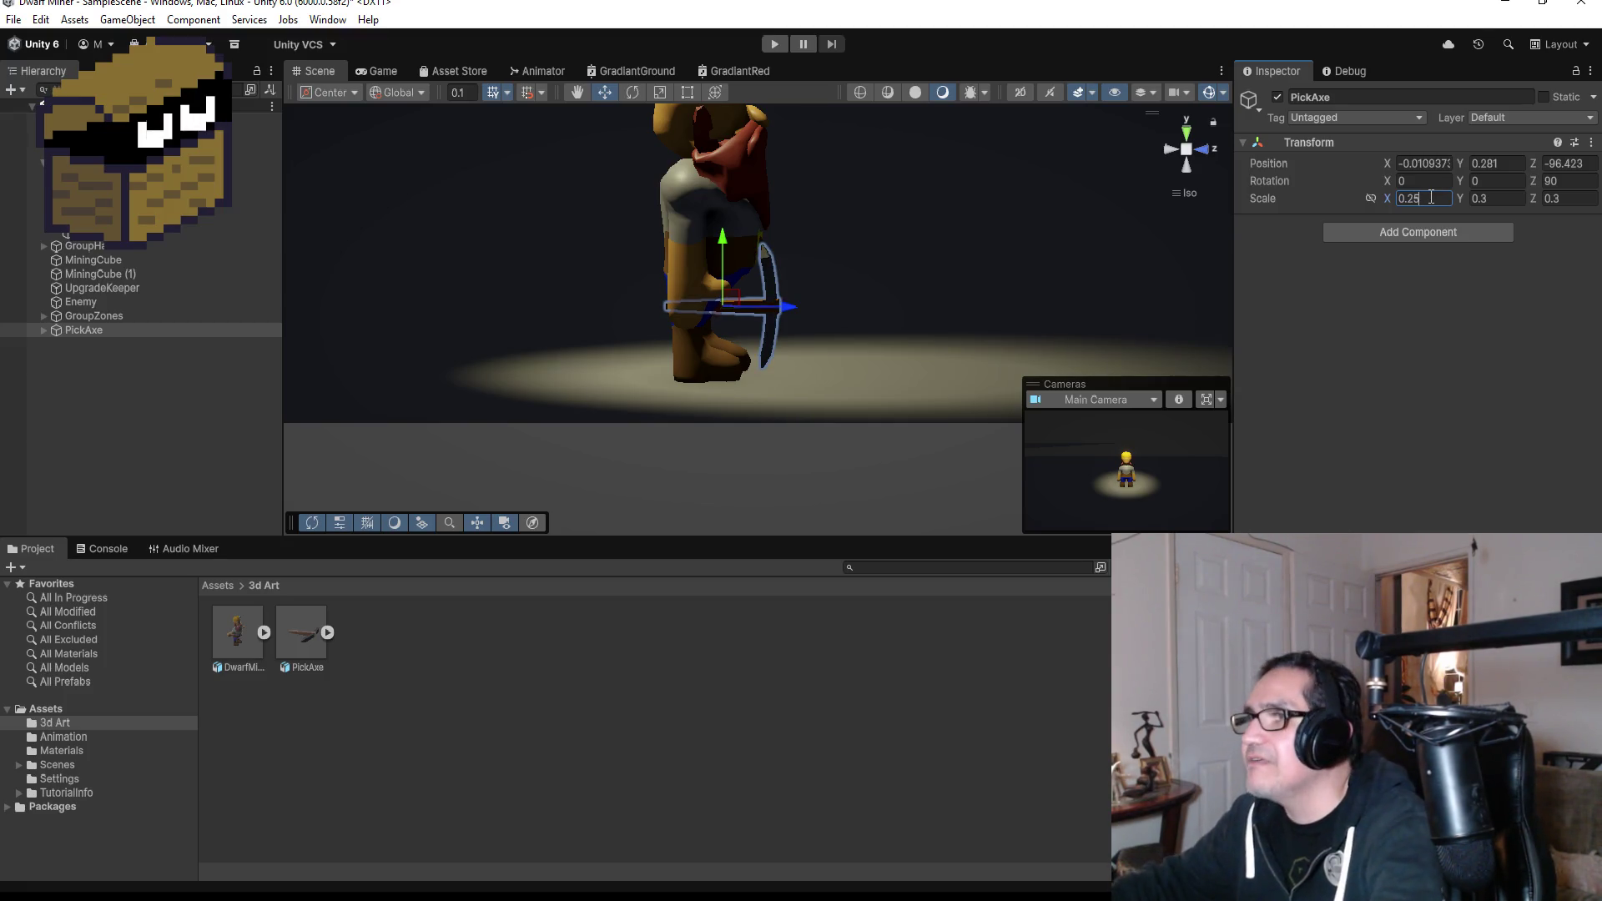
text(0.25)
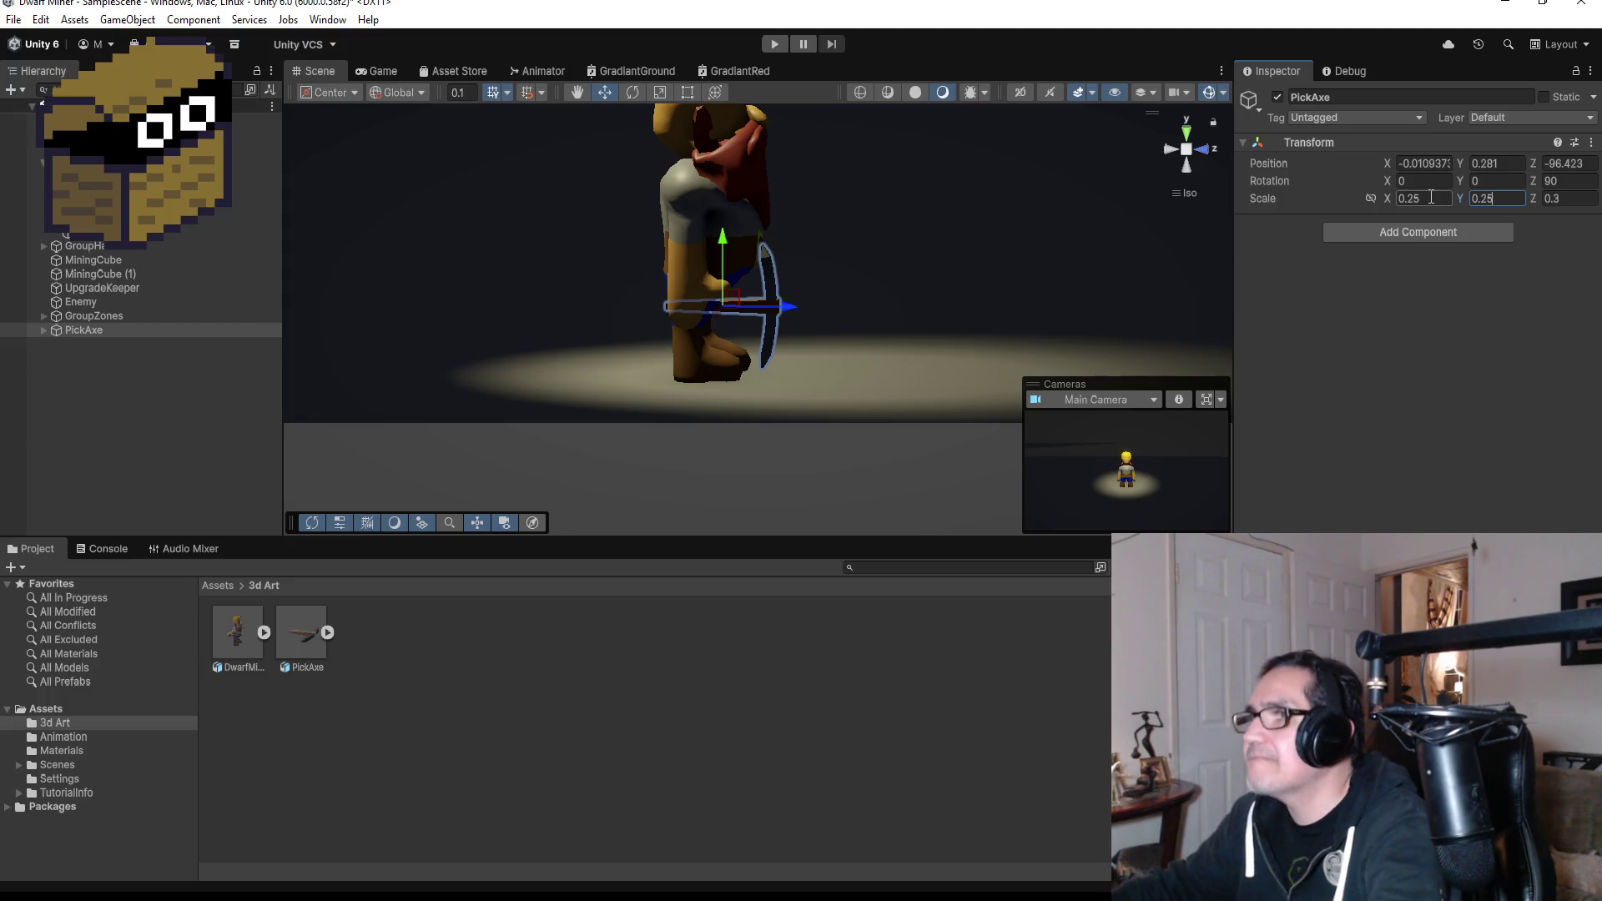
key(Tab)
text(0.2)
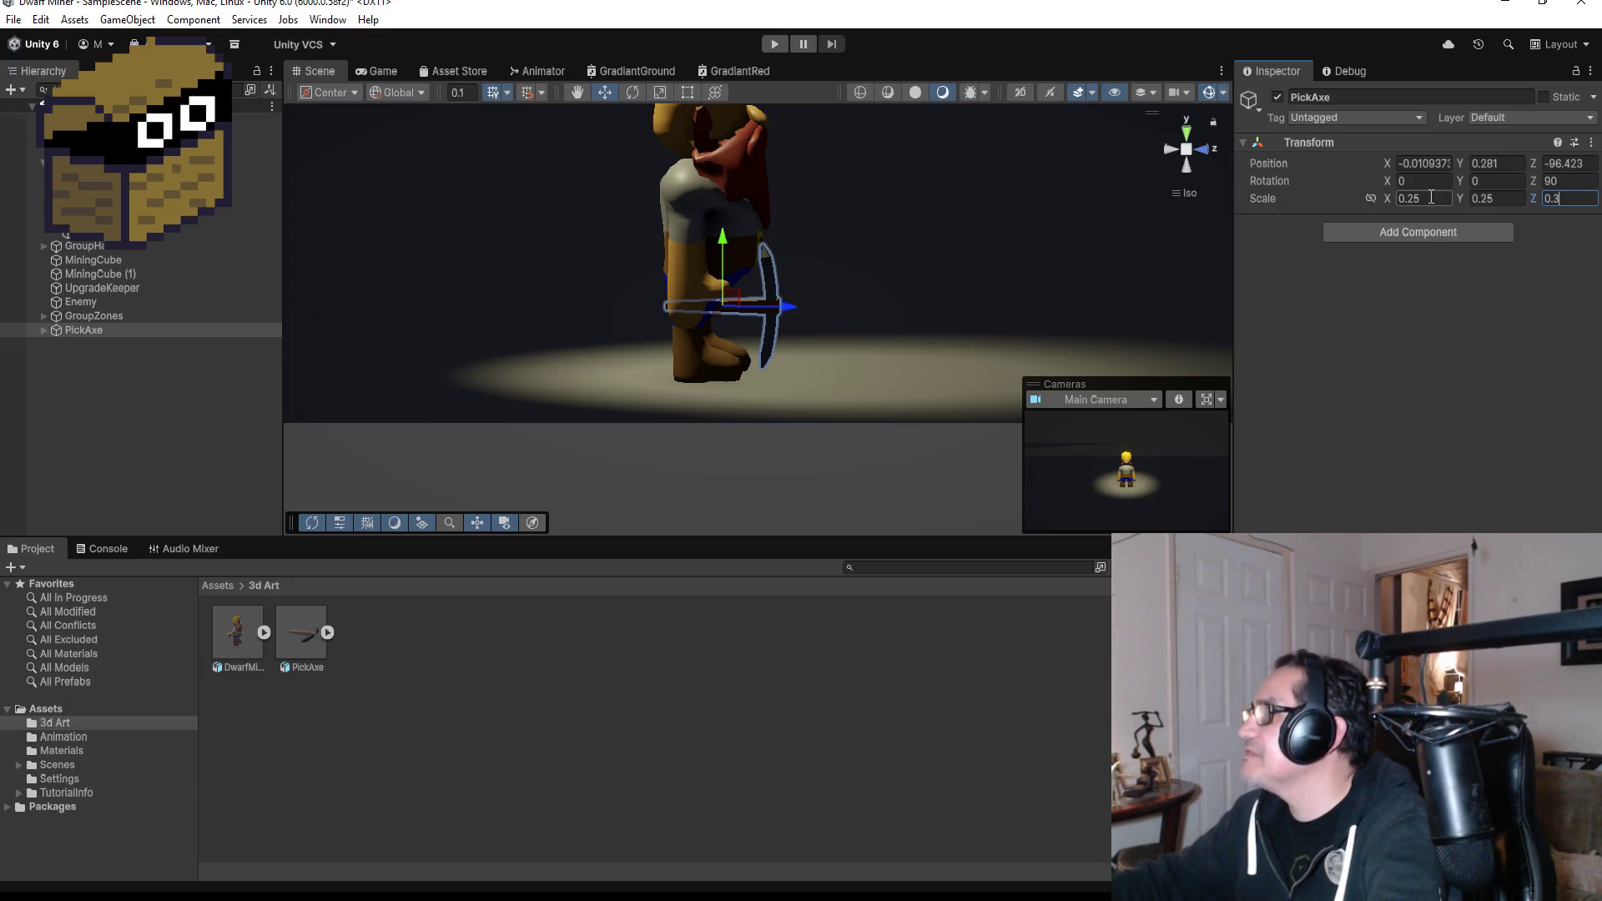
text(5)
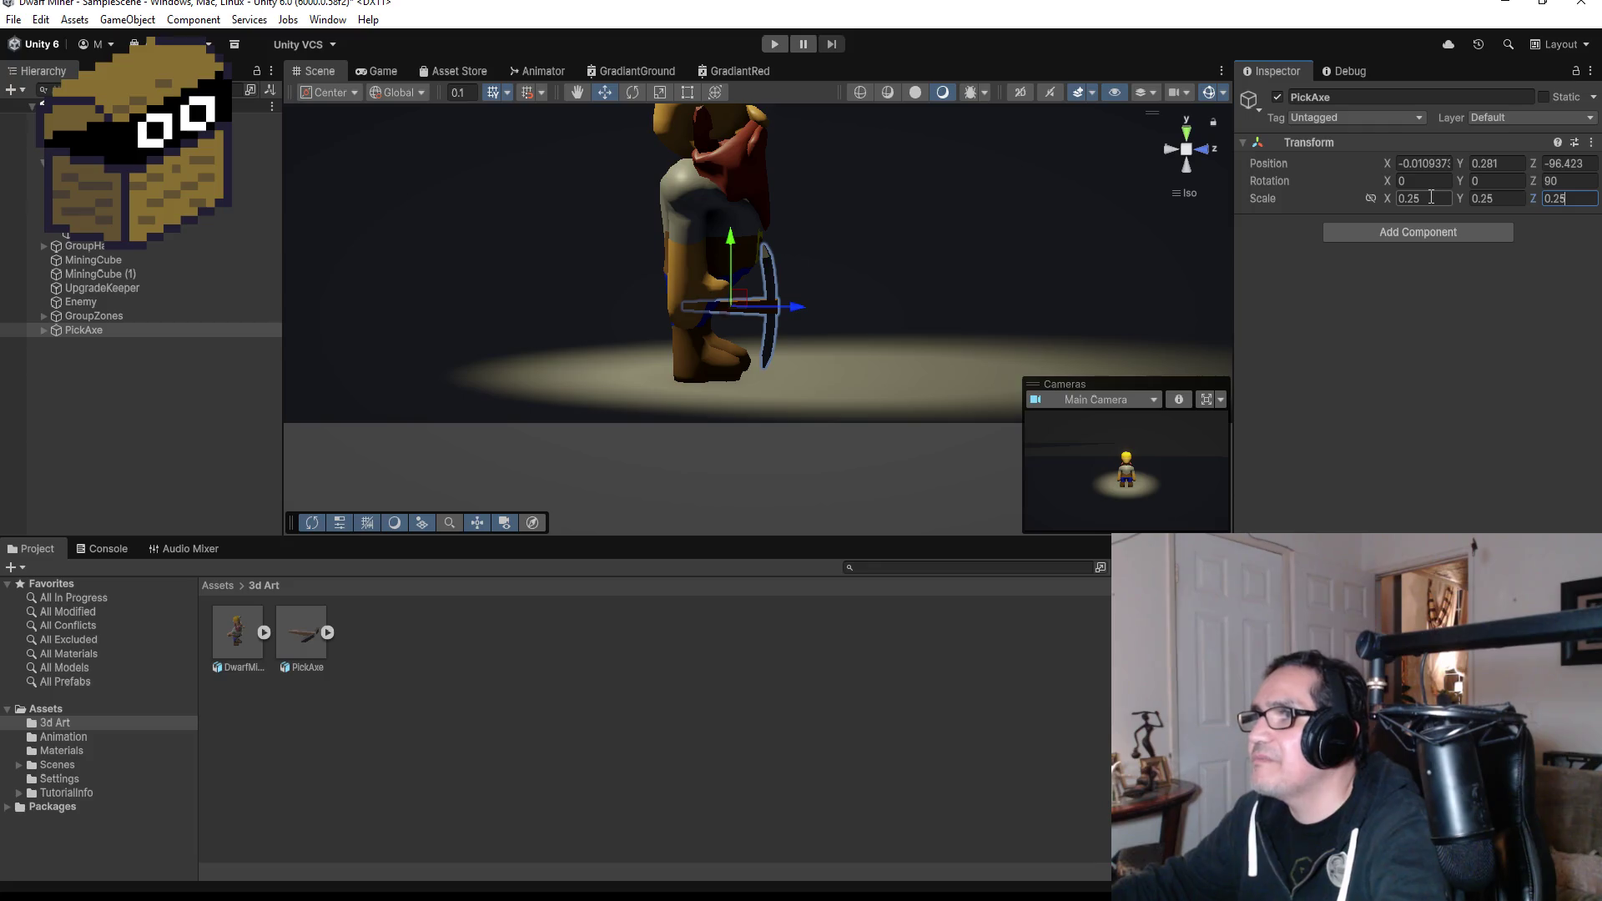
From a top-down view, reposition the pickaxe sideways and up to the dwarf's hand height.
click(899, 744)
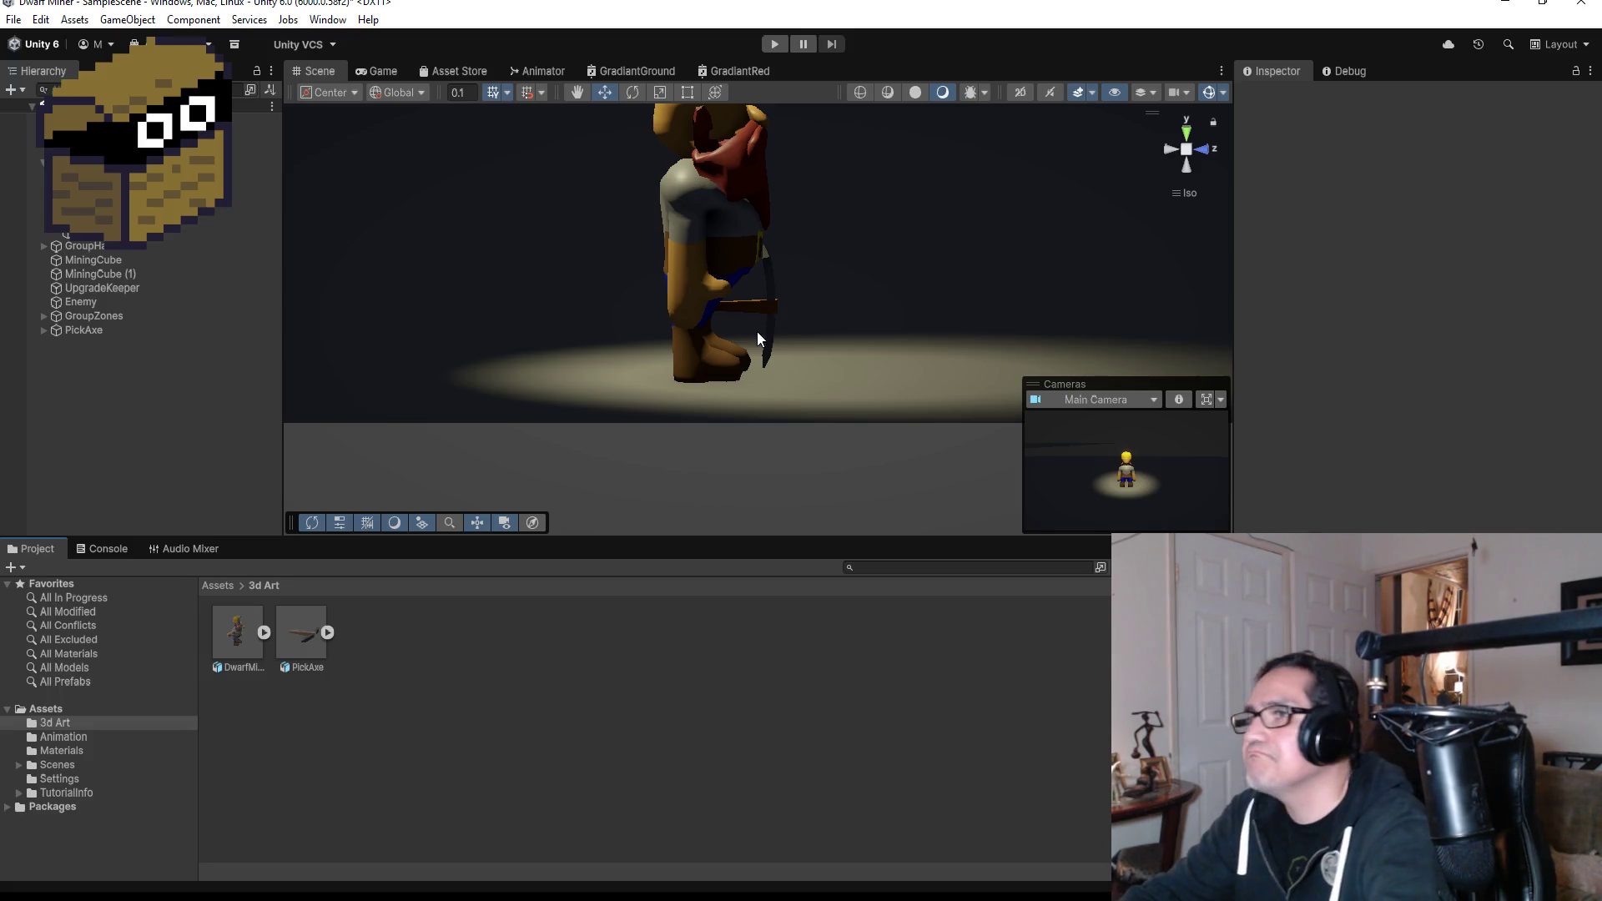
scroll(758, 332, down, 3)
mouse_move(878, 297)
mouse_down()
mouse_move(518, 257)
mouse_move(1580, 258)
mouse_move(626, 293)
mouse_move(981, 301)
mouse_move(848, 304)
mouse_up()
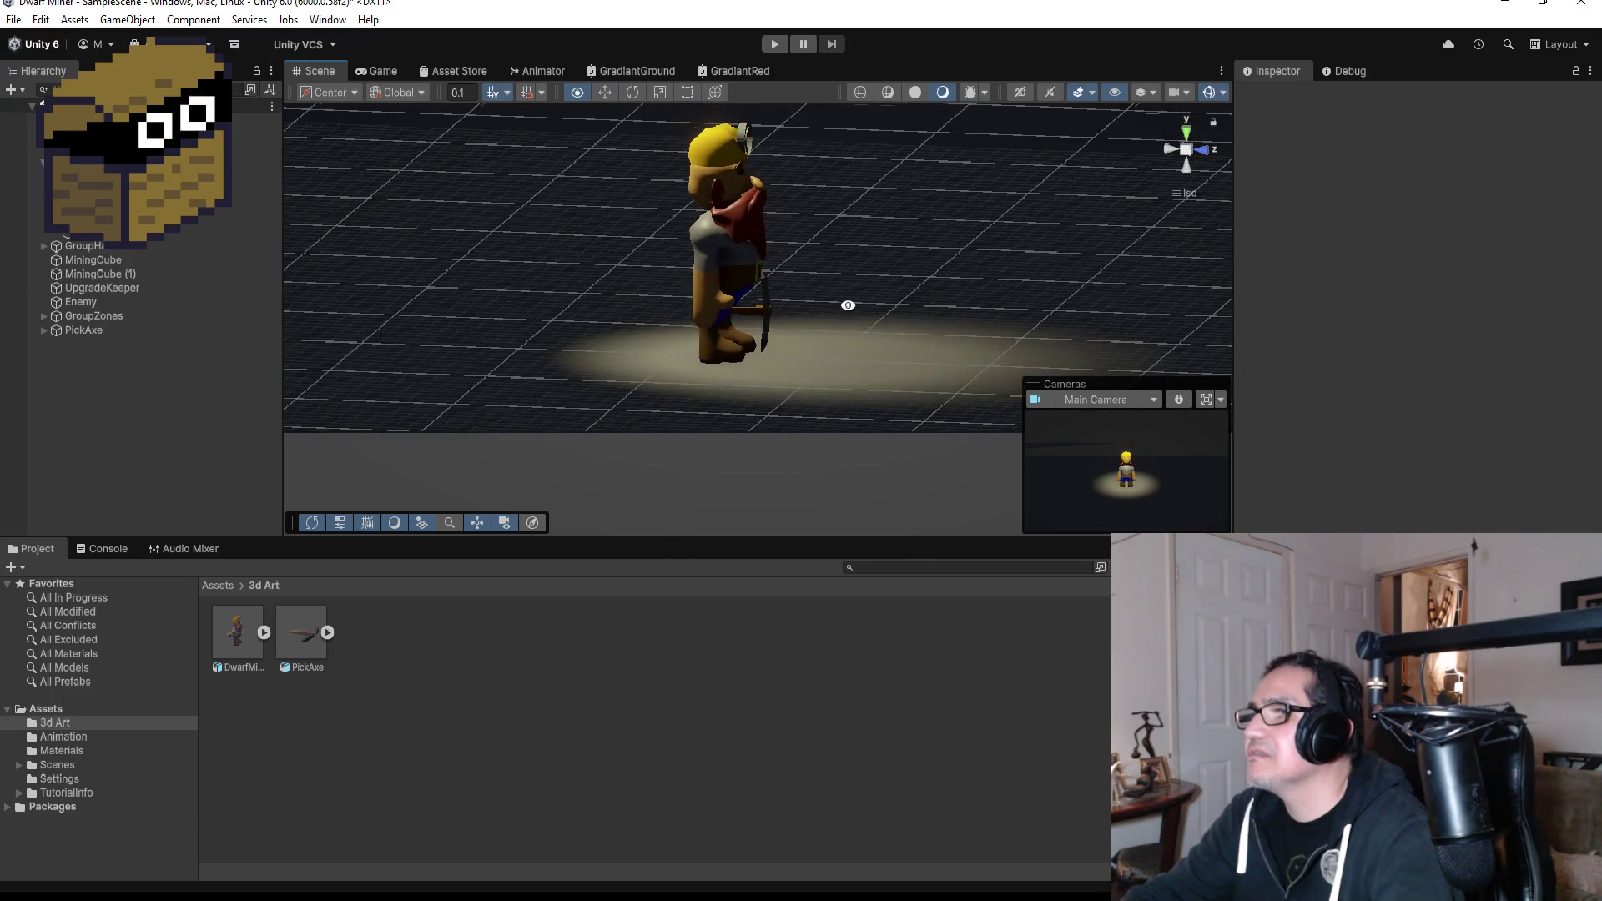
click(759, 304)
click(1186, 132)
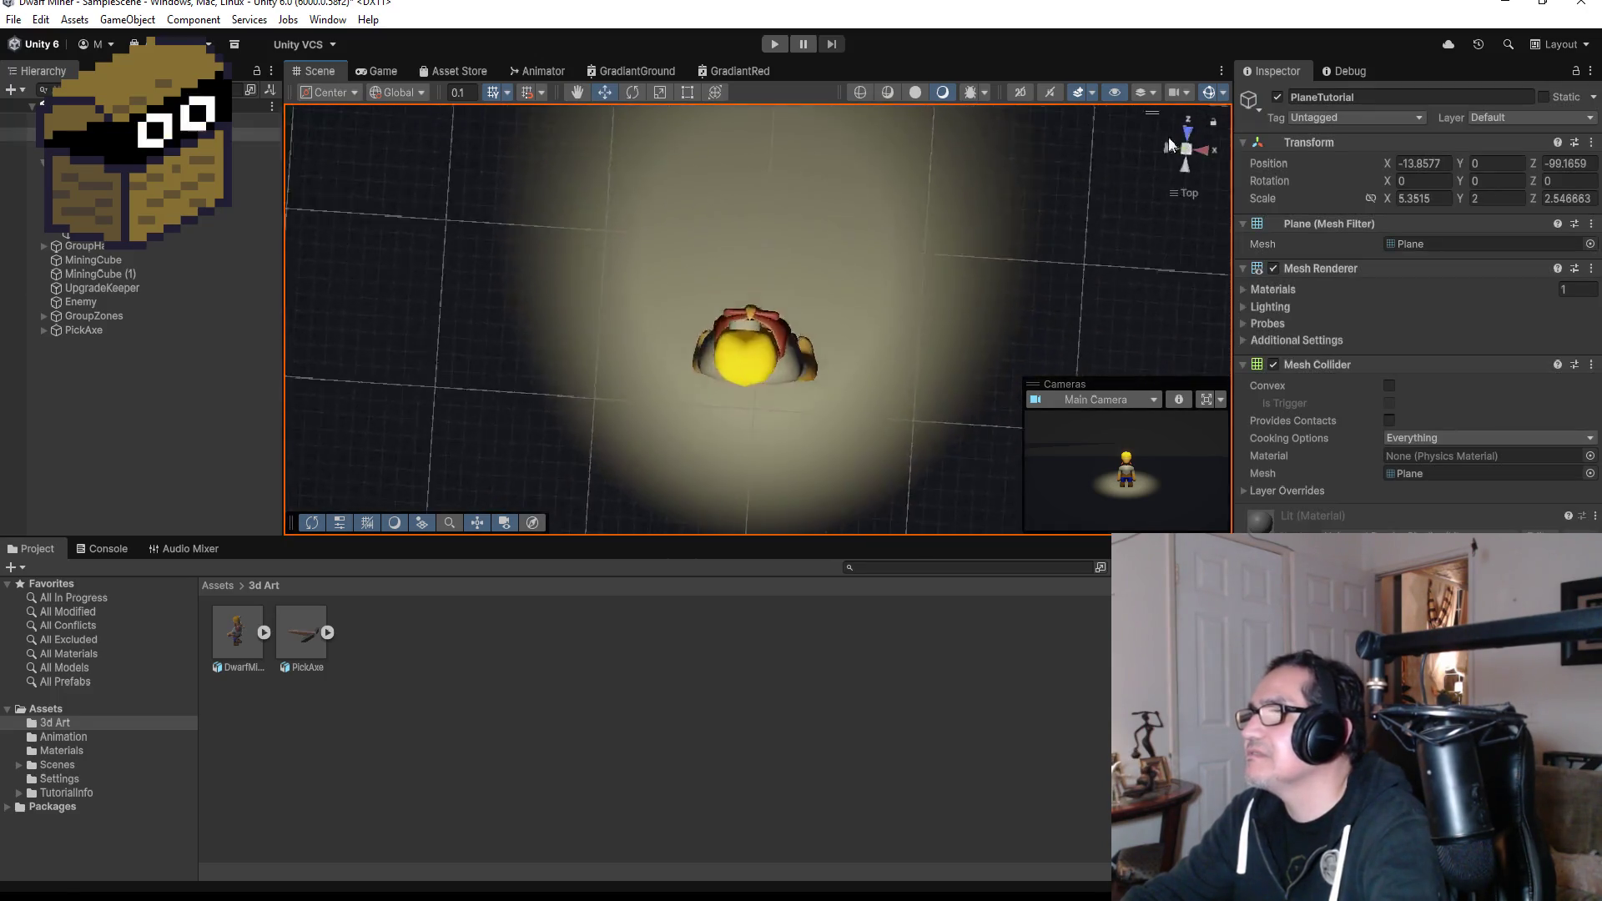
click(142, 330)
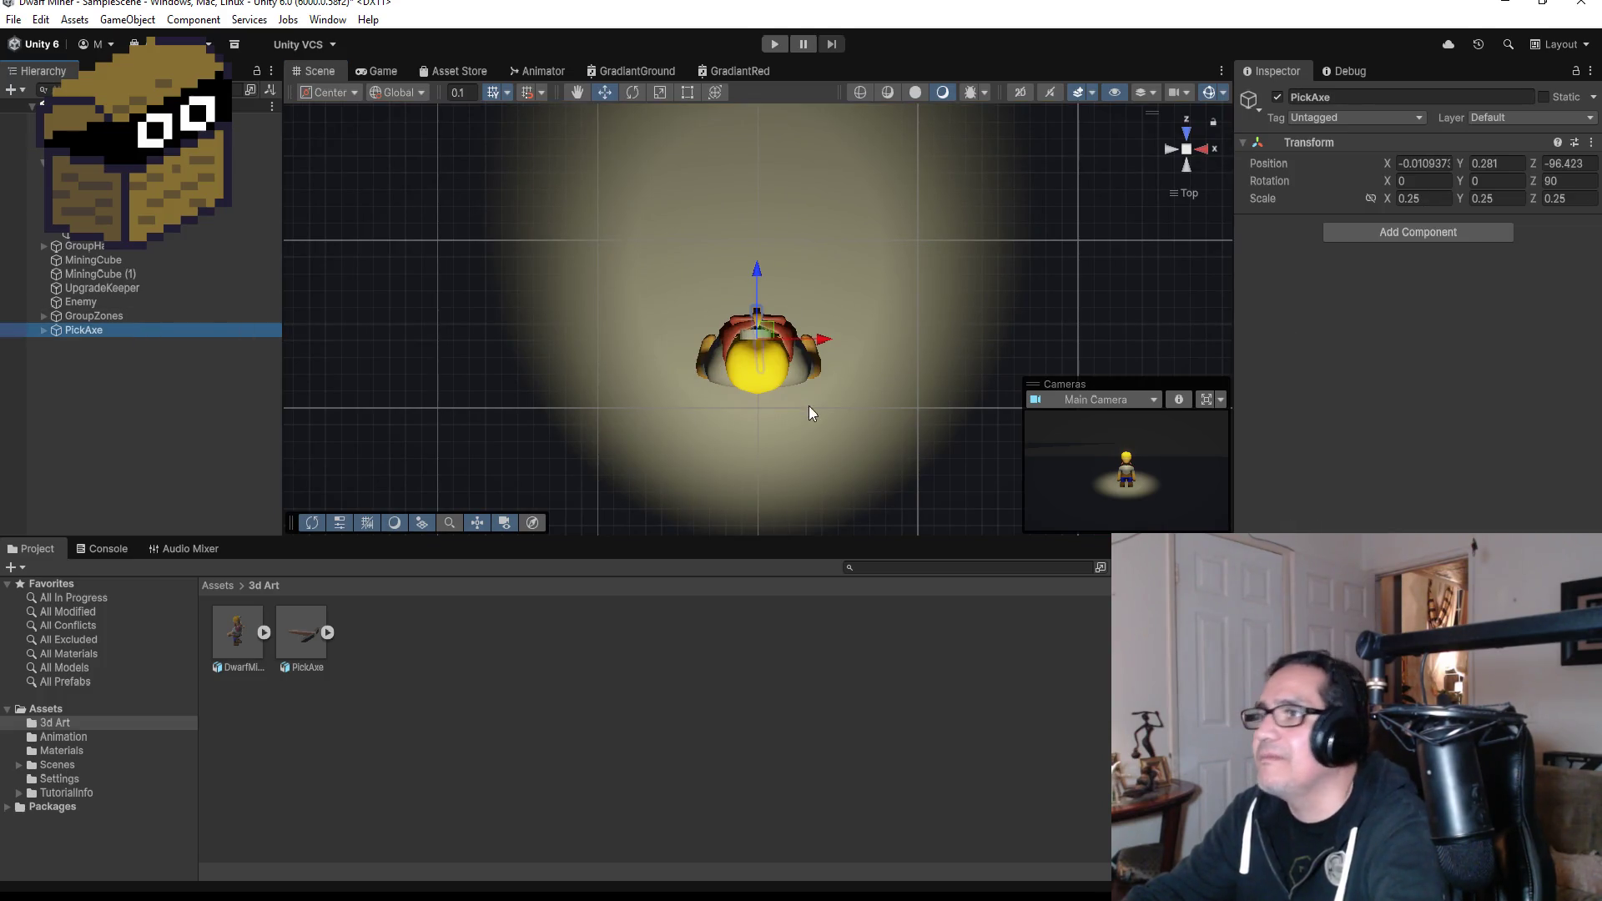
mouse_move(818, 343)
mouse_down()
mouse_move(886, 324)
mouse_move(709, 601)
mouse_move(514, 859)
mouse_up()
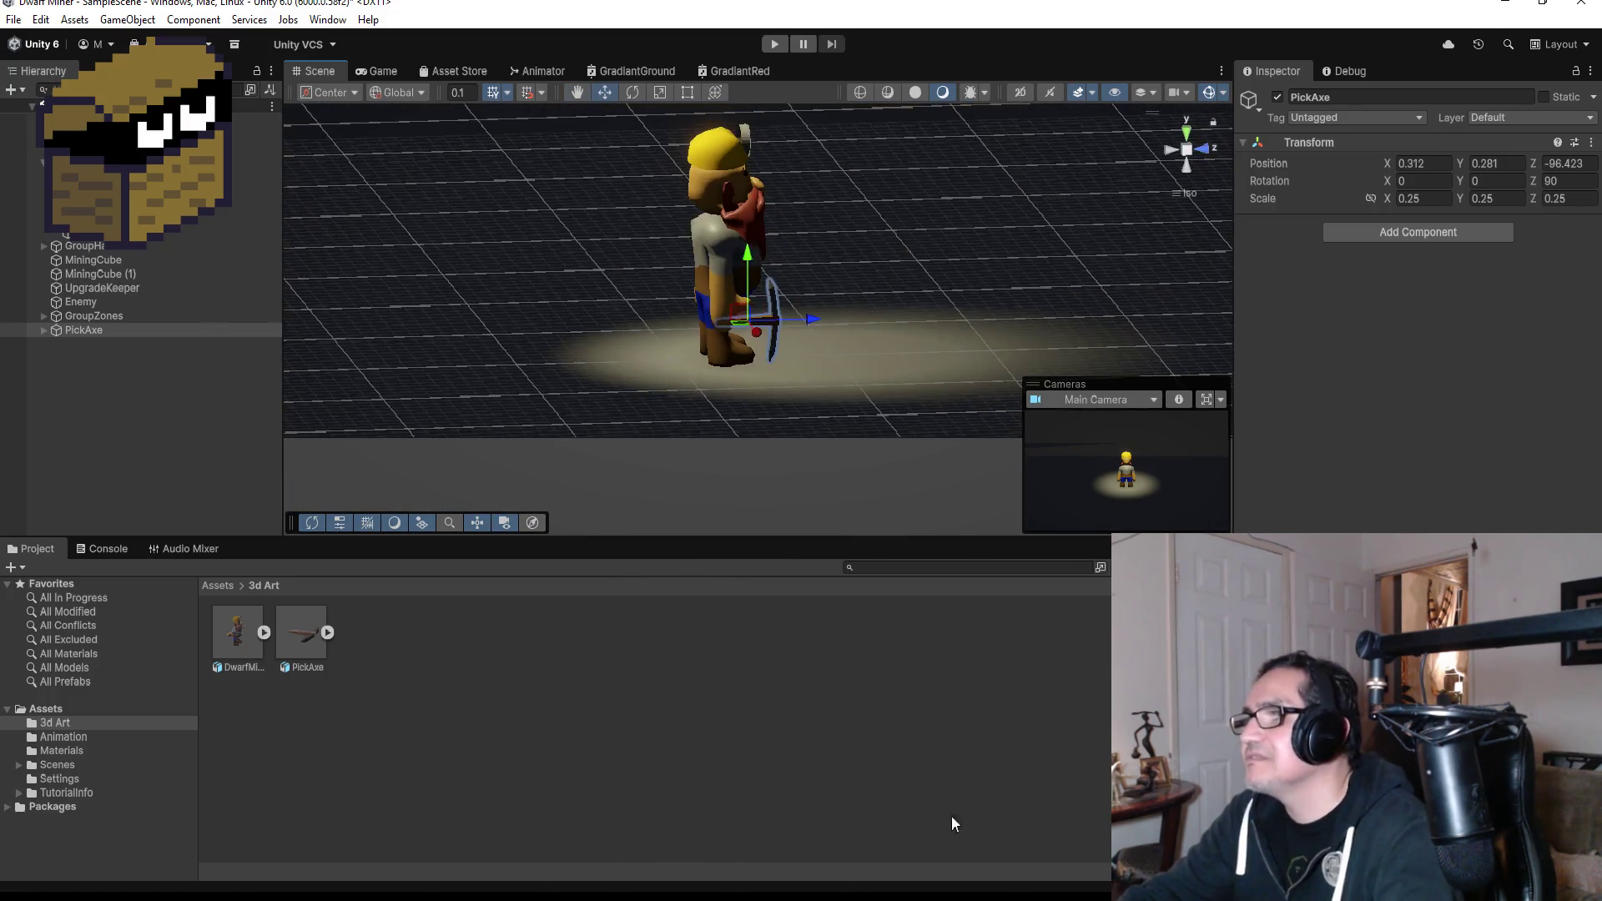
scroll(840, 234, up, 5)
drag(721, 263, 728, 254)
drag(794, 310, 778, 313)
drag(722, 260, 722, 253)
mouse_move(834, 318)
mouse_down()
mouse_move(878, 313)
mouse_move(830, 283)
mouse_move(785, 319)
mouse_move(771, 308)
mouse_up()
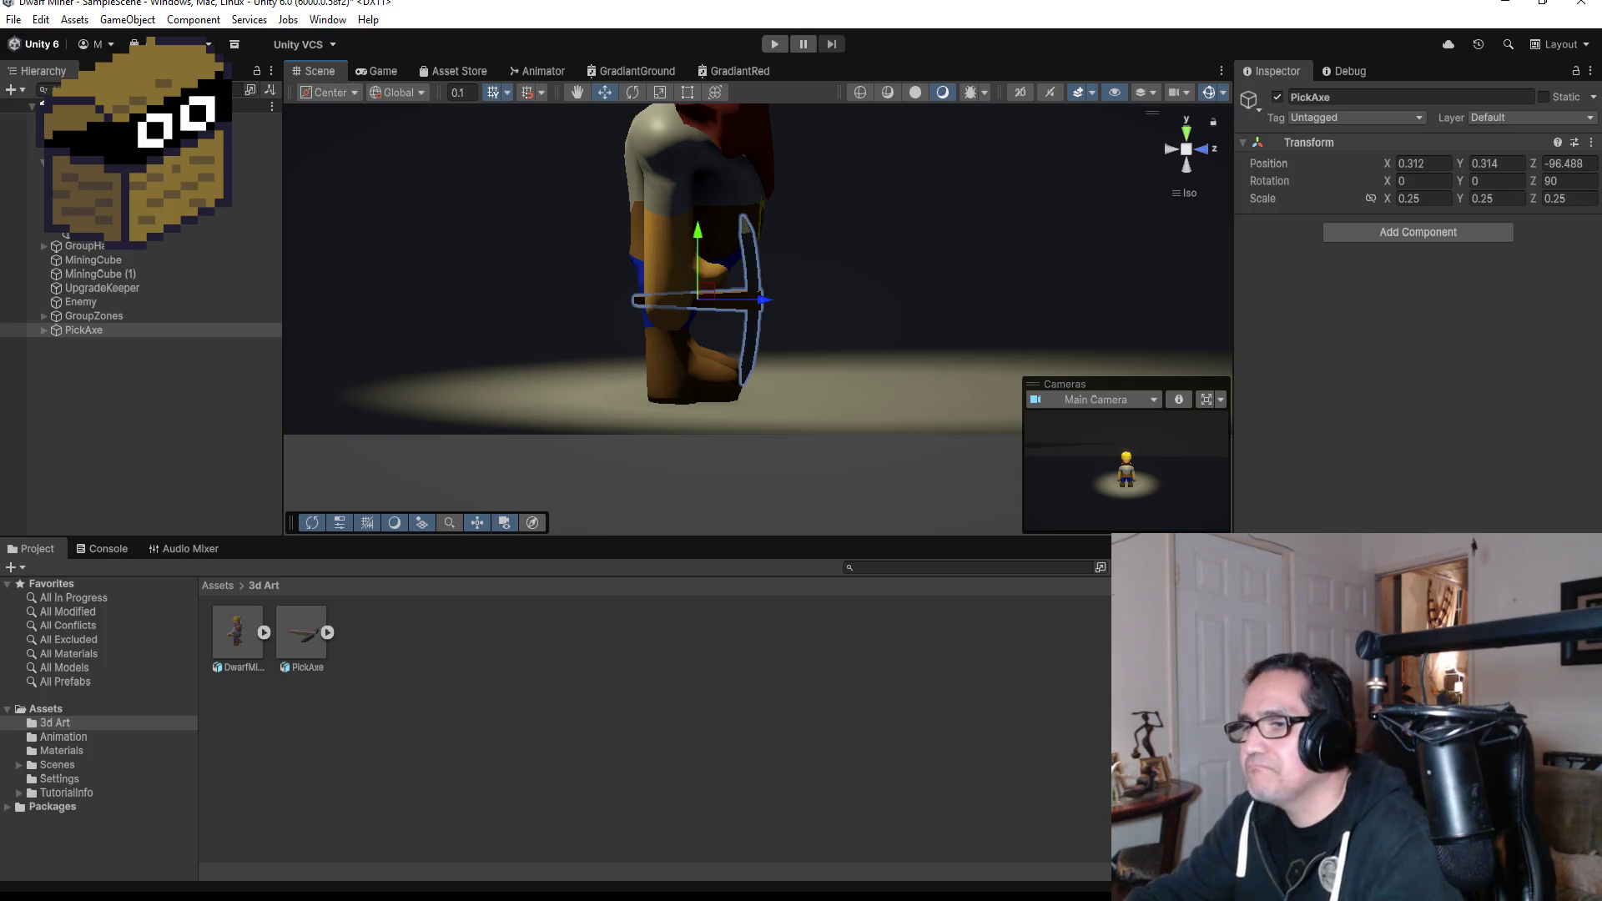
key(alt+Tab)
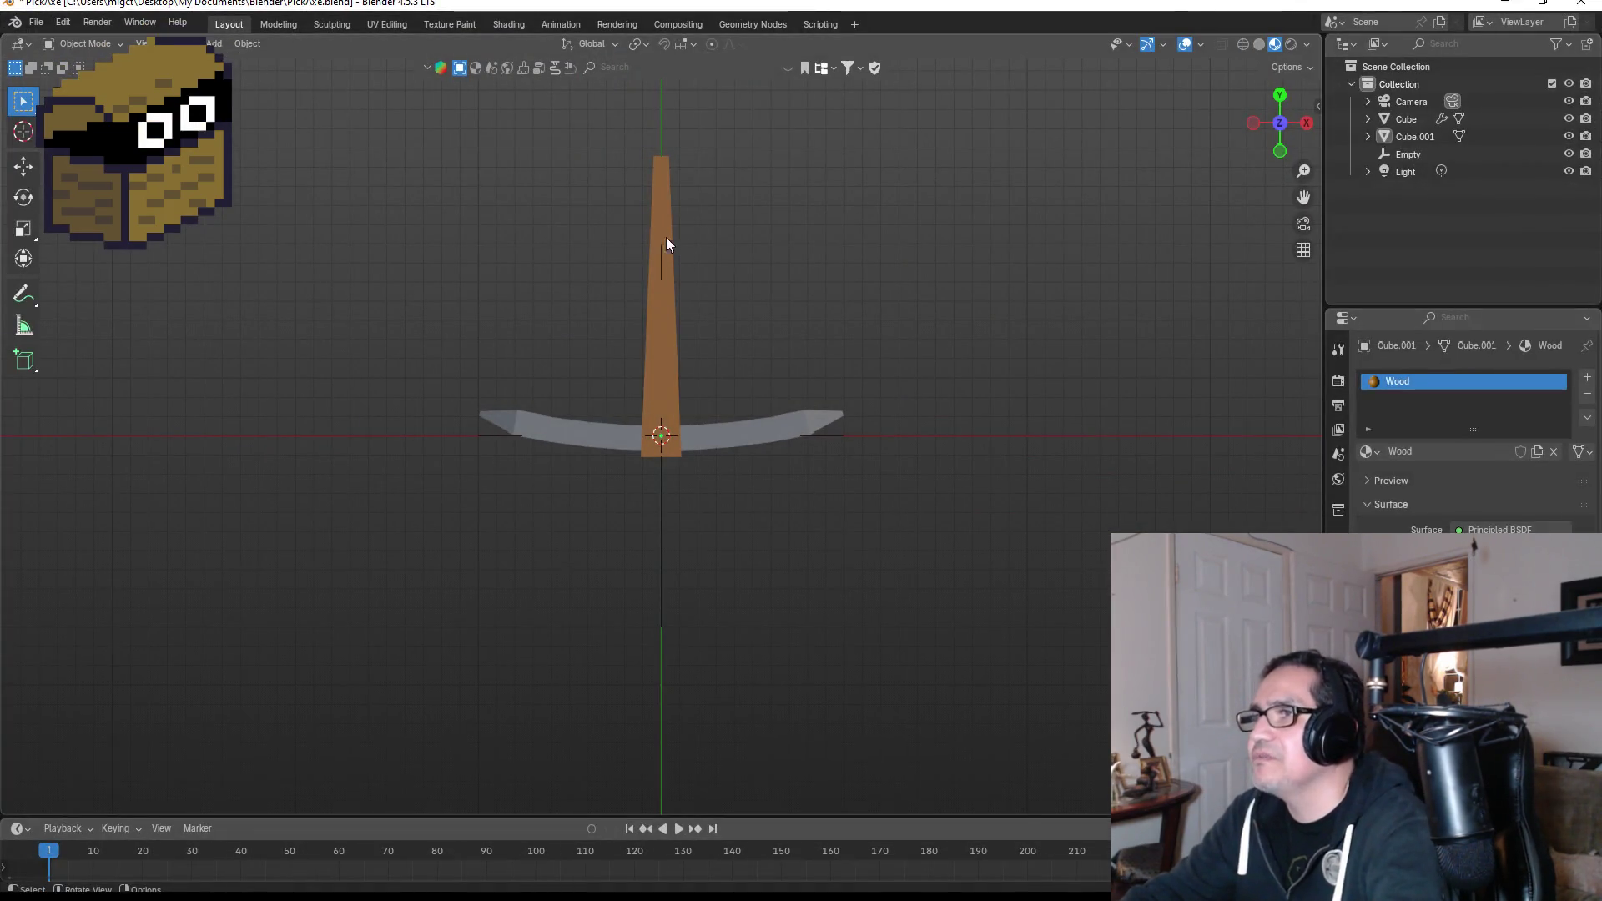
In Edit Mode with see-through wireframe, select the handle's top vertices and move them along X.
click(671, 240)
scroll(671, 242, down, 1)
key(Tab)
scroll(617, 255, down, 3)
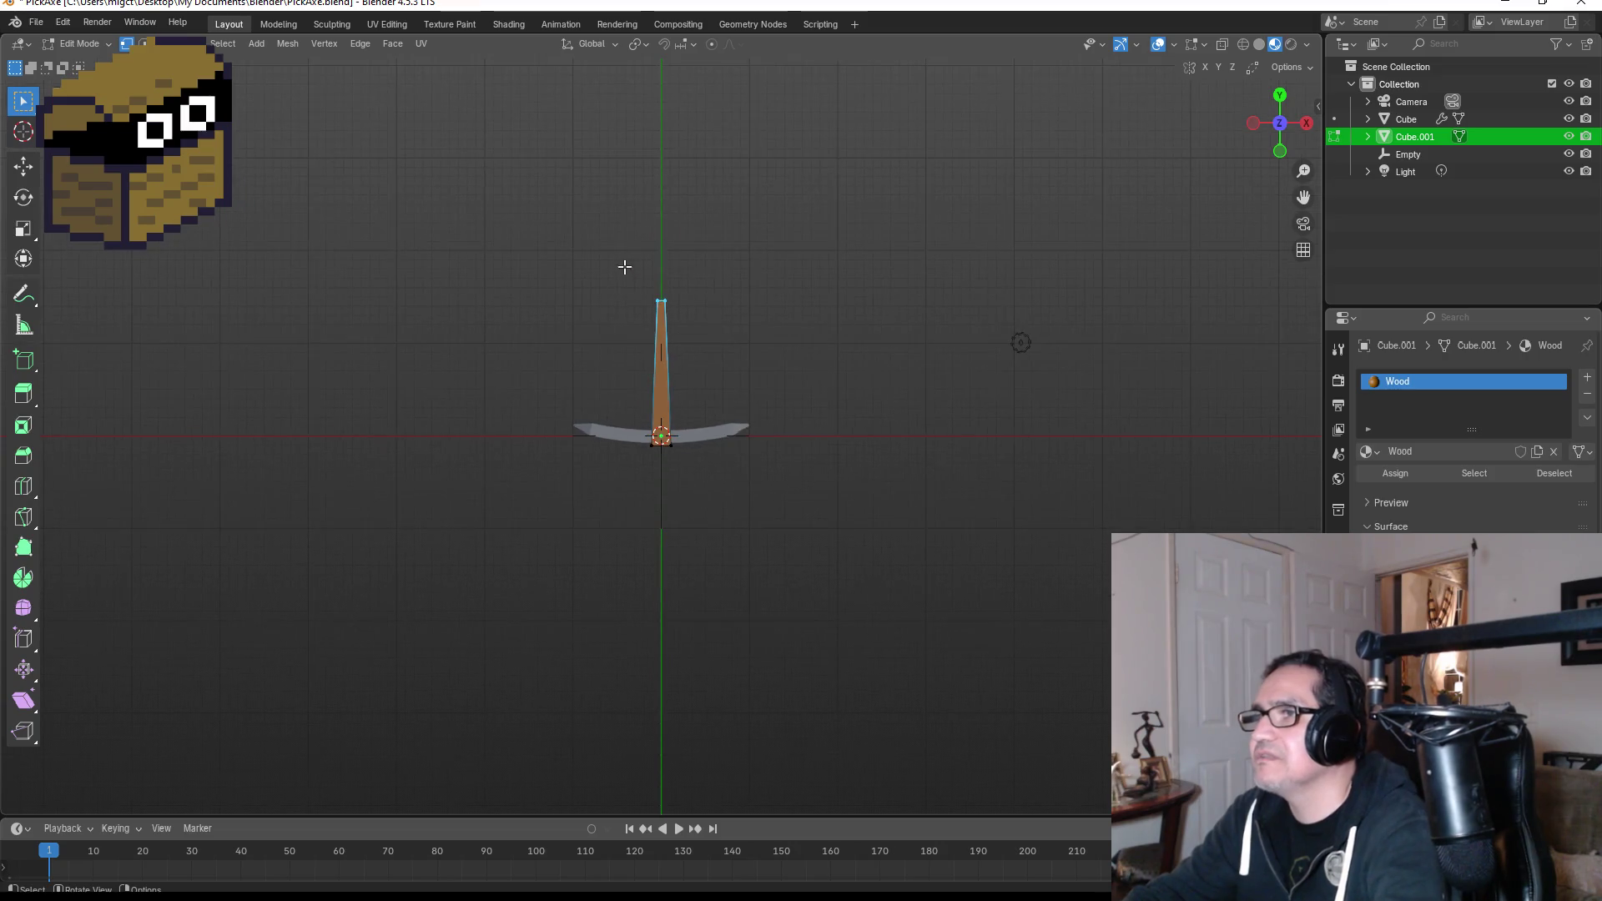
click(1243, 43)
drag(586, 258, 744, 343)
key(g)
key(x)
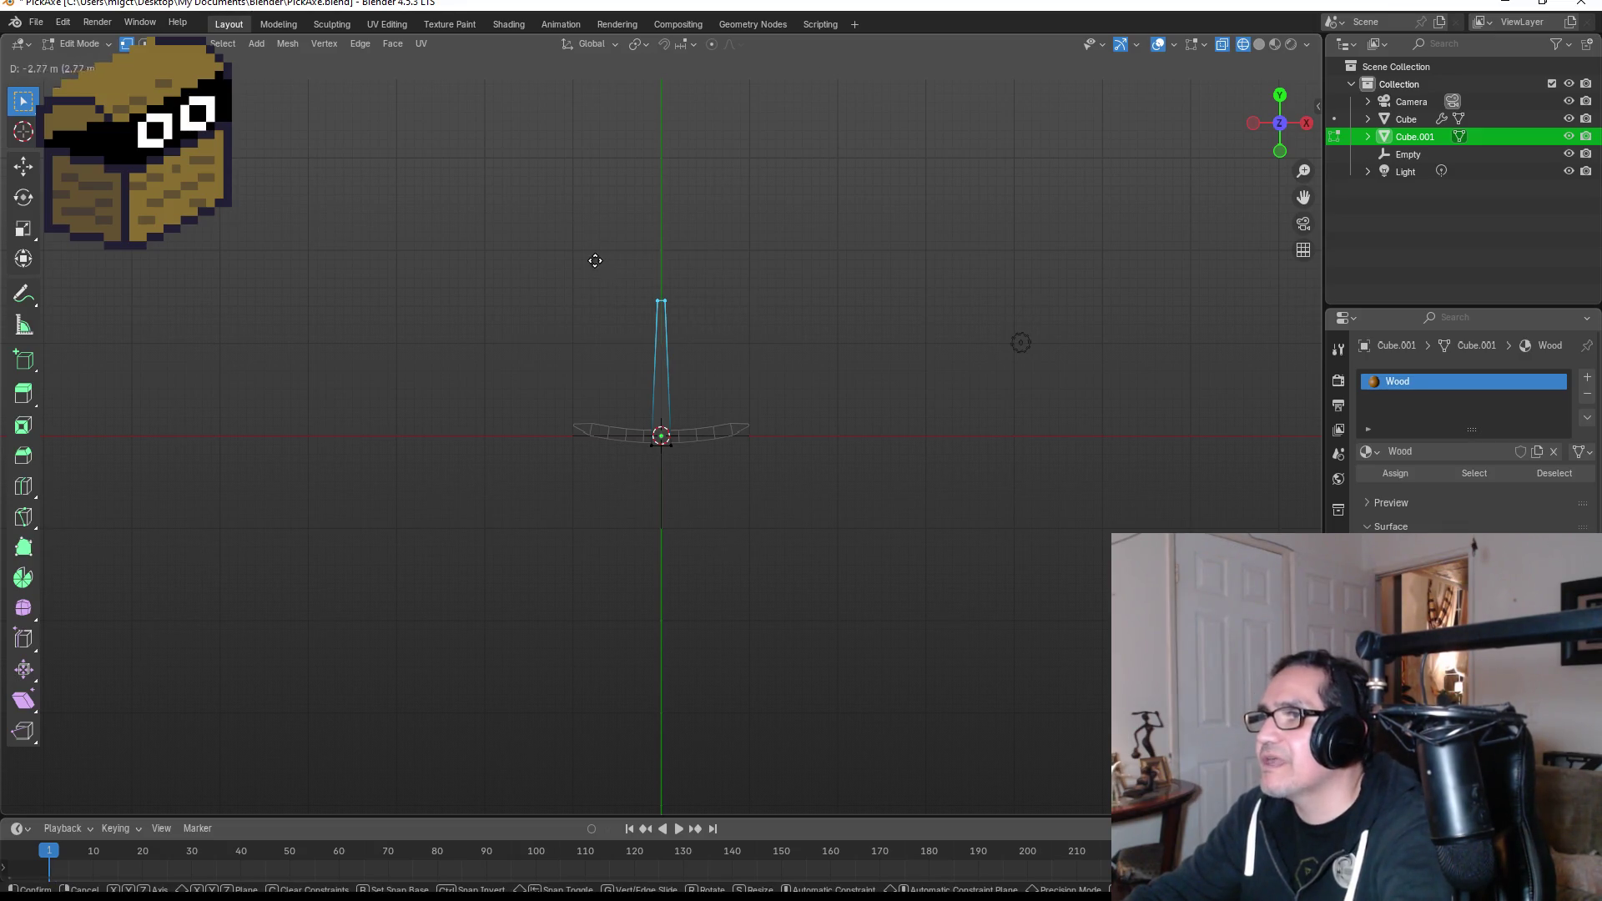
click(596, 264)
Pull the handle's top vertices up along Y about 0.63 m, then return to Object Mode.
drag(610, 256, 710, 329)
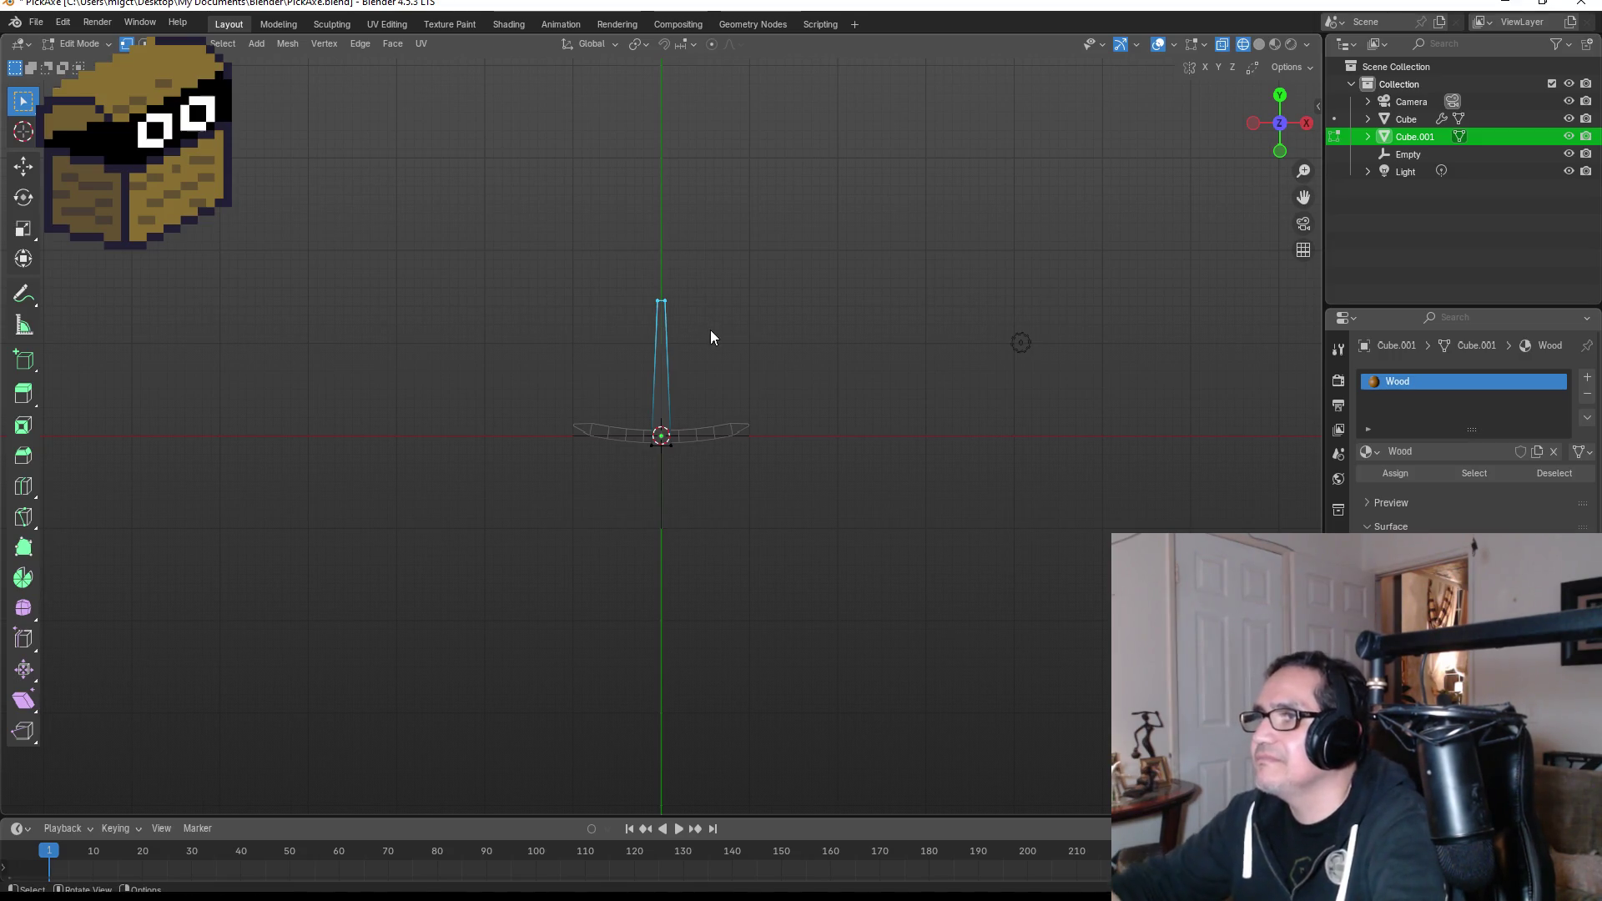
right_click(709, 329)
drag(611, 264, 728, 333)
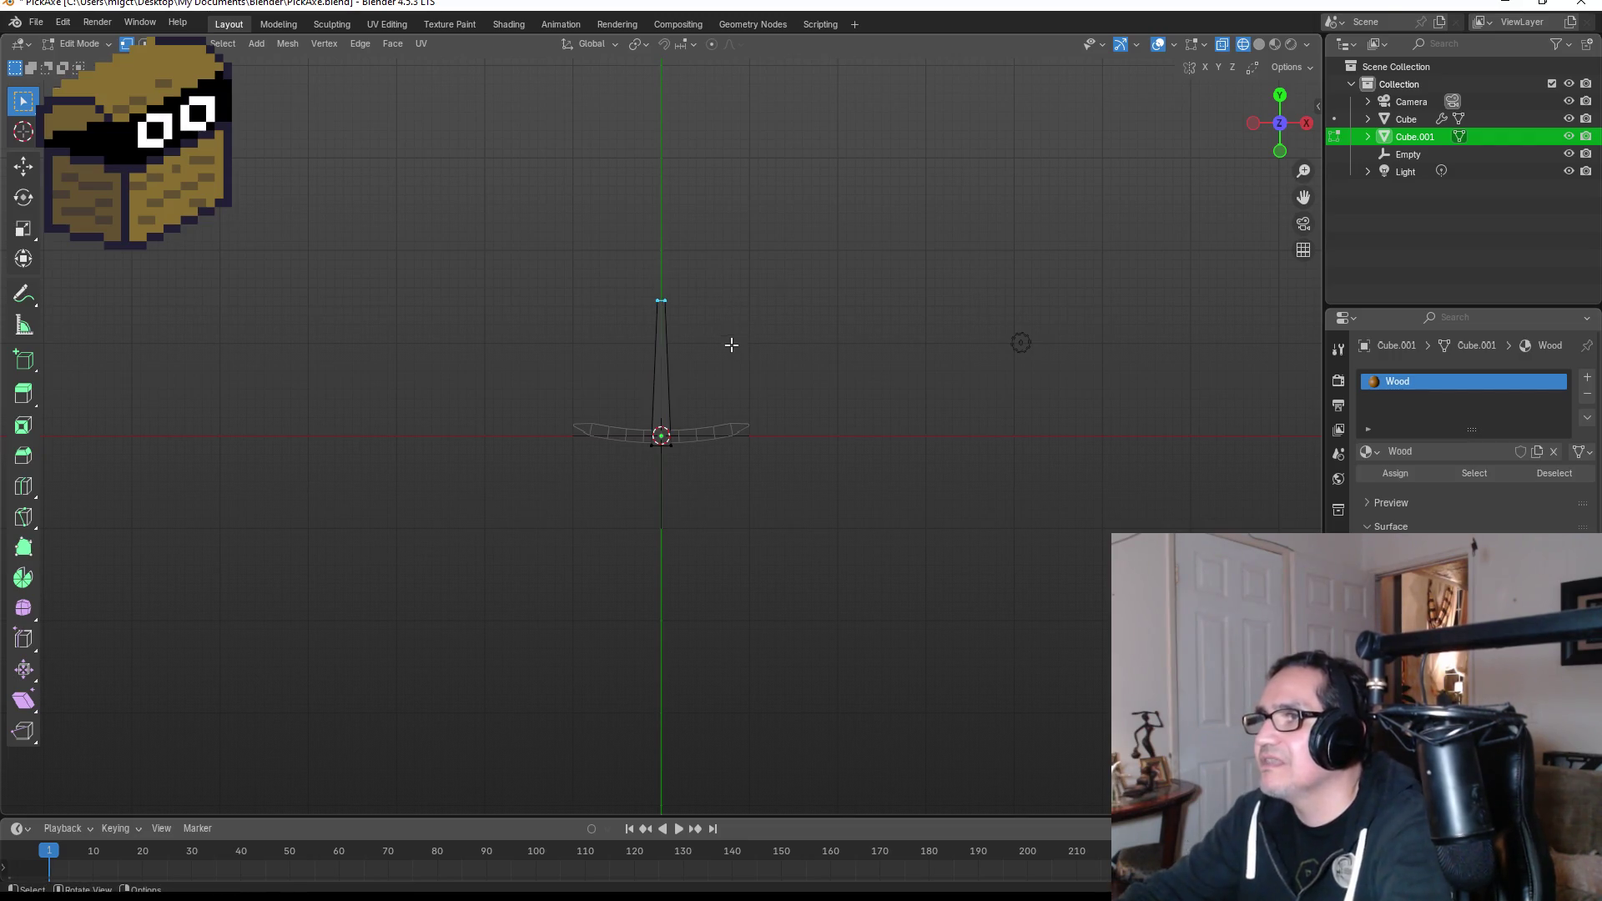
mouse_move(586, 260)
mouse_down()
mouse_move(689, 321)
mouse_move(757, 338)
mouse_up()
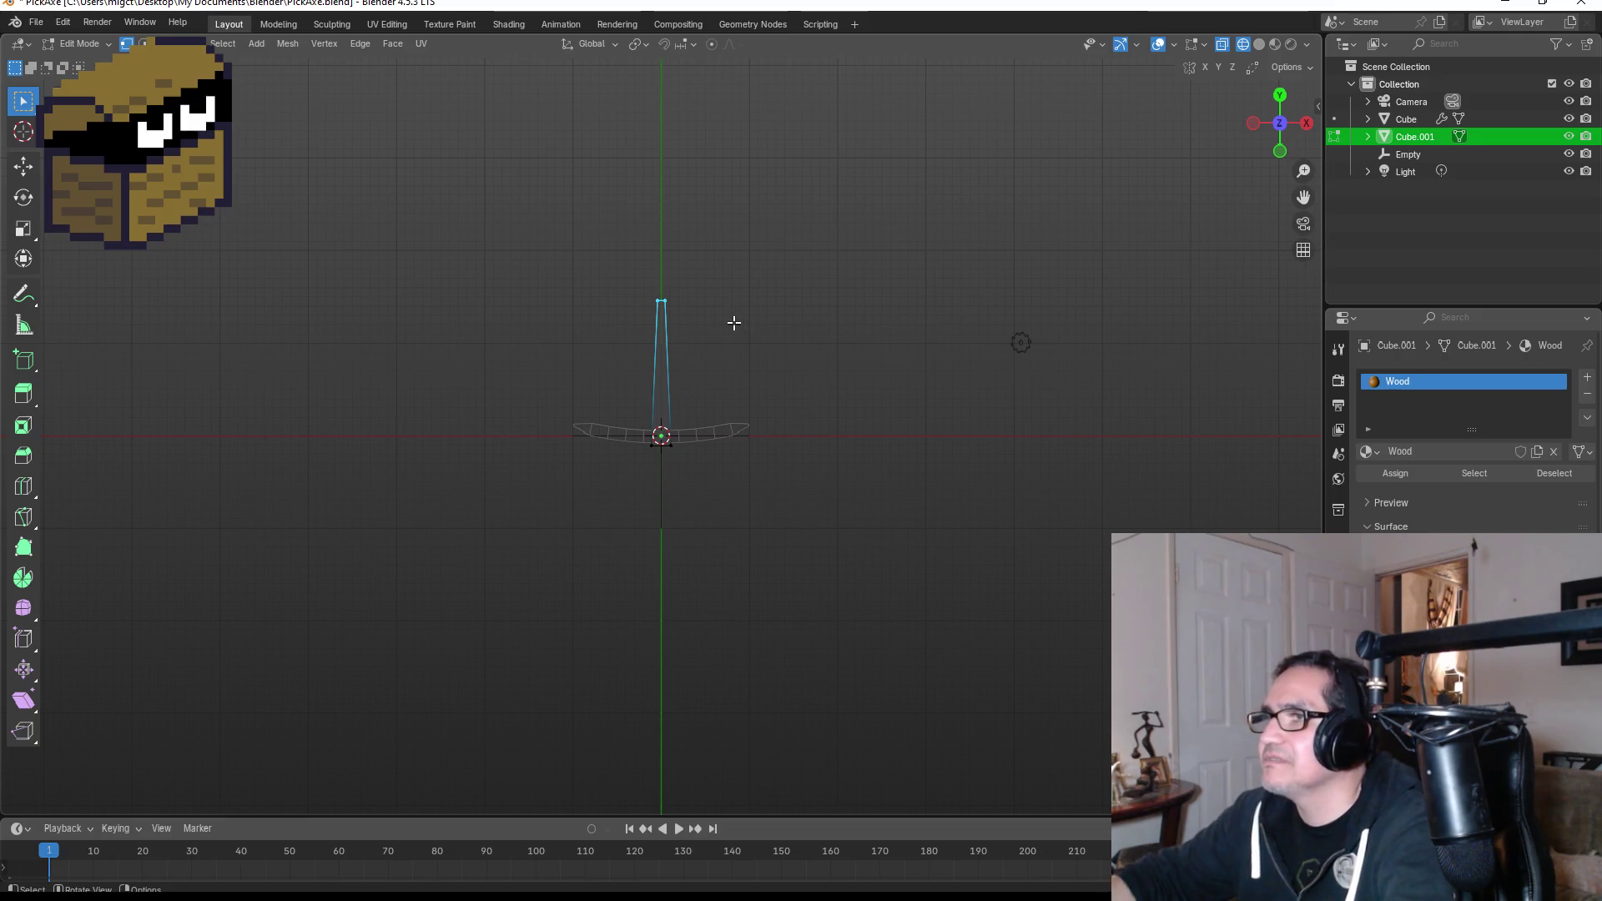
key(g)
key(y)
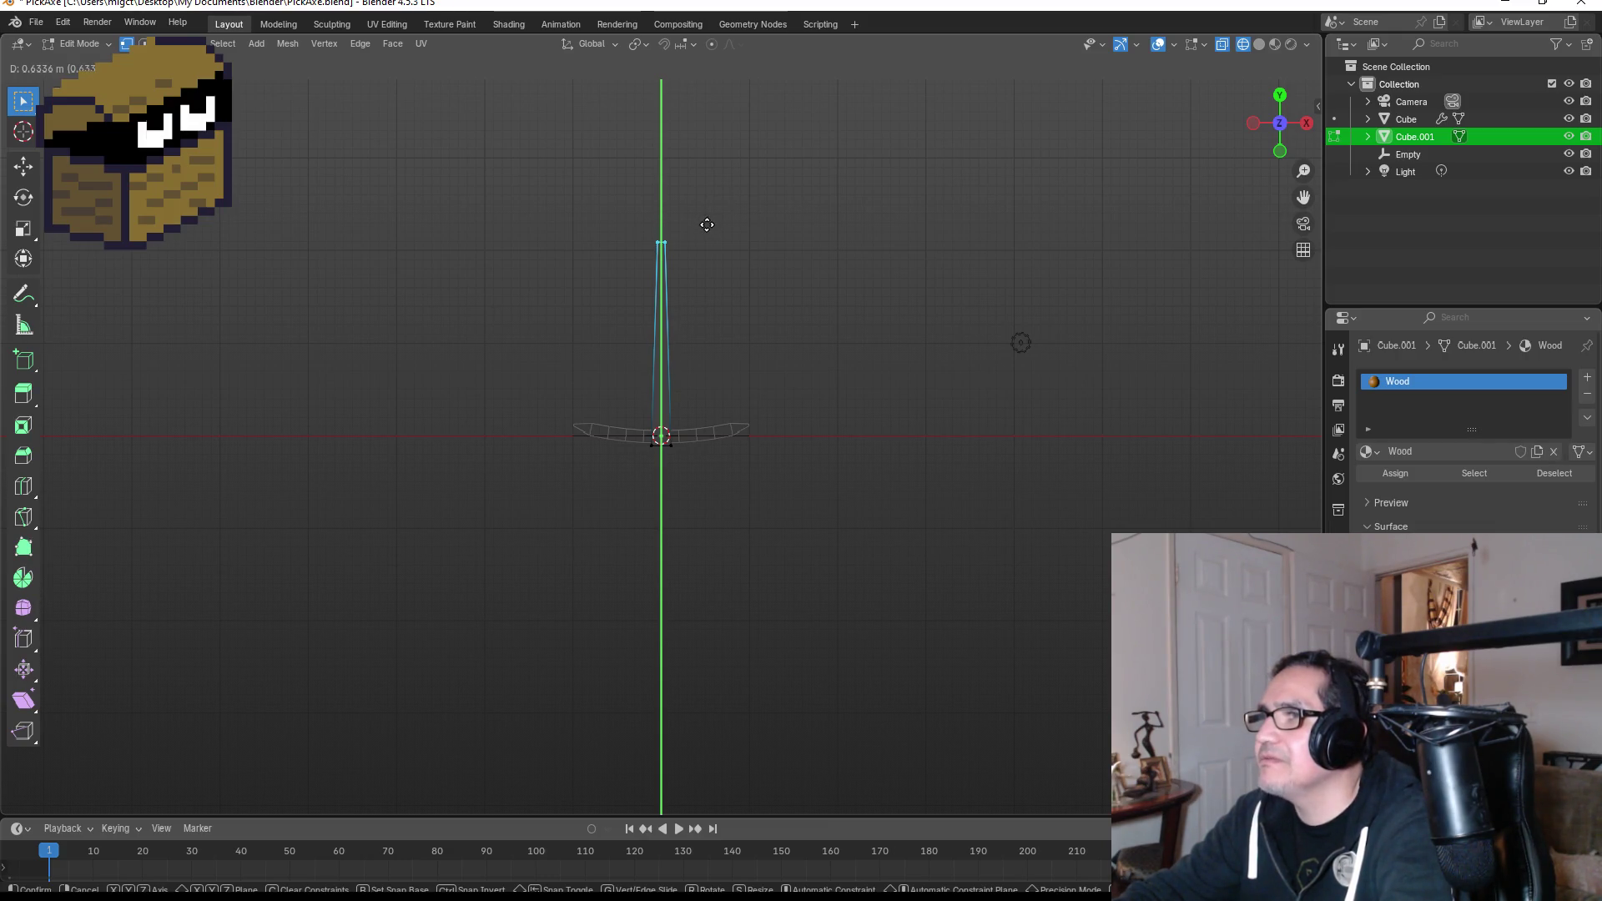
click(707, 224)
key(Tab)
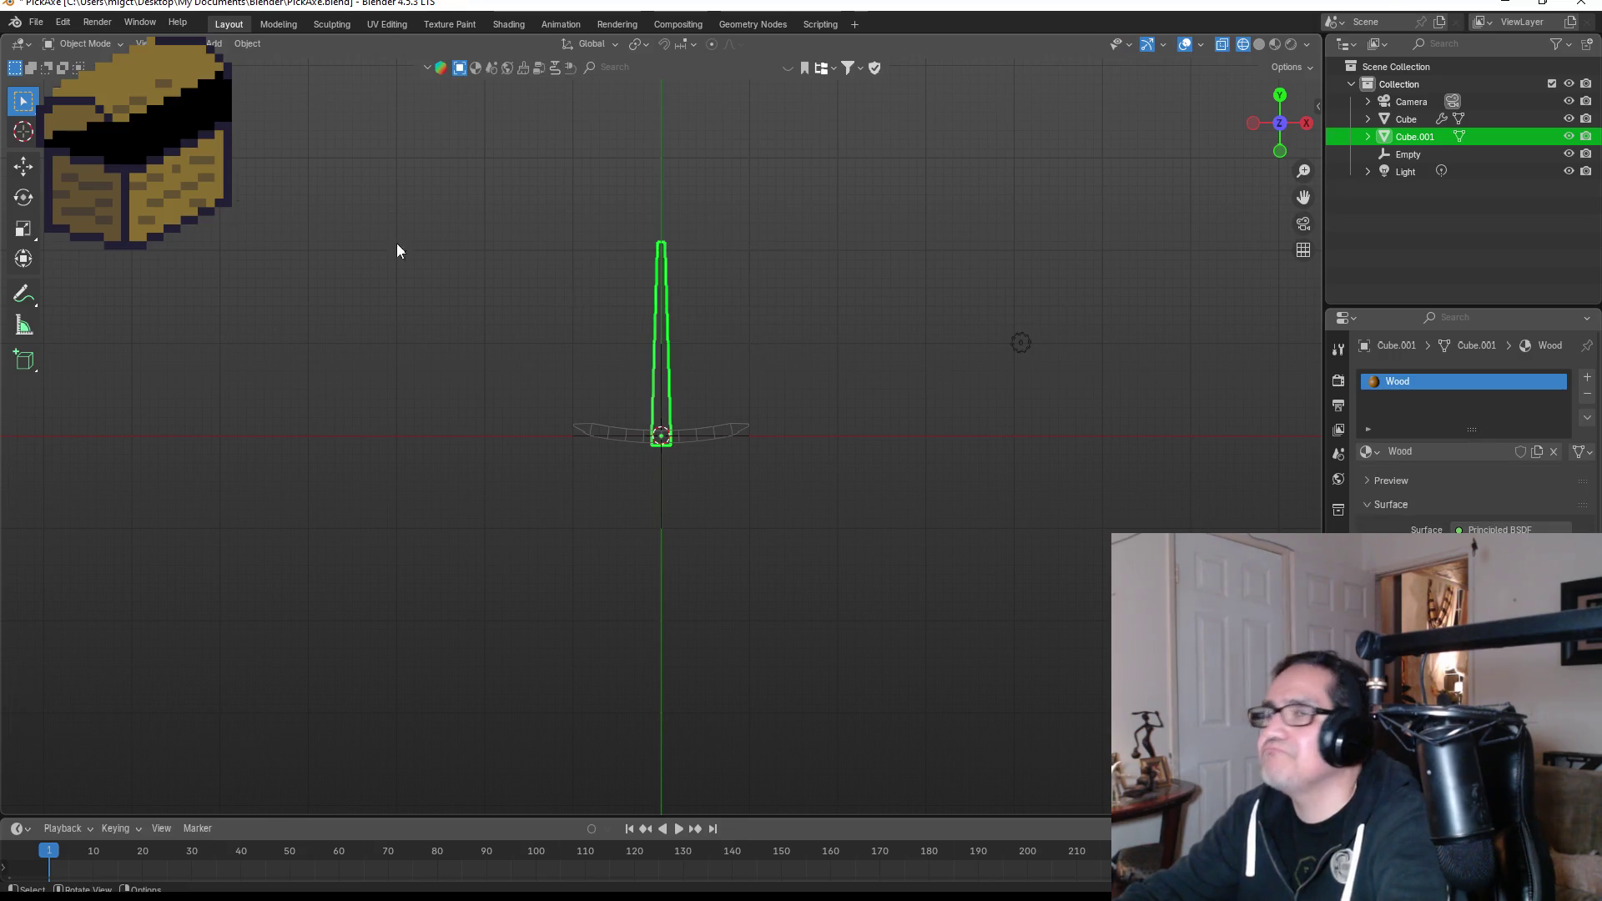
Save PickAxe.blend and re-export it over PickAxe.fbx using the ExportUnity preset.
click(40, 26)
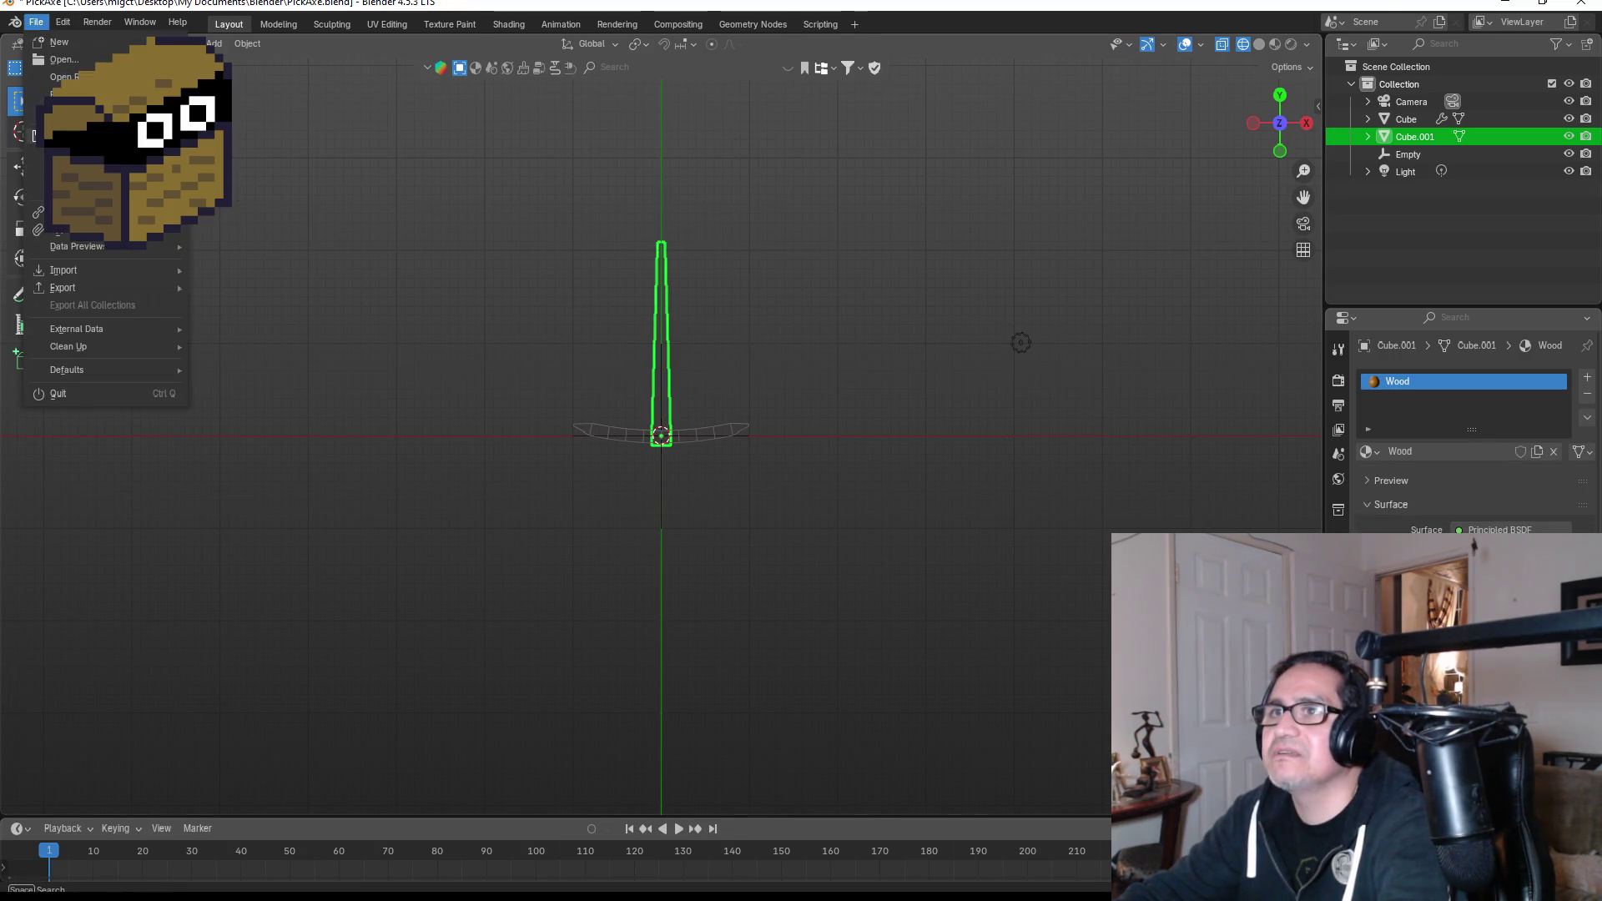
key(ctrl+s)
click(39, 23)
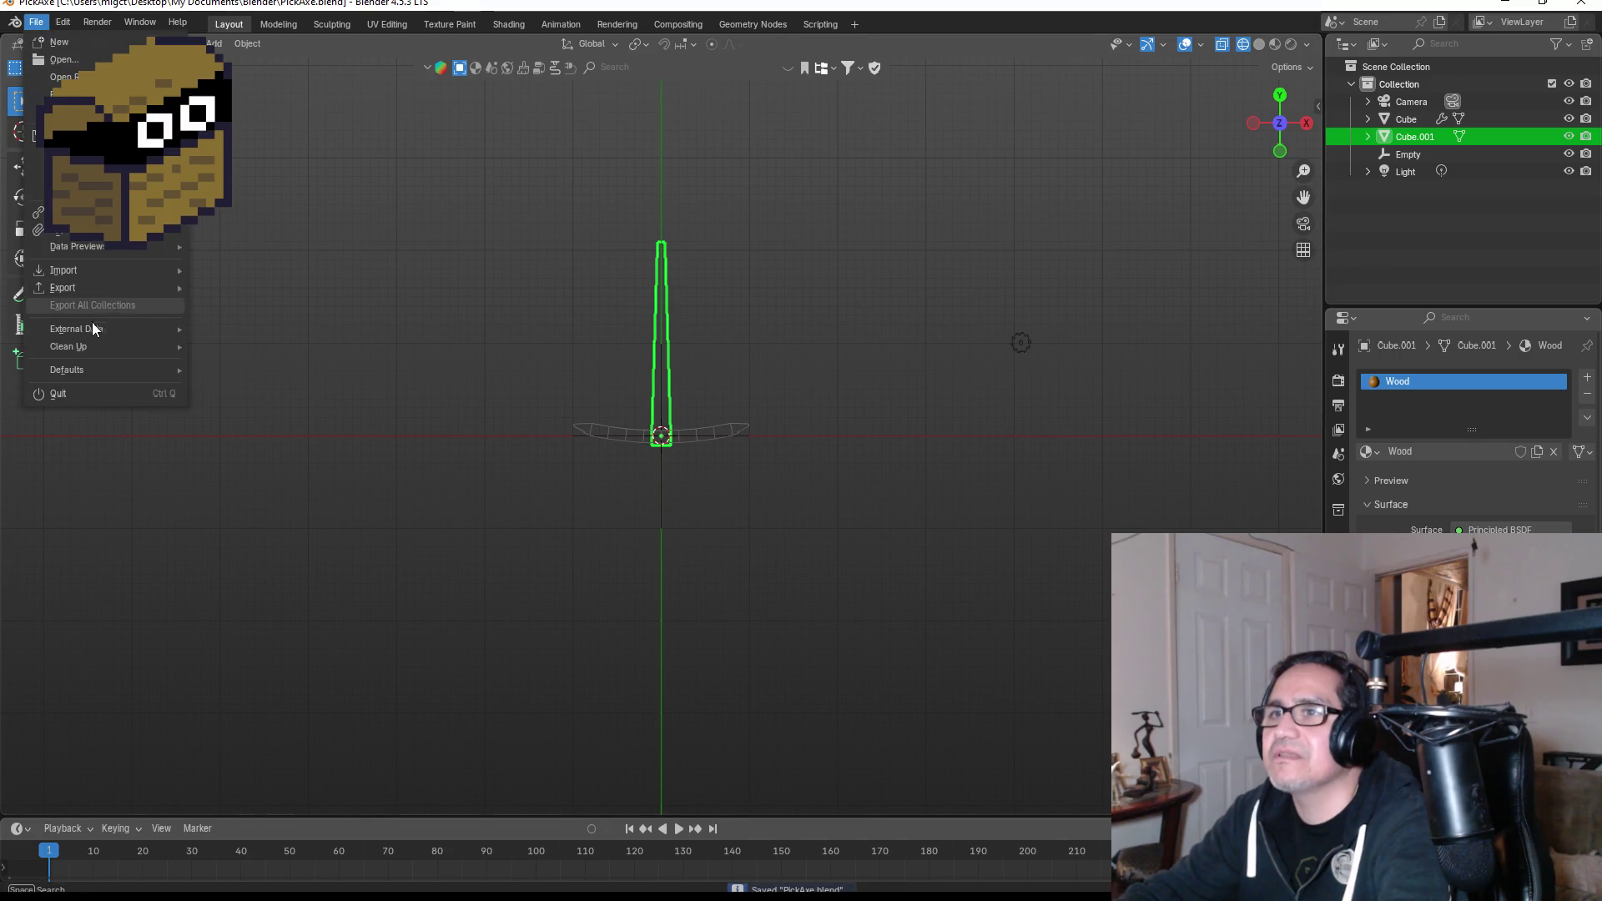
mouse_move(89, 341)
mouse_move(88, 288)
click(295, 443)
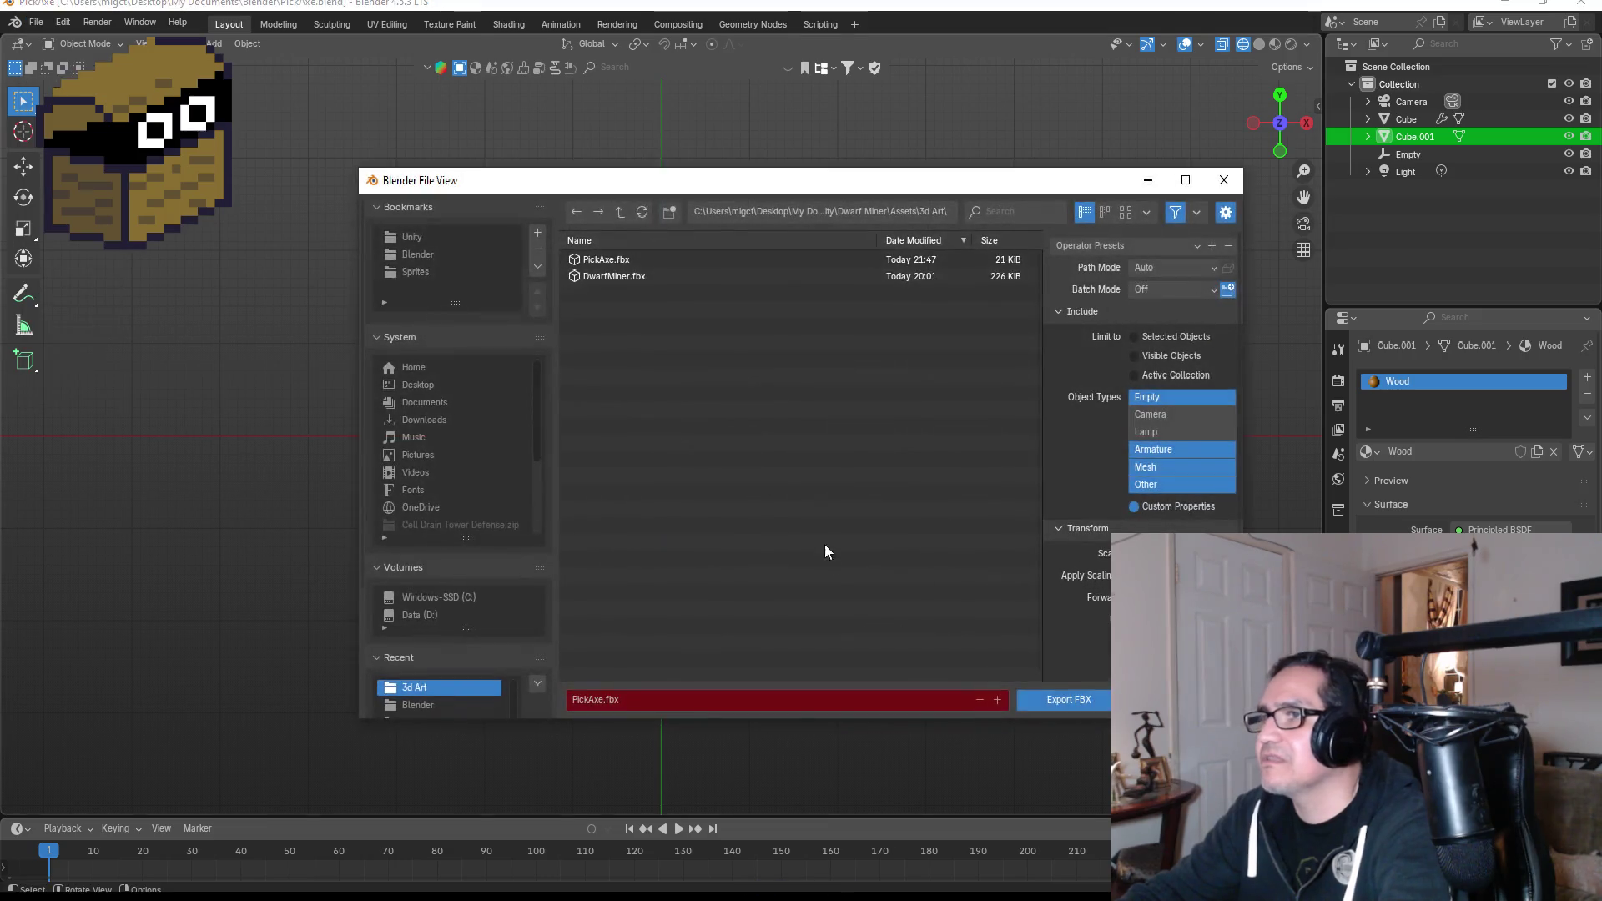
click(618, 262)
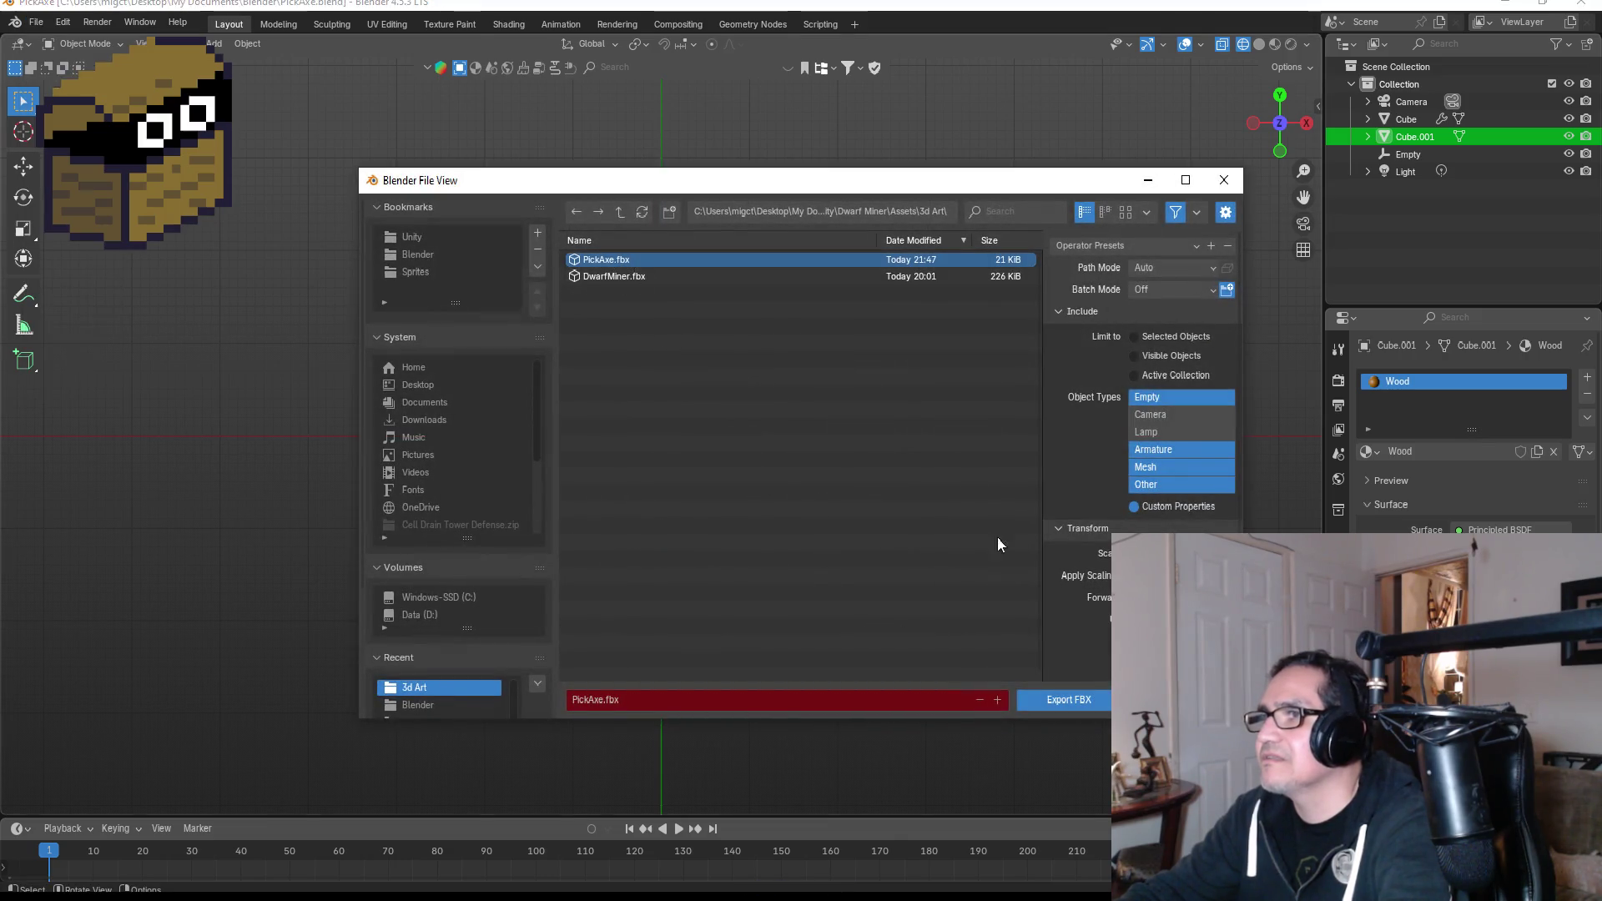
click(1091, 245)
click(1102, 290)
click(1066, 701)
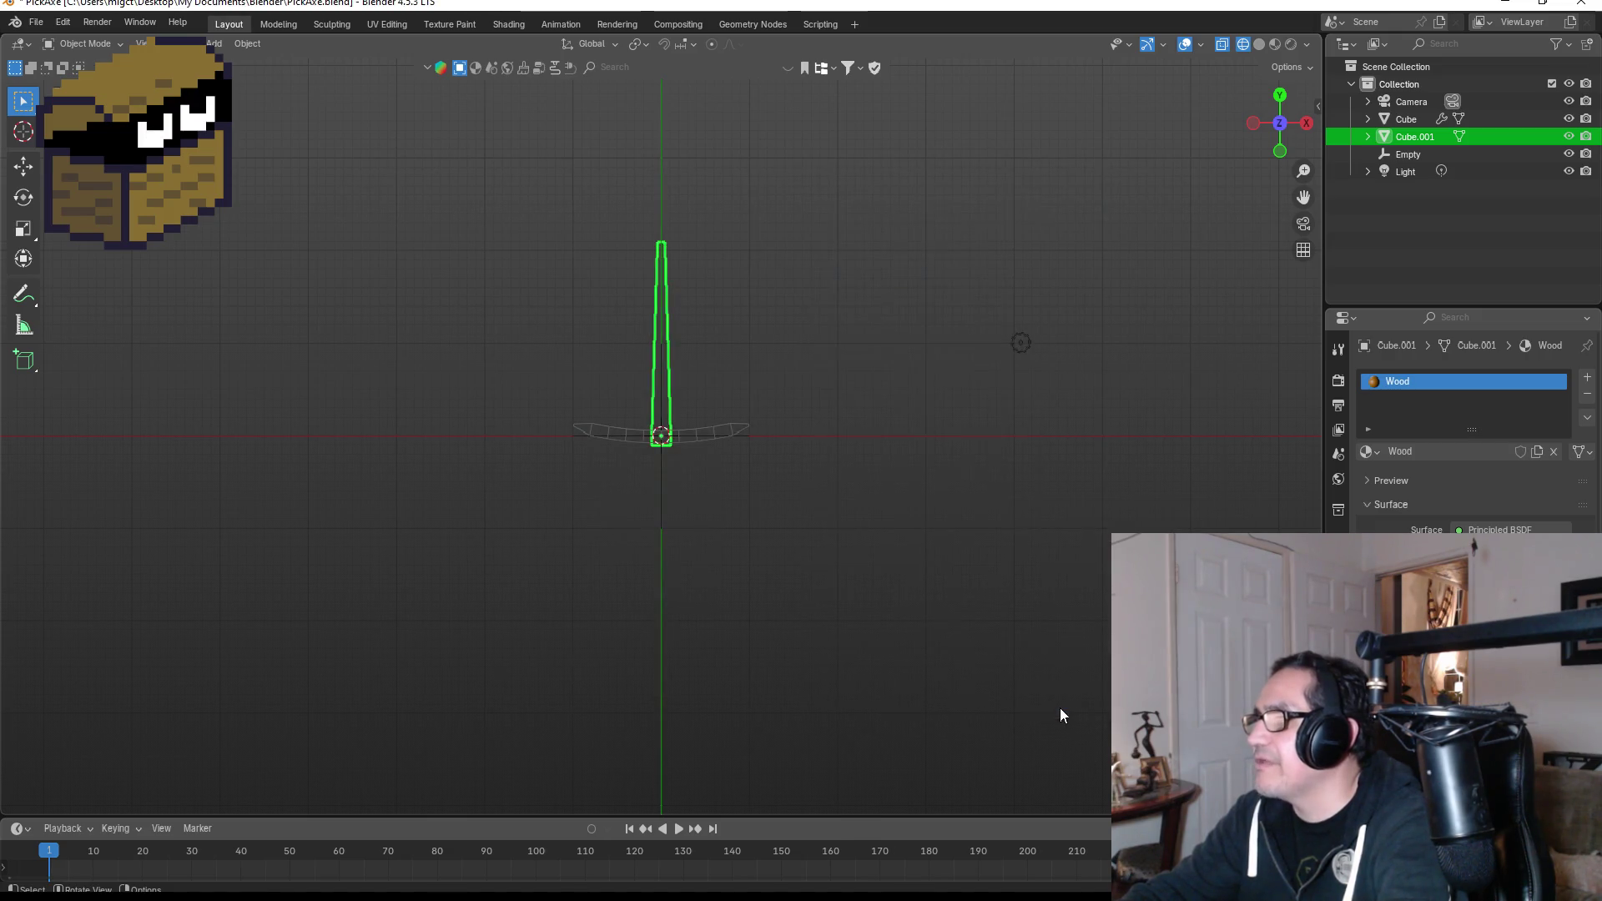
click(1505, 3)
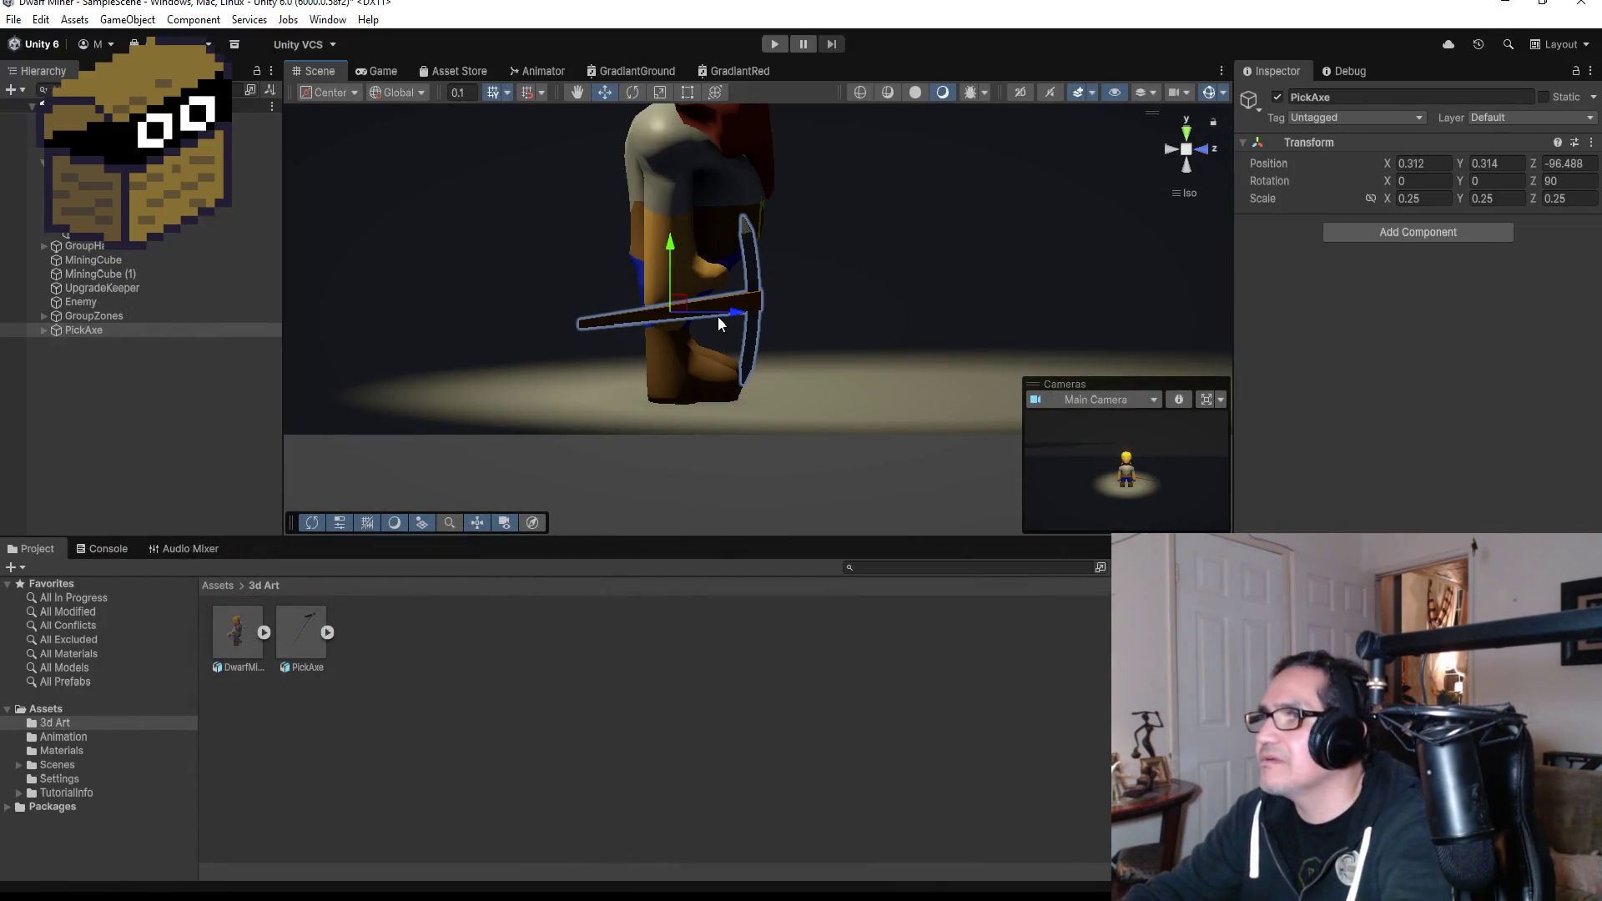
Nudge the PickAxe slightly along Z and upward, then view the scene from above.
mouse_move(734, 315)
mouse_down()
mouse_move(797, 313)
mouse_move(765, 310)
mouse_up()
drag(727, 249, 725, 232)
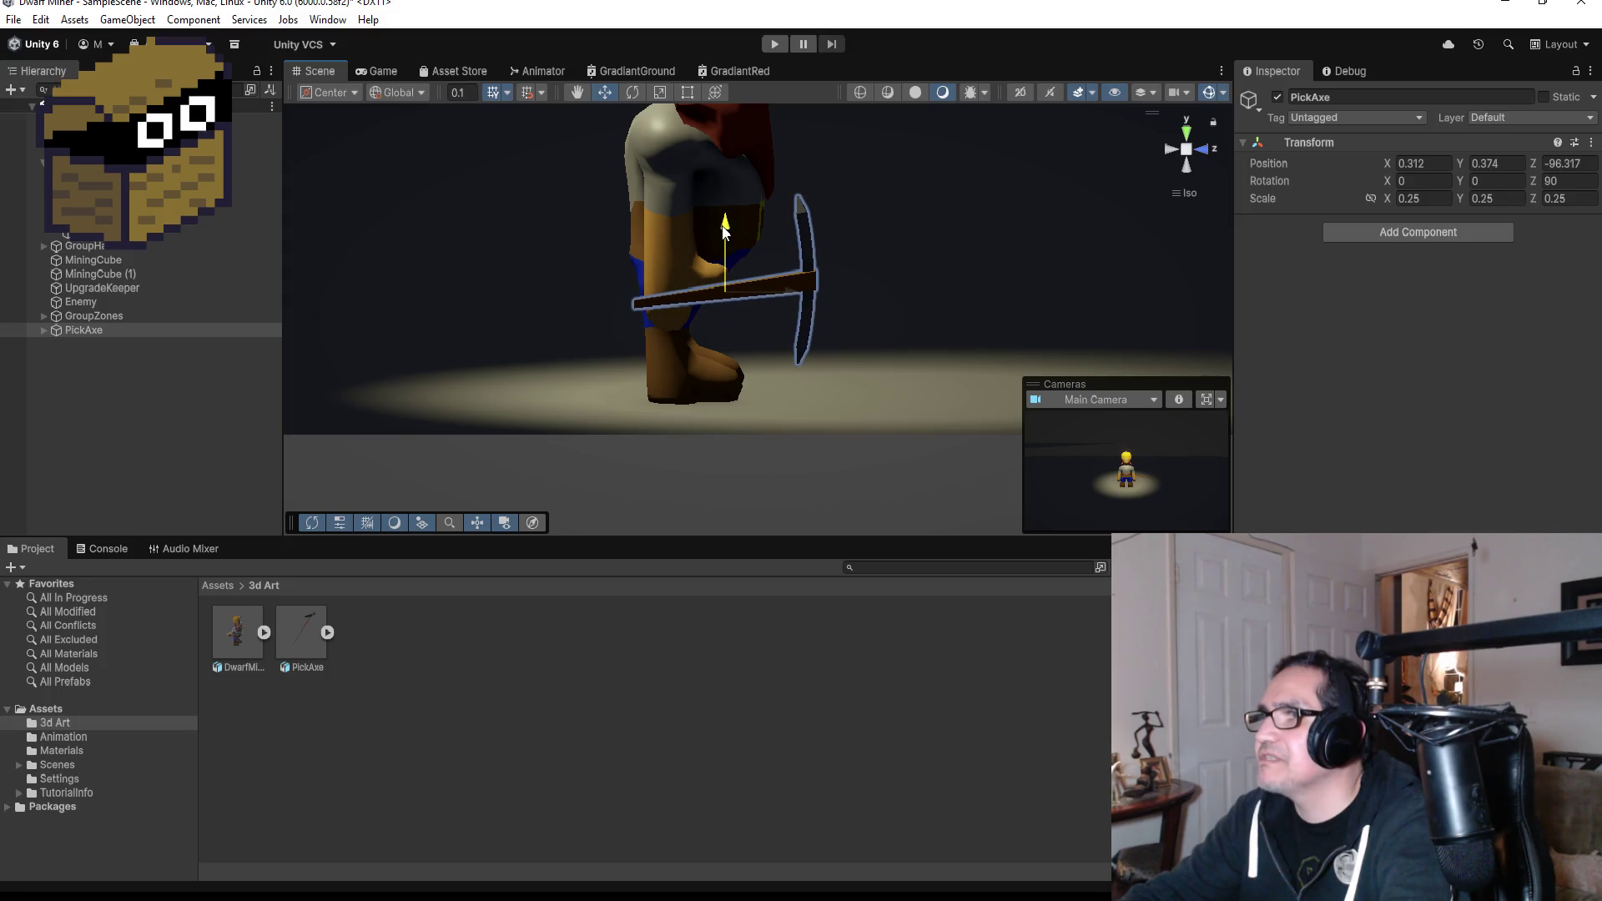
drag(951, 261, 595, 271)
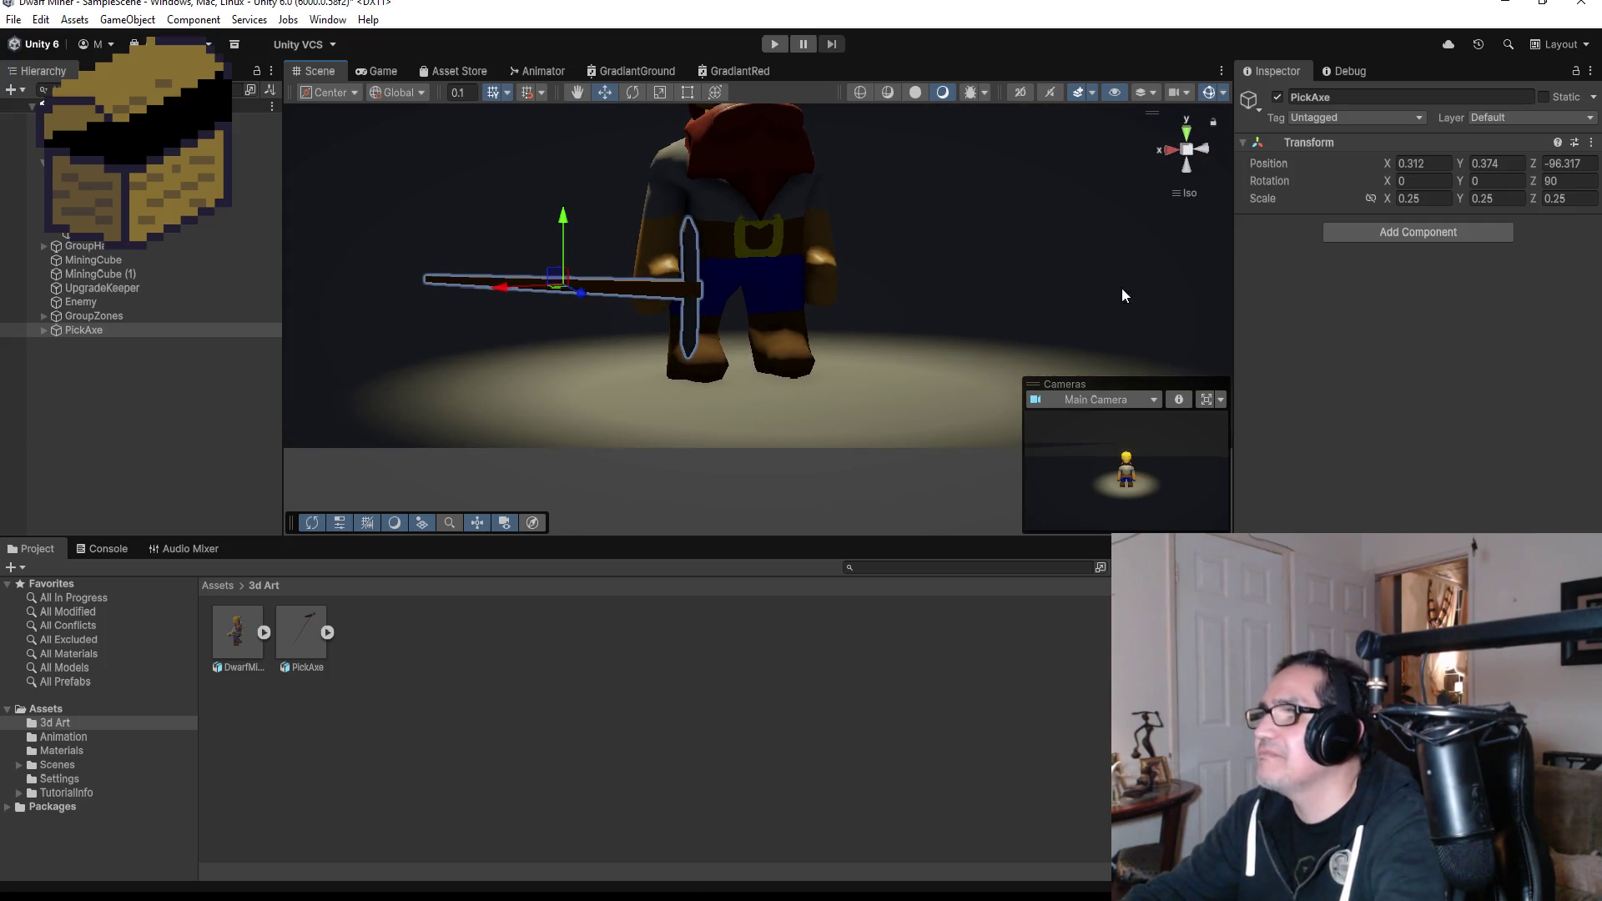
click(1187, 132)
scroll(1048, 308, down, 3)
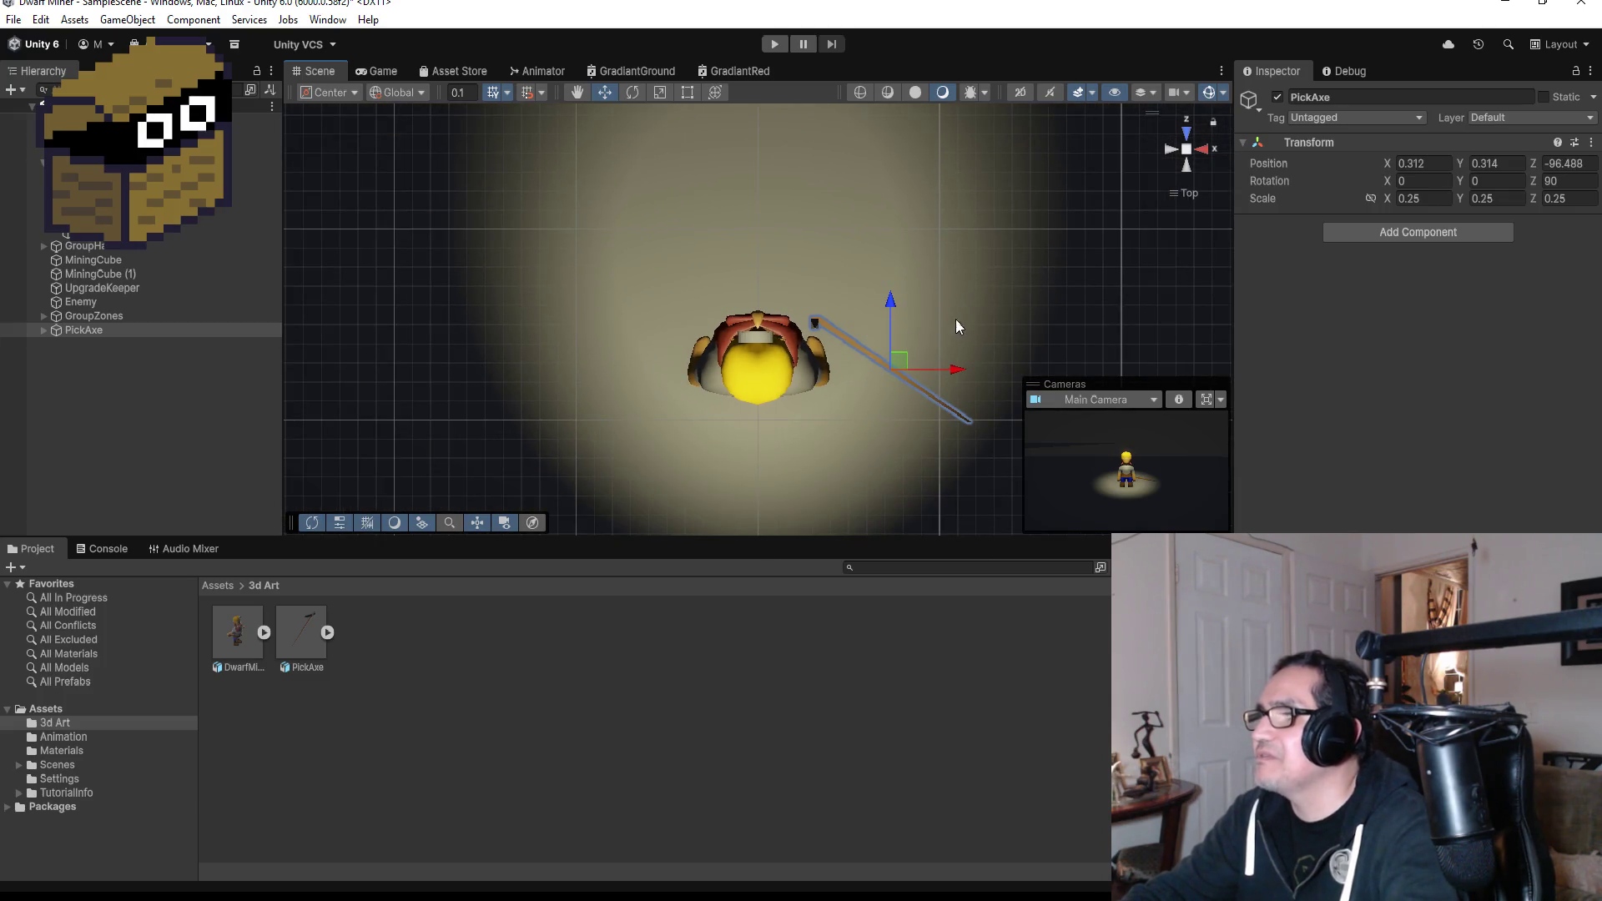
Set the PickAxe's Z rotation to 0, then delete it from the Hierarchy.
click(97, 328)
right_click(96, 326)
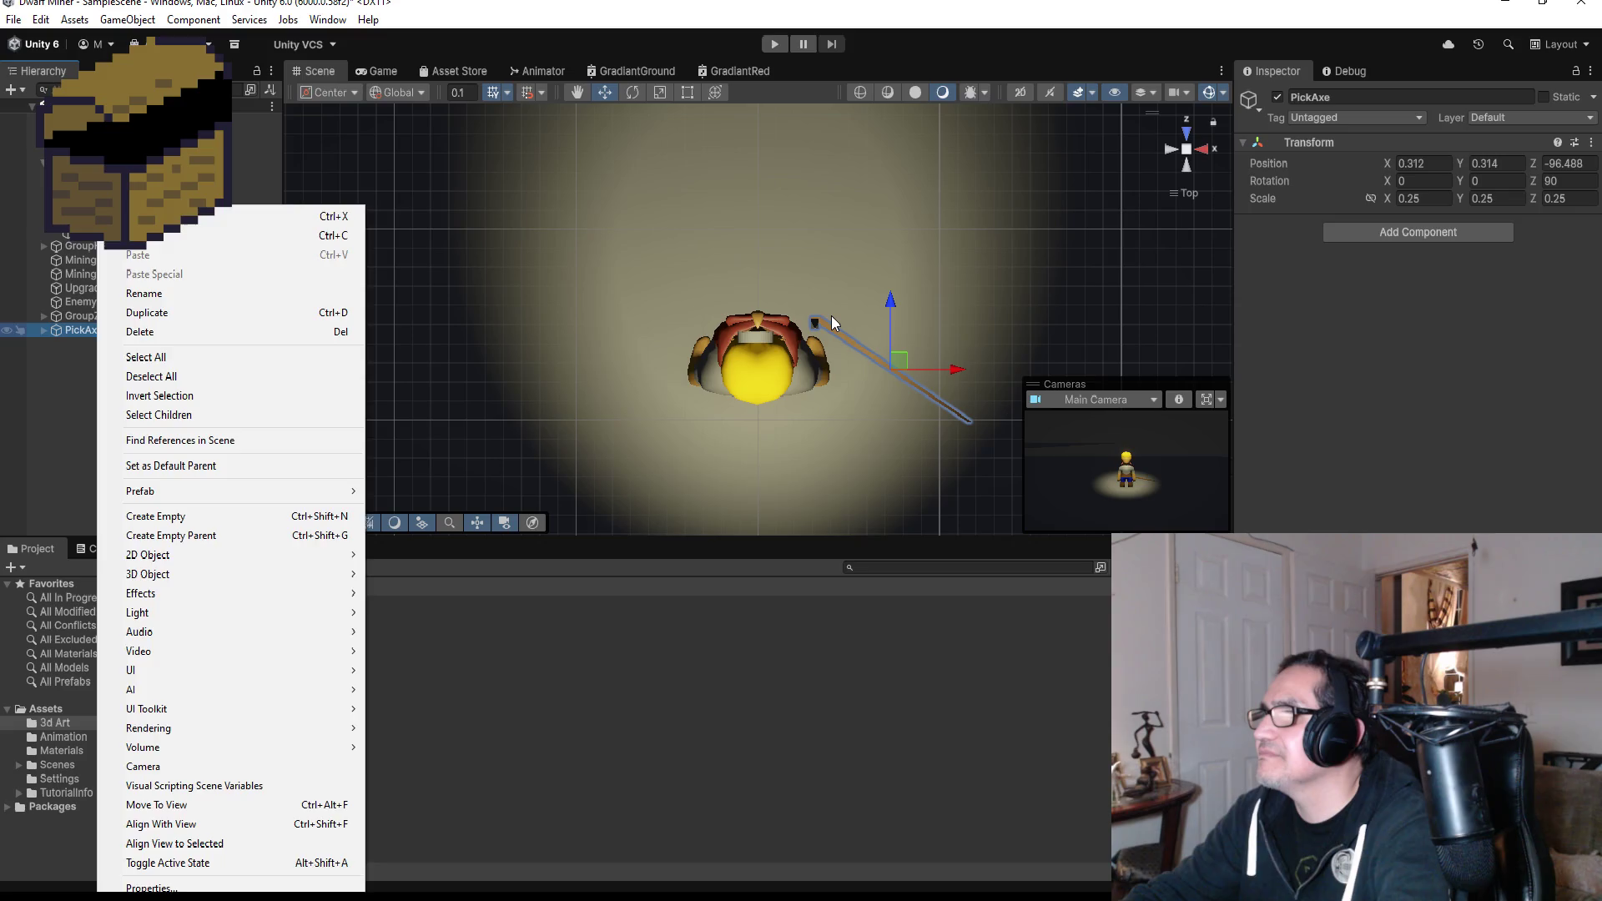
click(832, 315)
click(109, 330)
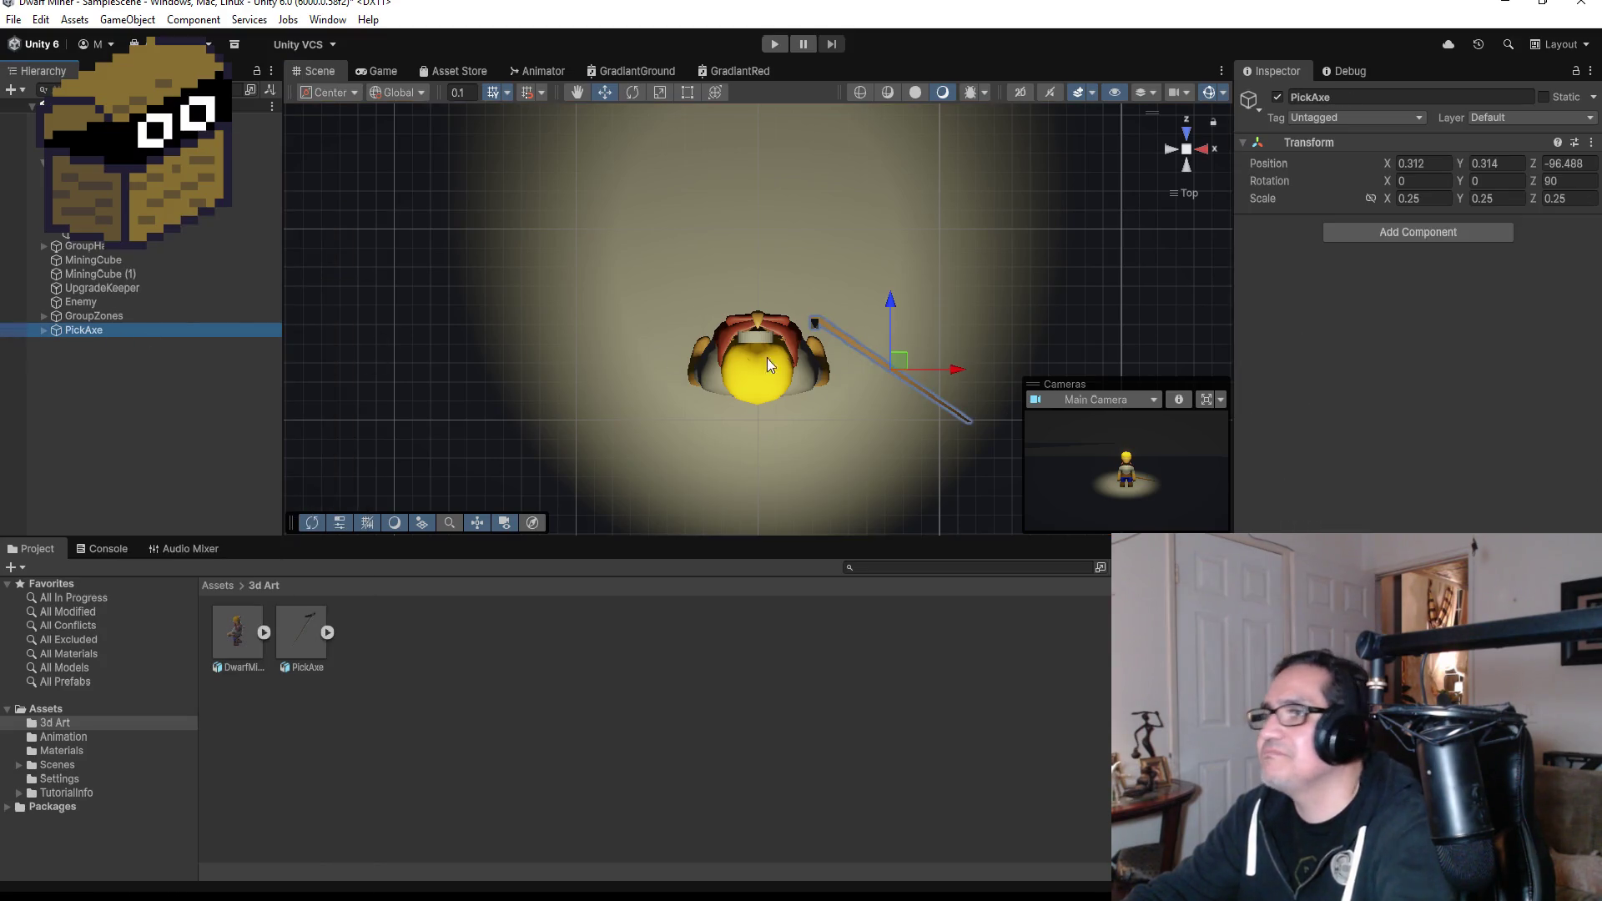
key(f)
mouse_move(744, 357)
mouse_down()
mouse_move(731, 89)
mouse_move(763, 458)
mouse_move(734, 475)
mouse_up()
drag(753, 187, 777, 398)
click(1588, 181)
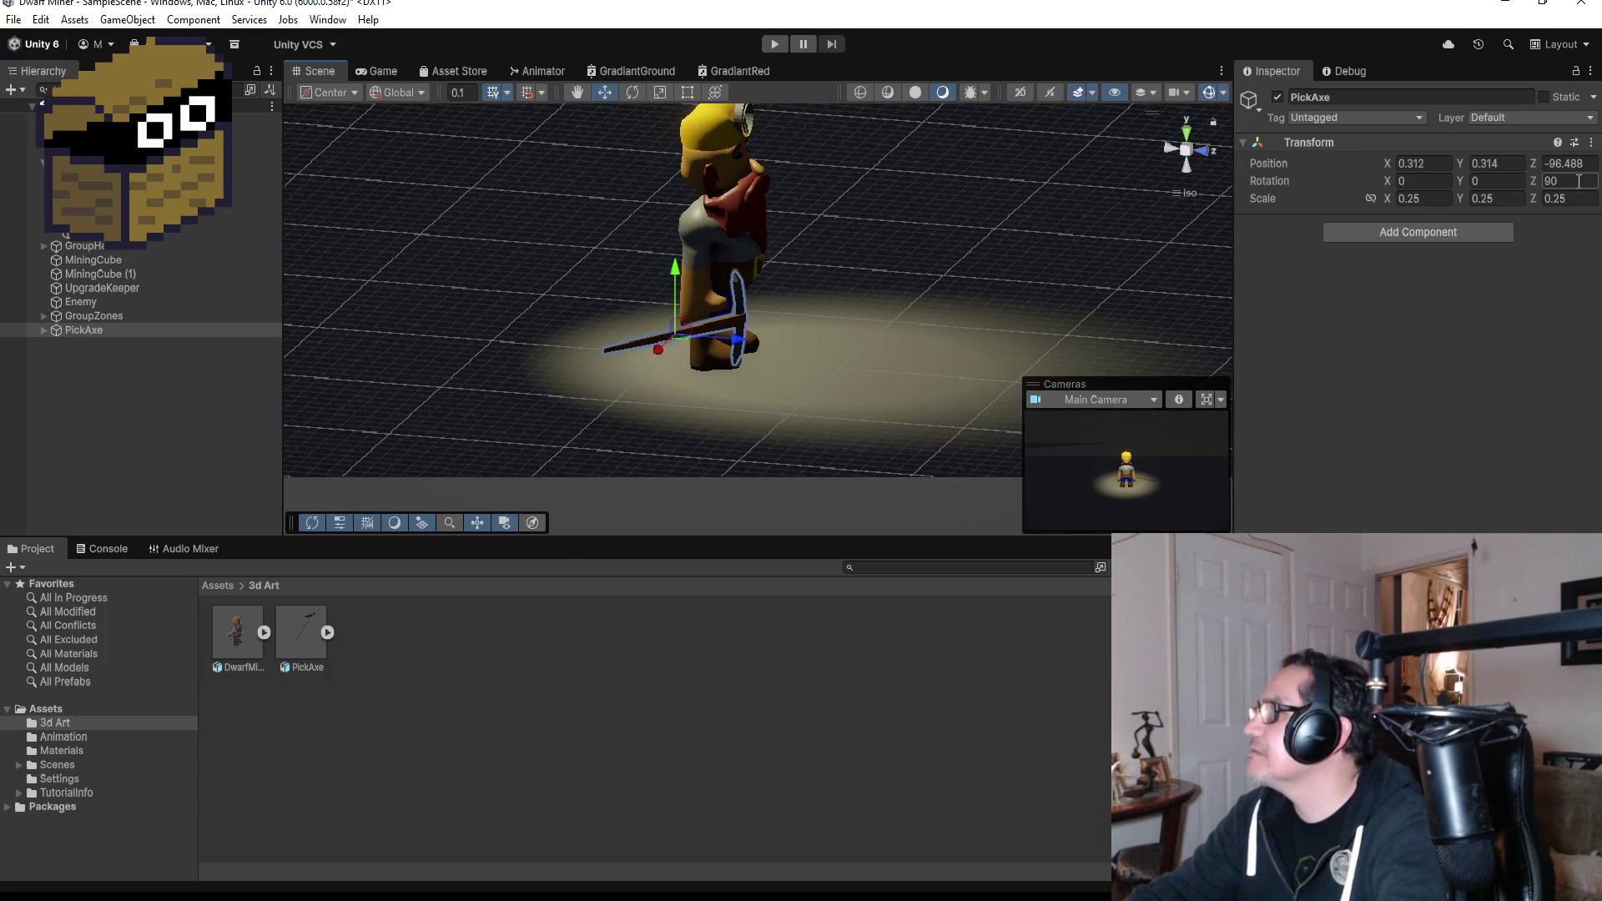
text(0)
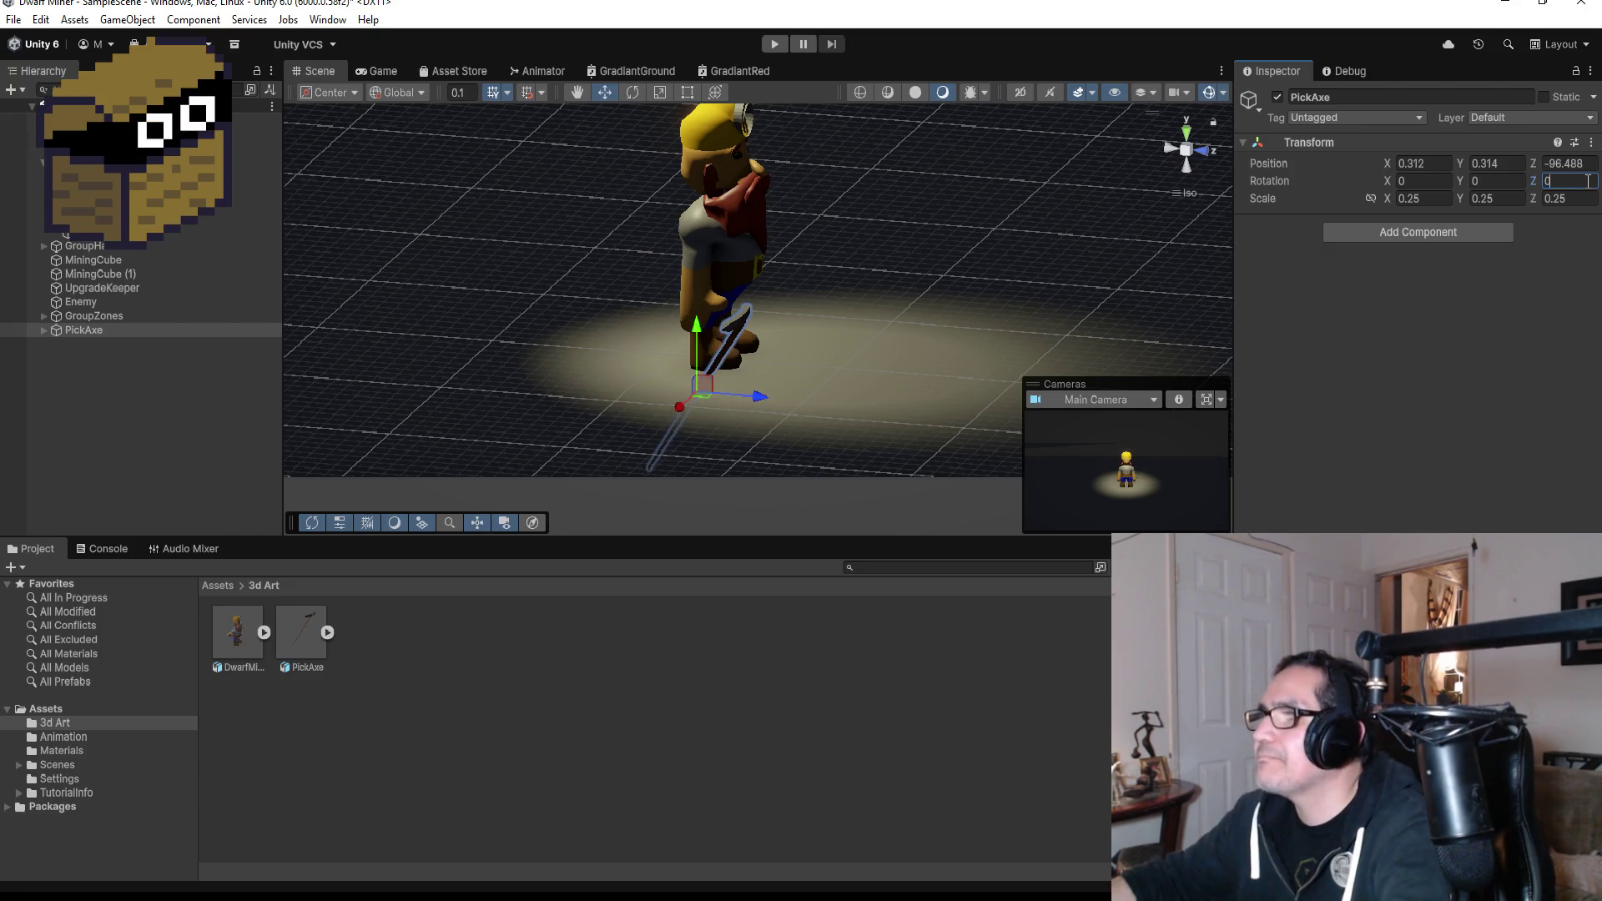
click(62, 333)
right_click(62, 333)
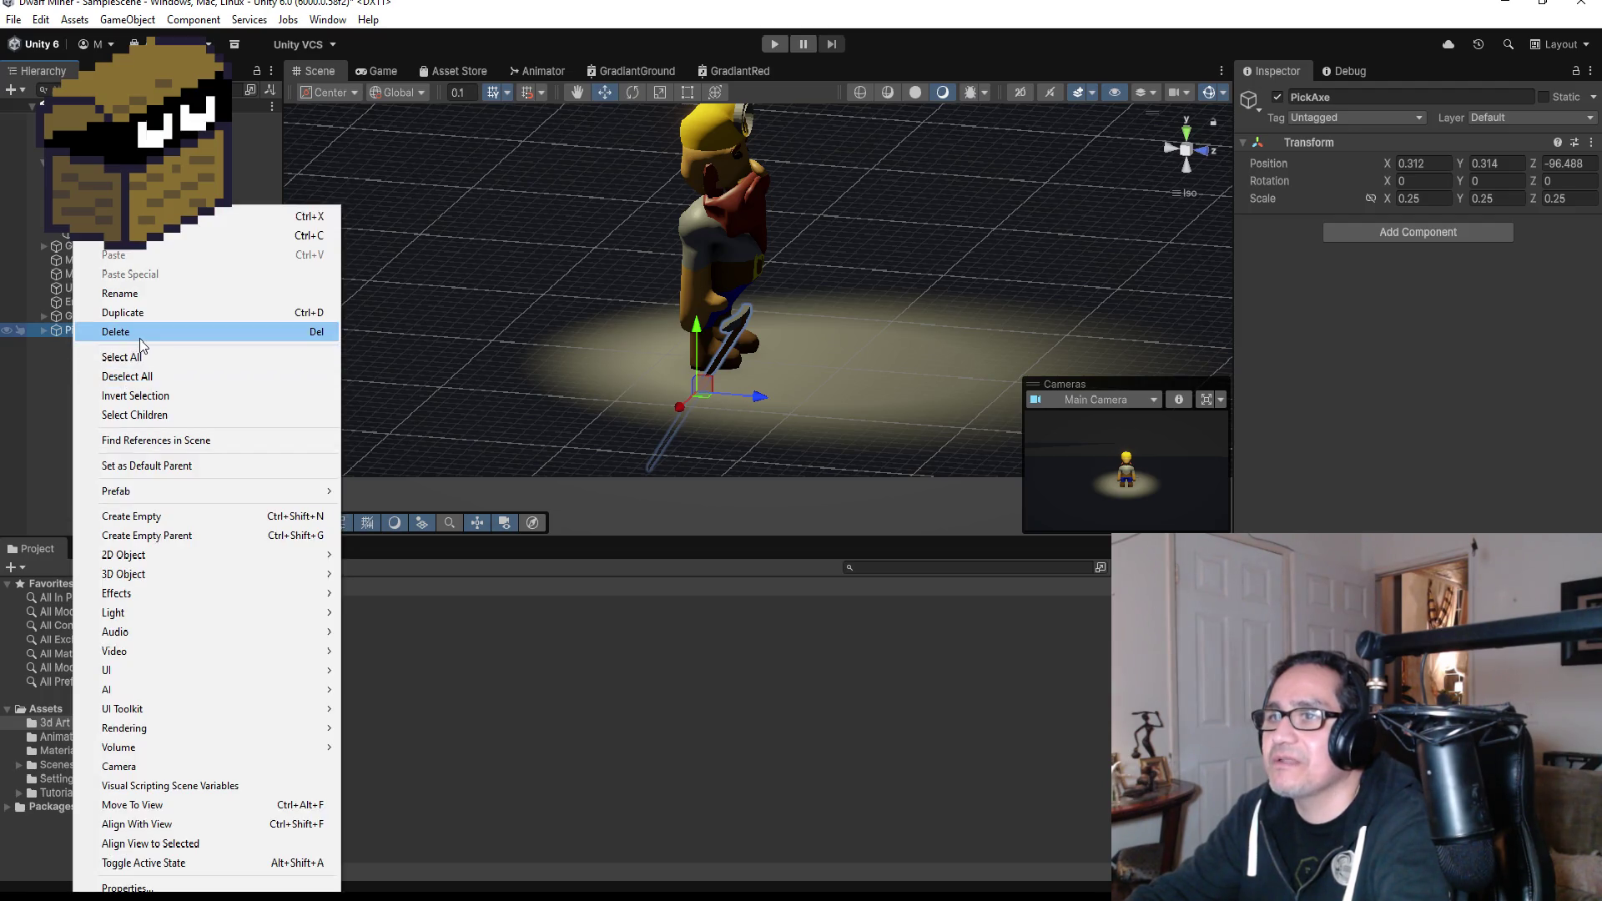
click(117, 332)
Check the PickAxe import settings and view the Blender pickaxe from the front.
click(303, 638)
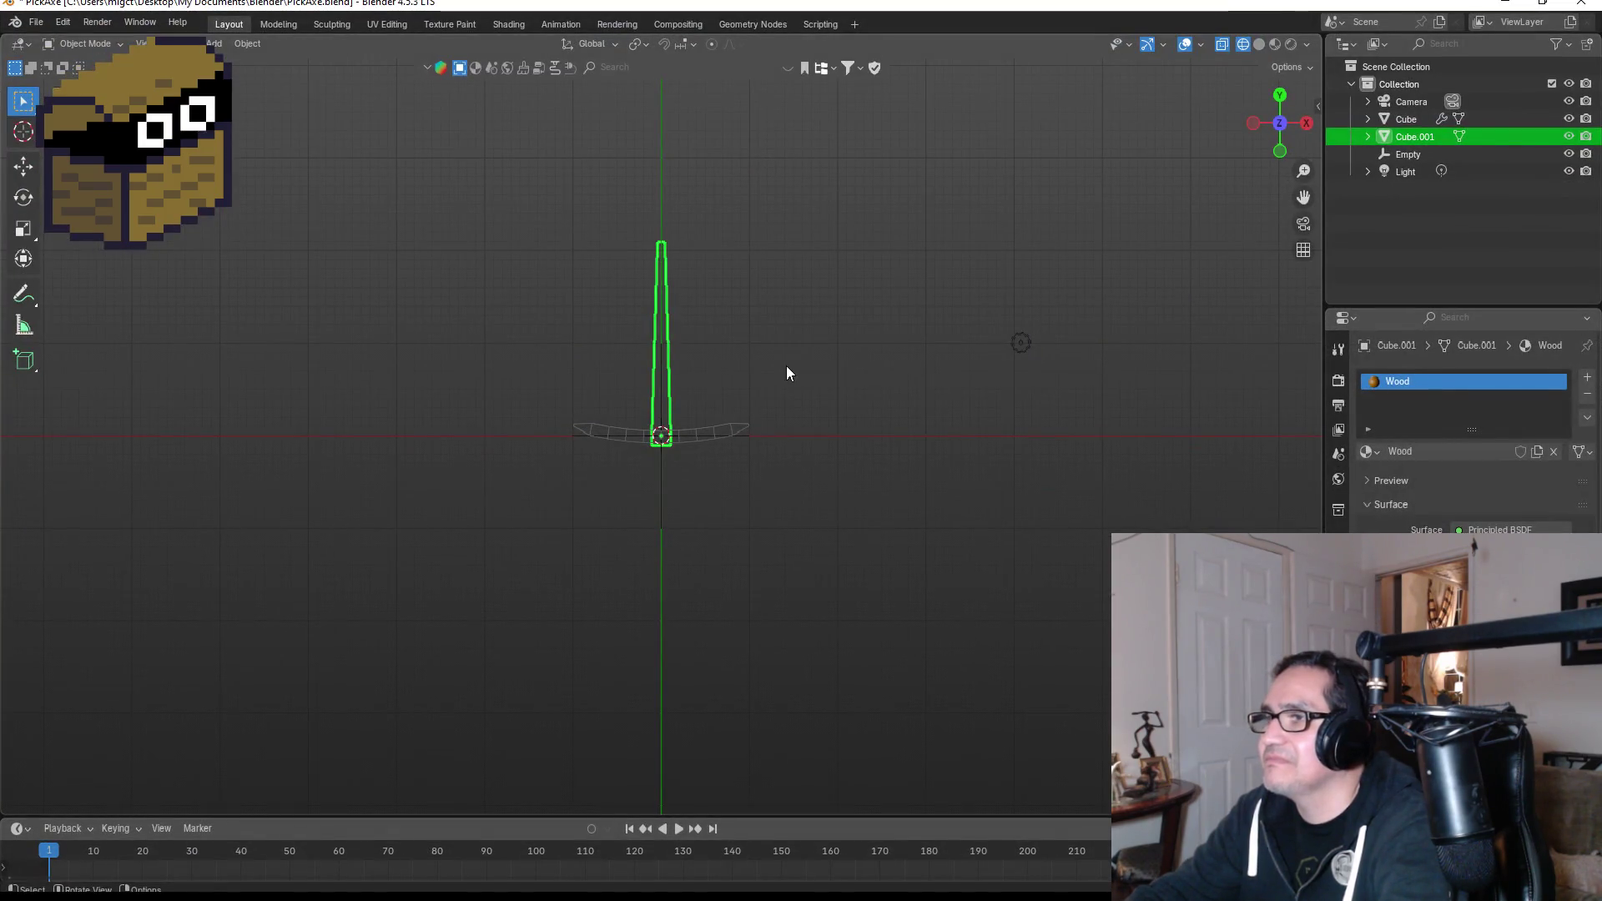
key(Tab)
click(1286, 154)
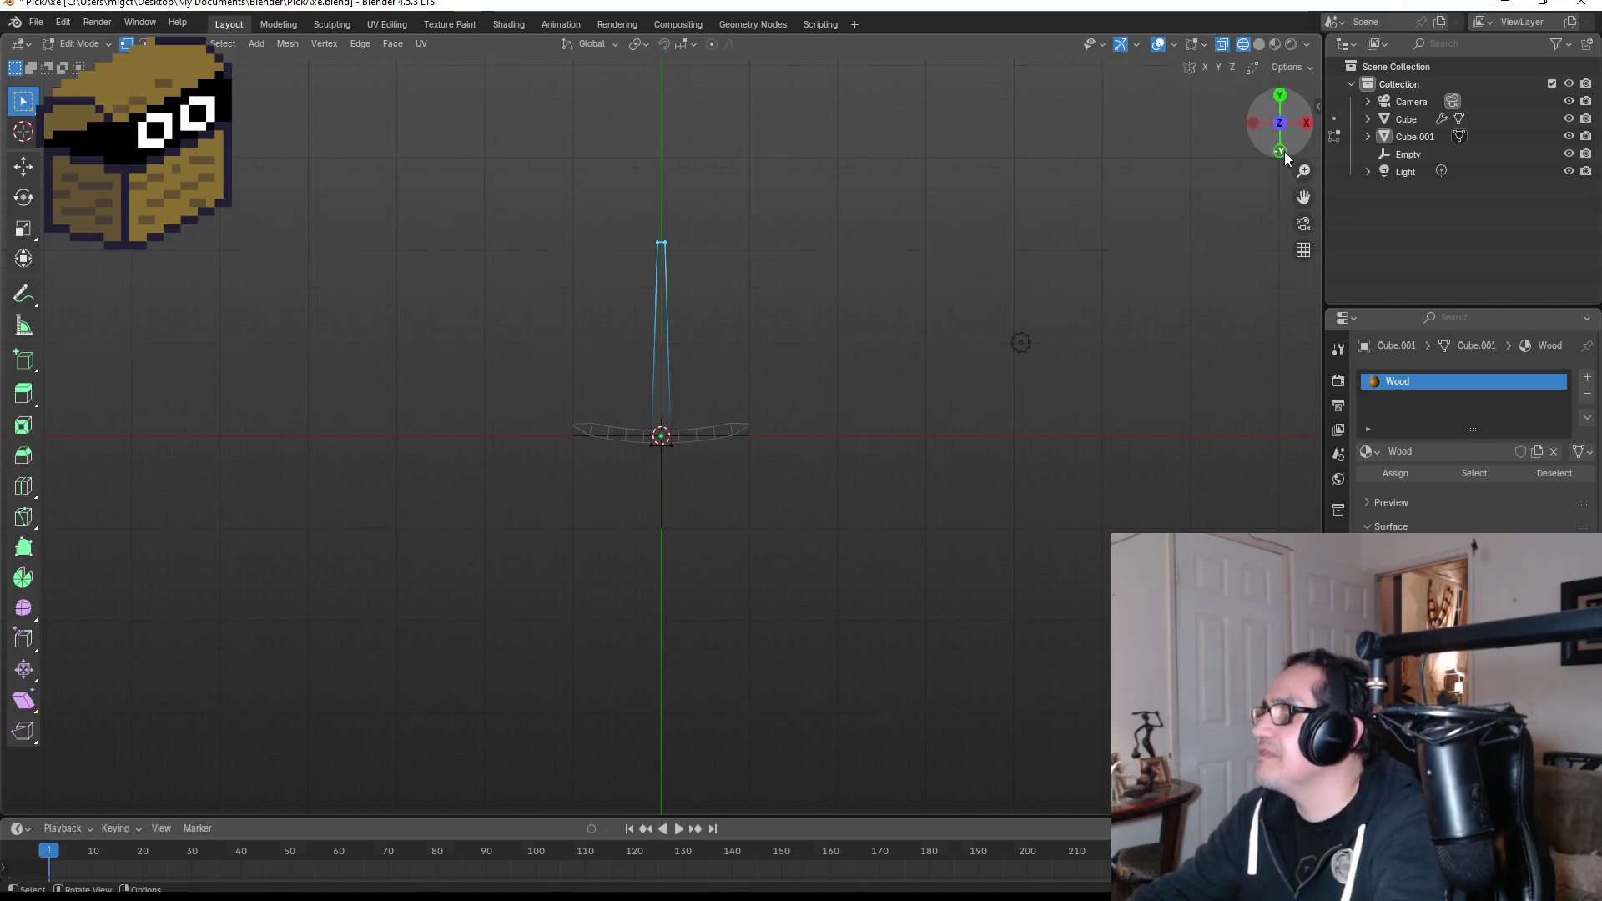
key(Tab)
scroll(856, 438, down, 3)
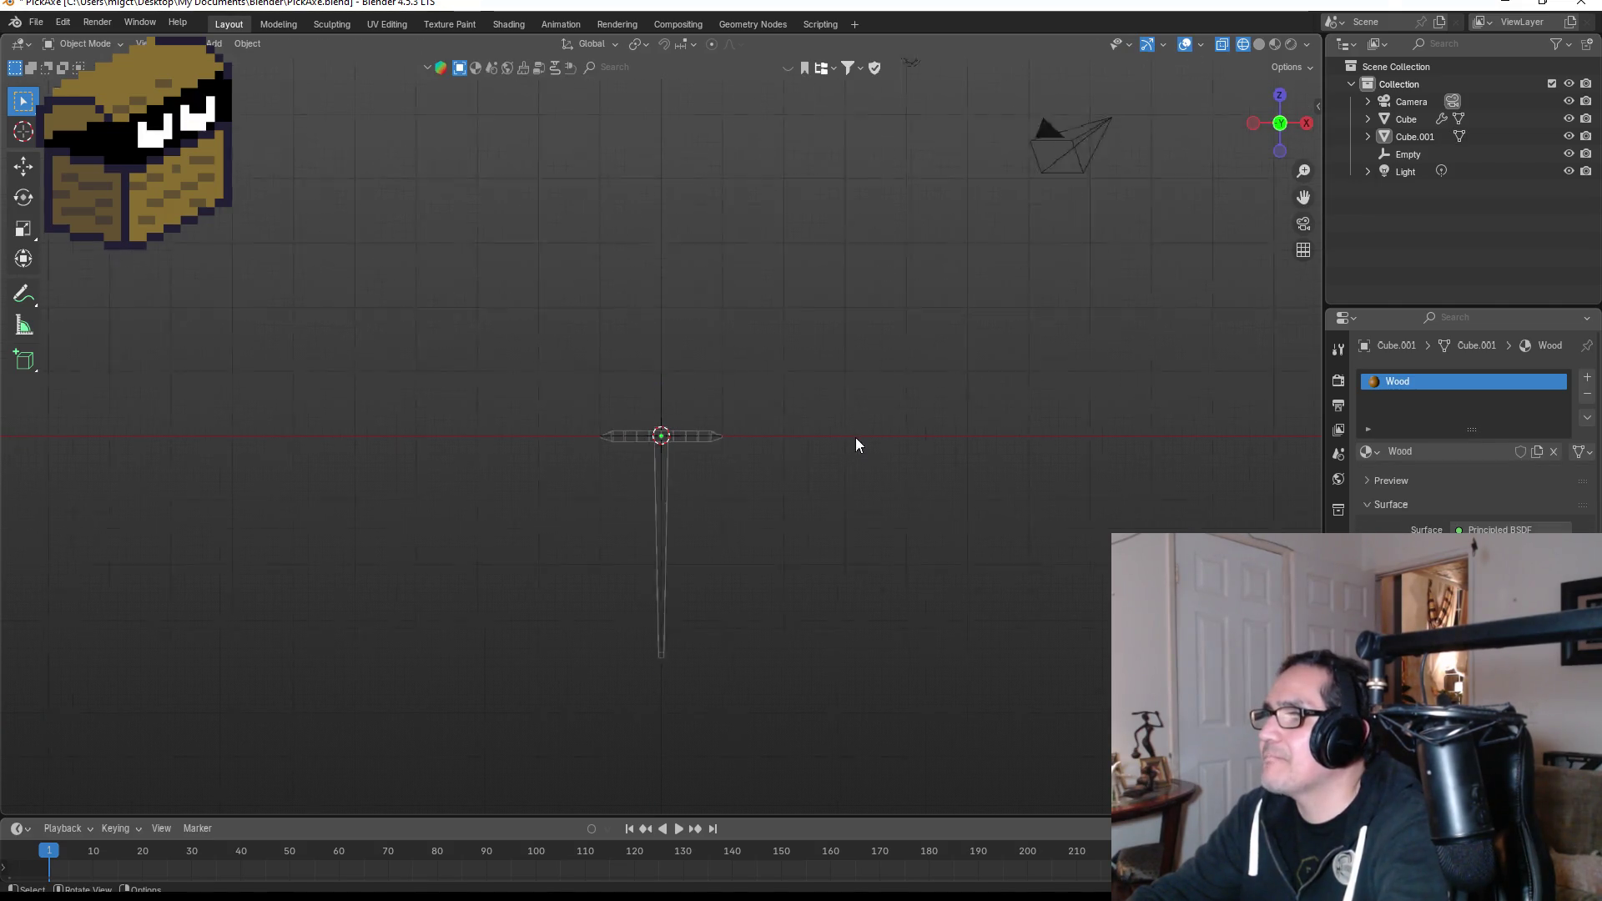
scroll(789, 474, up, 3)
Undo the handle extension with Ctrl+Z and view the pickaxe from above.
key(Tab)
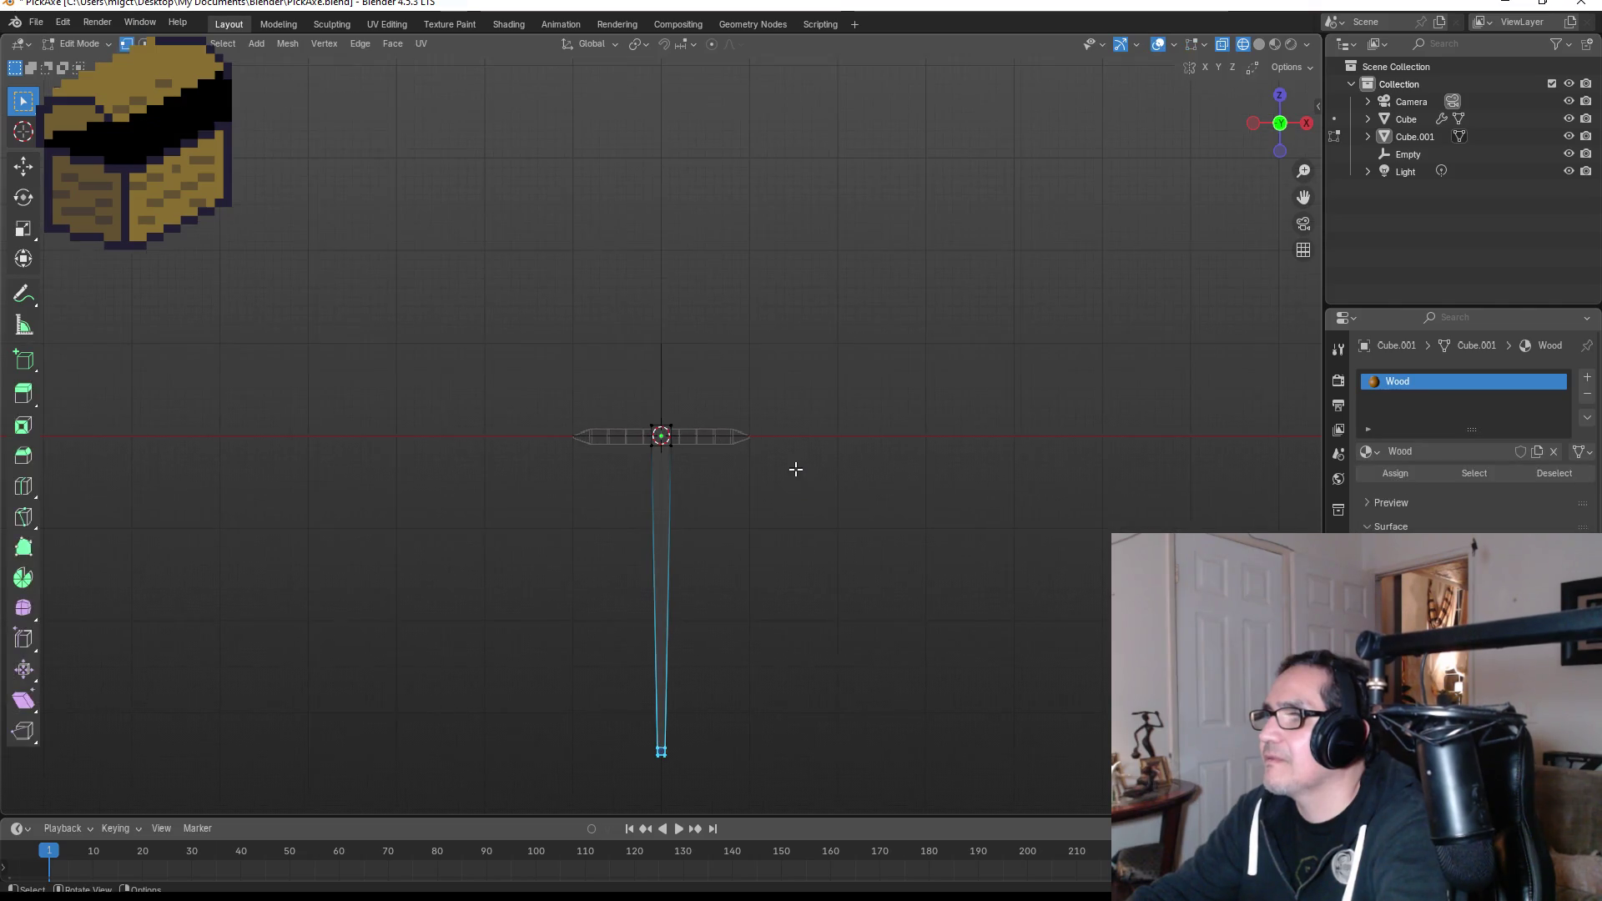
key(Tab)
key(Tab)
key(Tab)
key(Tab)
key(Tab)
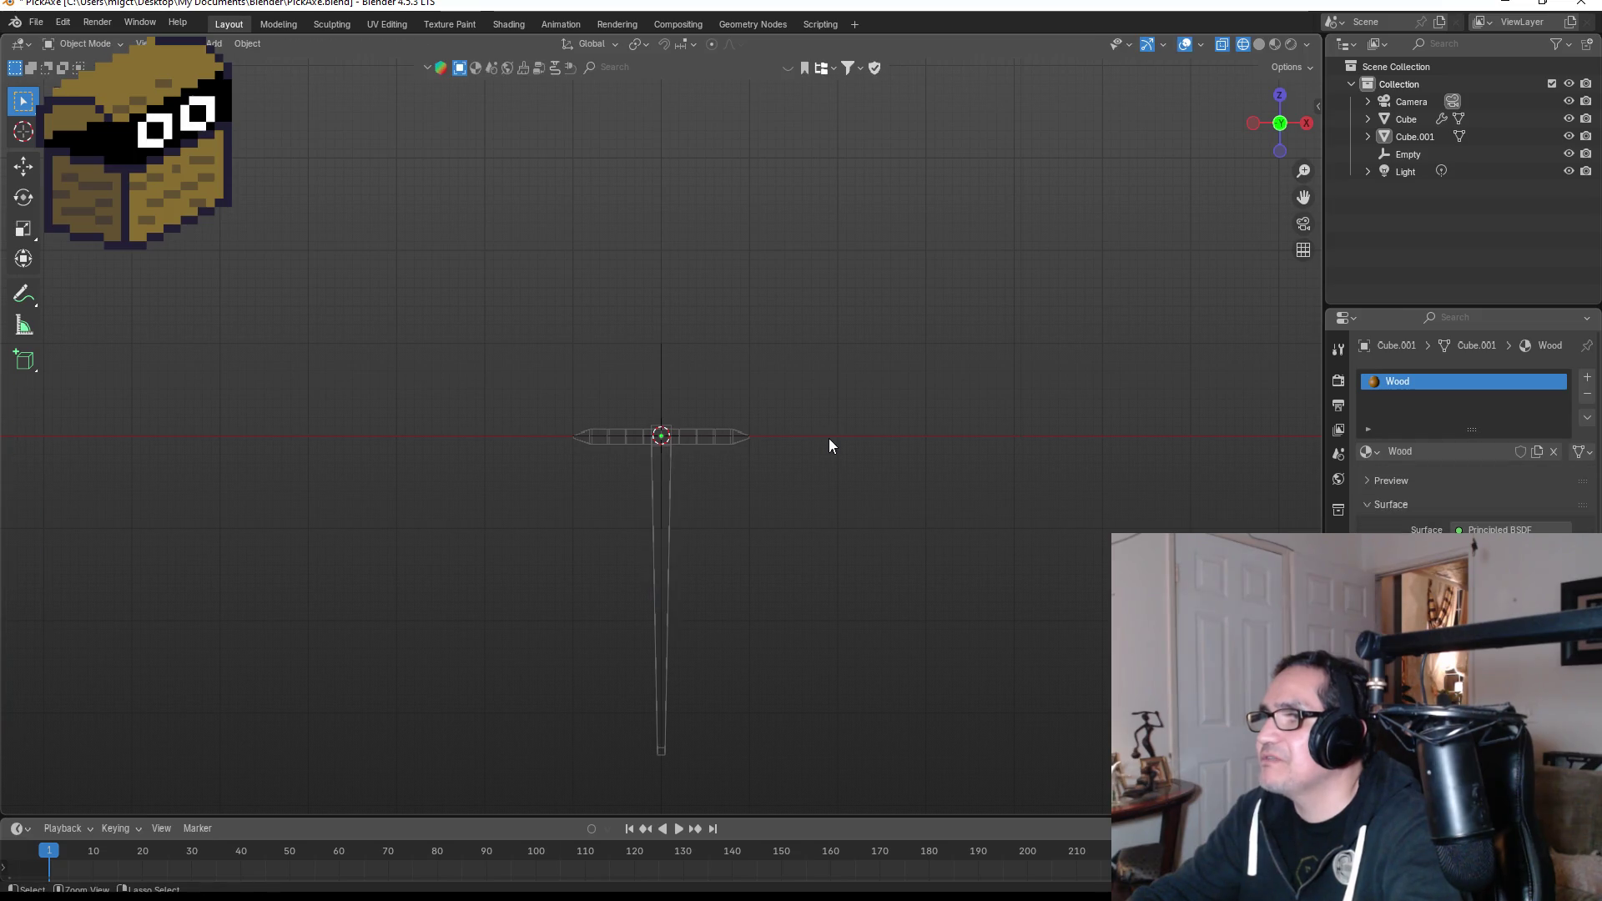
key(Tab)
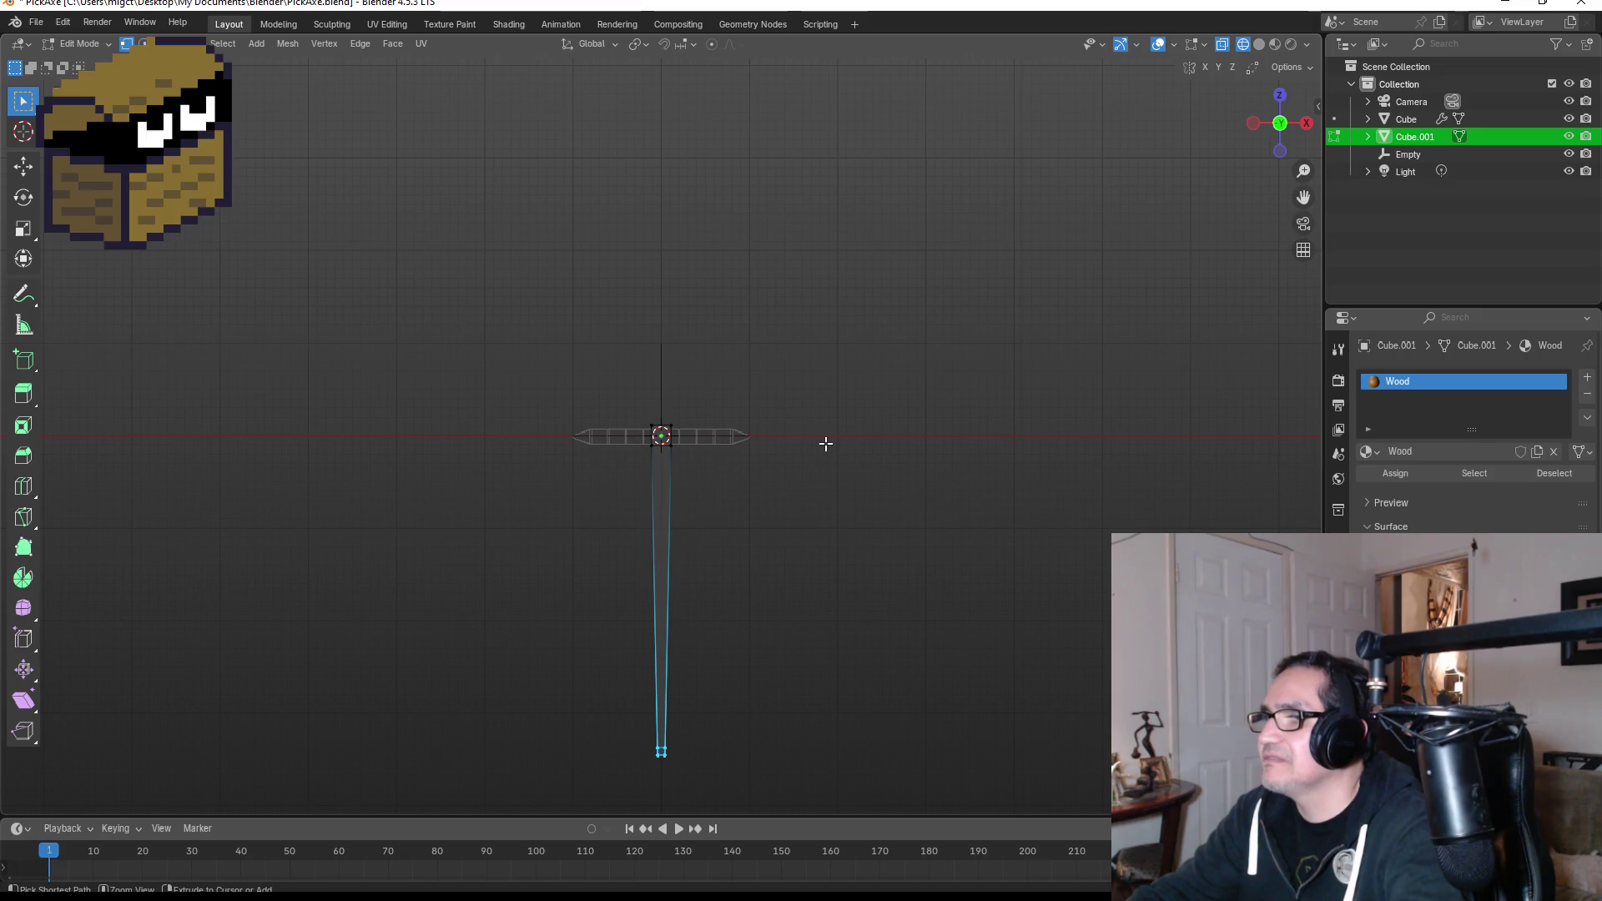
key(ctrl+z)
key(Tab)
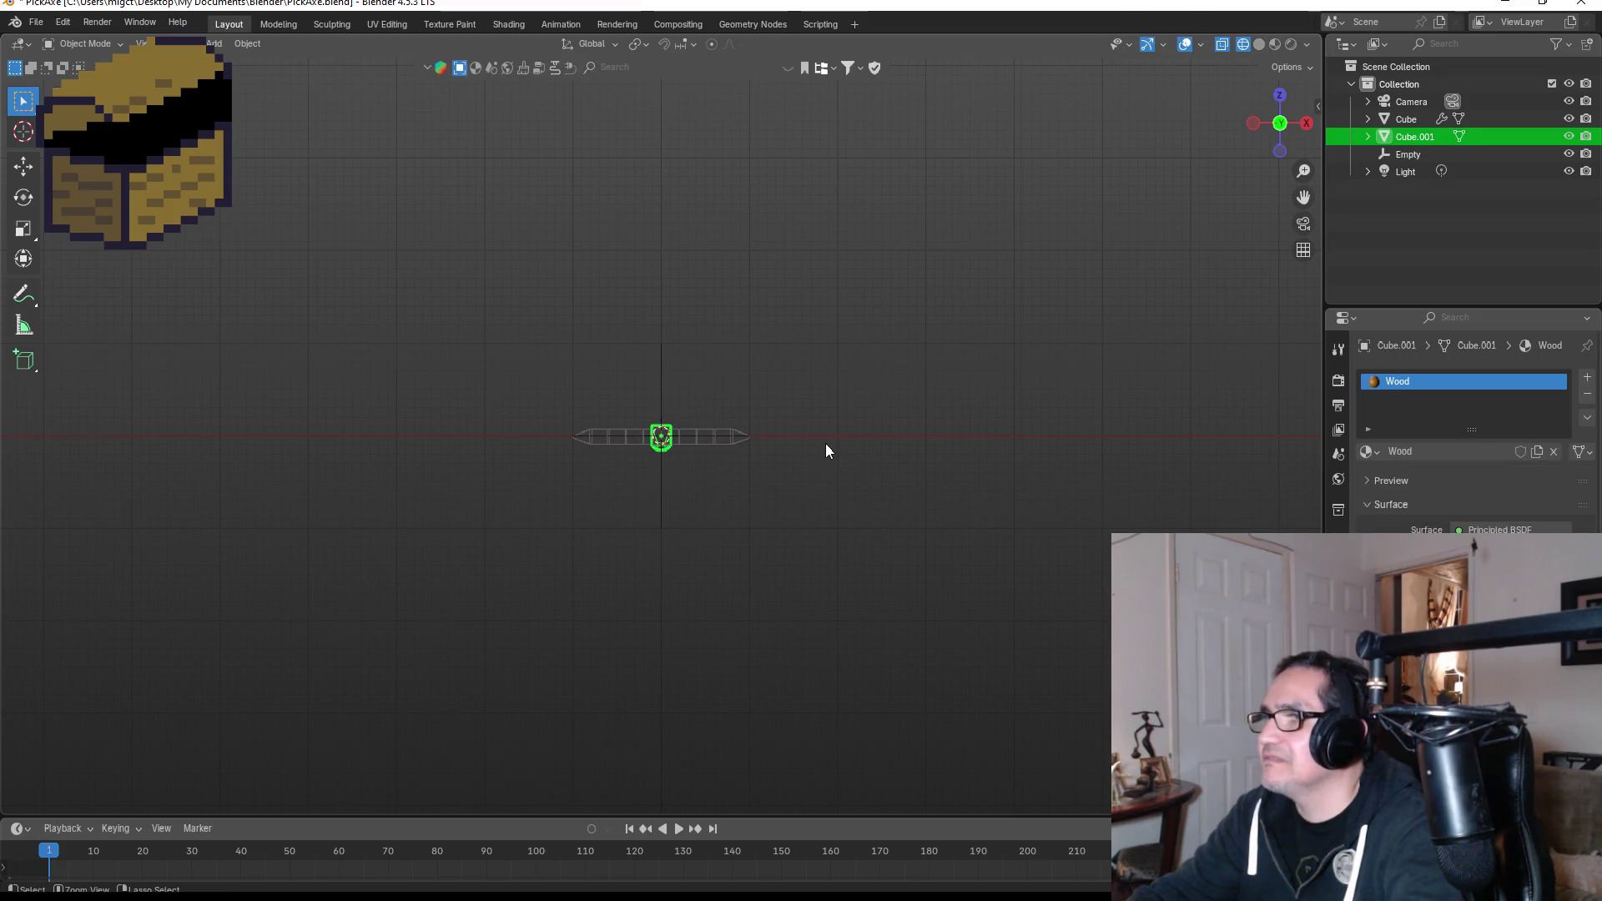
click(824, 443)
click(1282, 98)
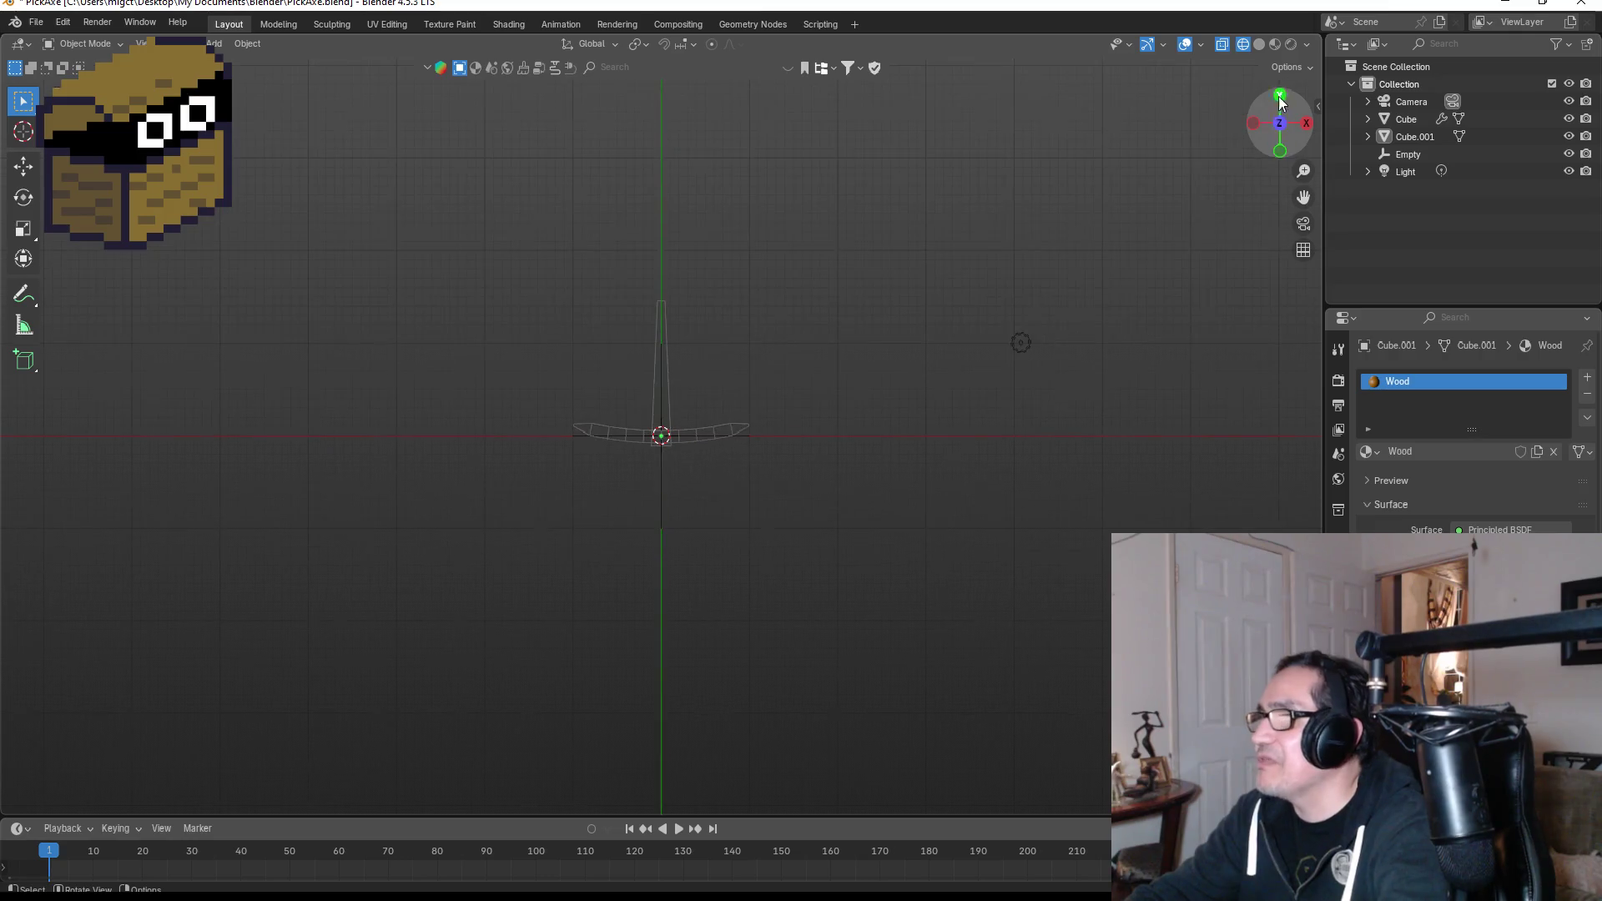
Lengthen the handle by moving its top vertices upward along Y.
click(664, 340)
click(773, 314)
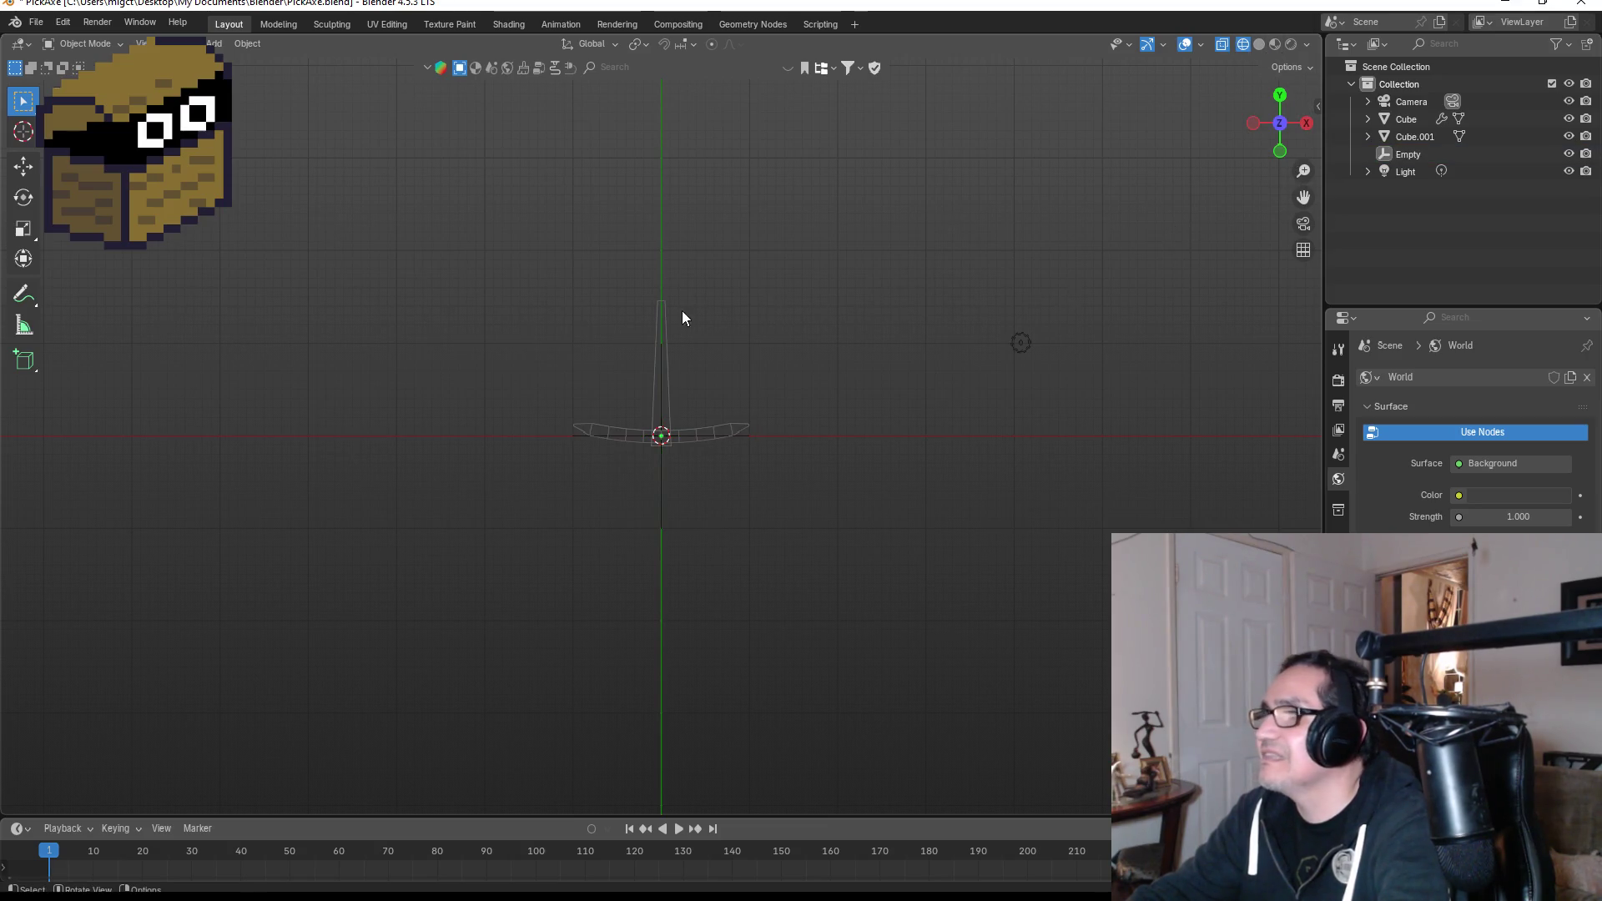
click(658, 324)
scroll(668, 319, up, 2)
key(Tab)
drag(604, 202, 759, 262)
key(g)
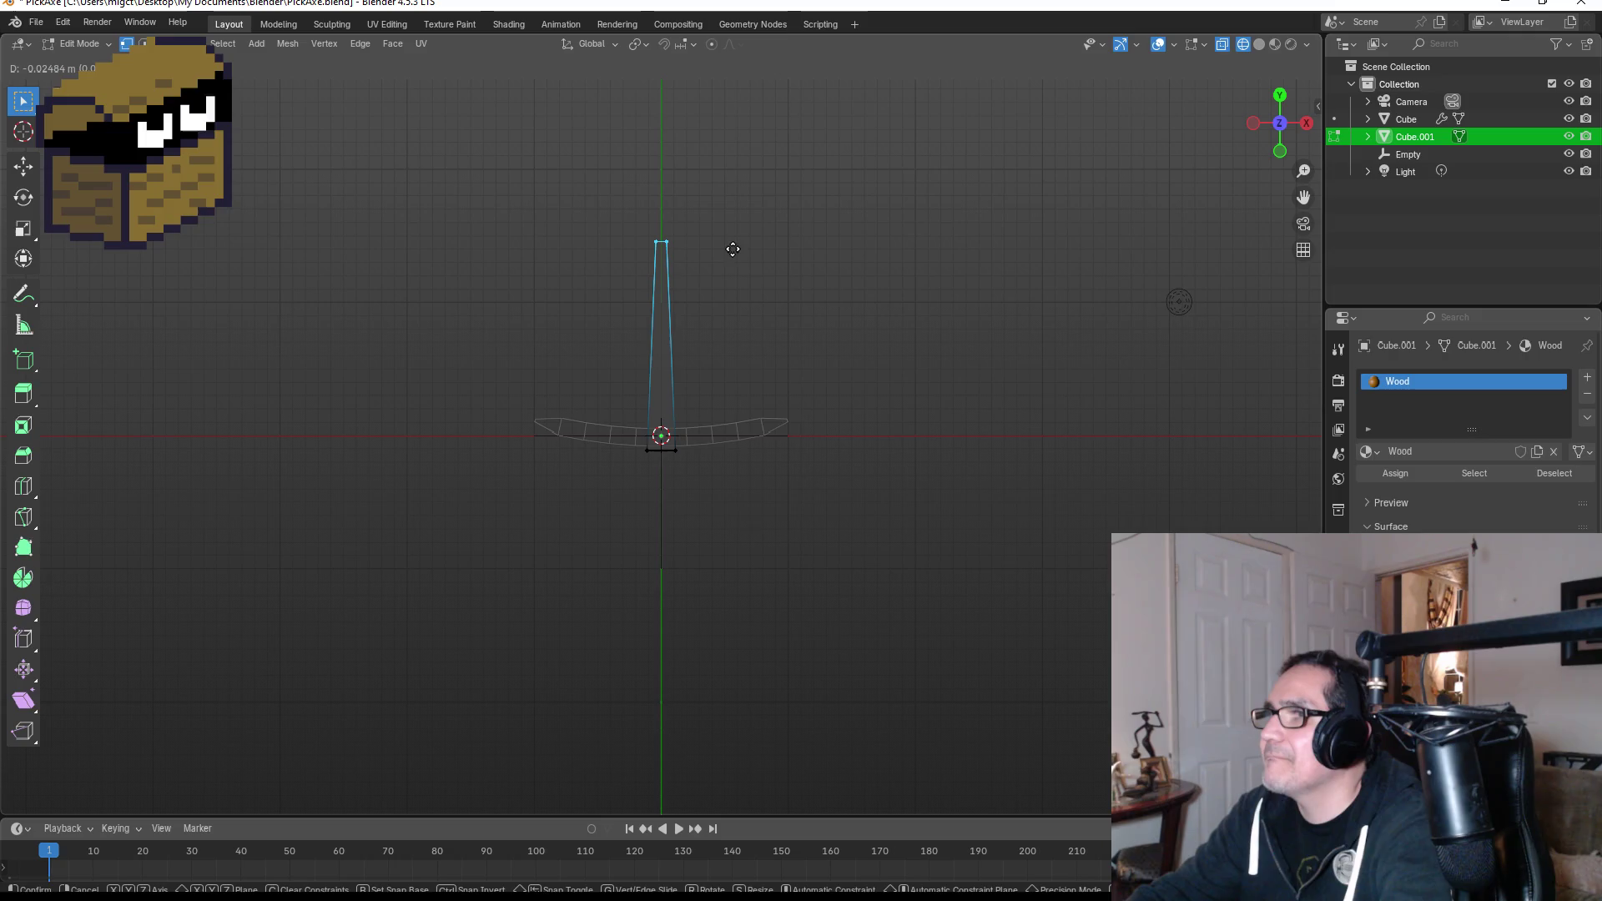
key(y)
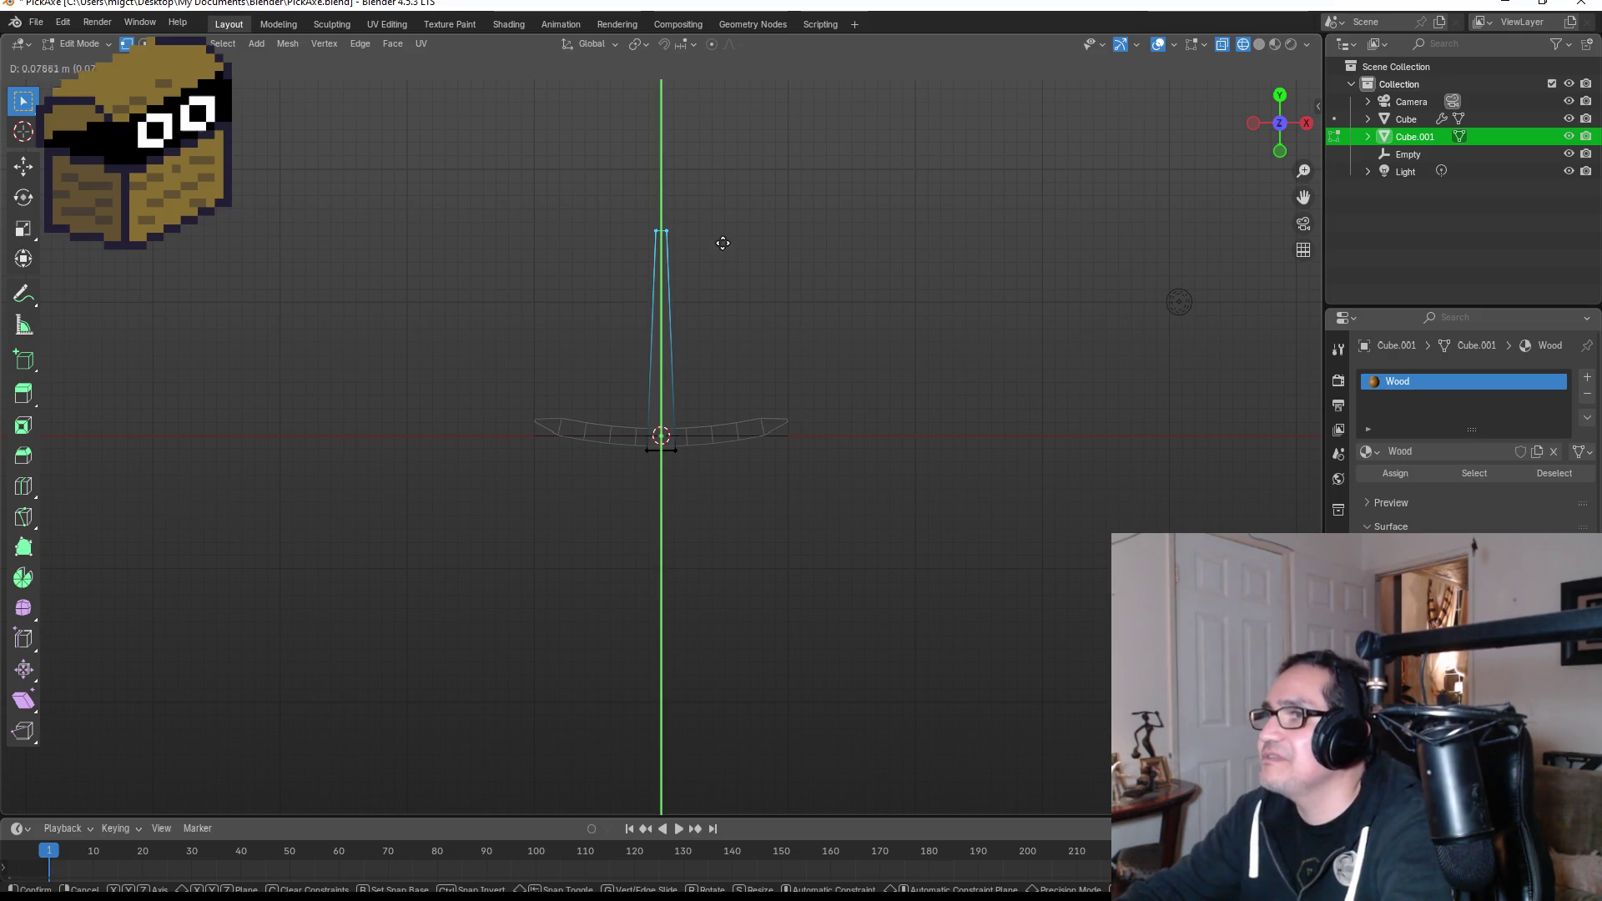
click(718, 164)
key(Tab)
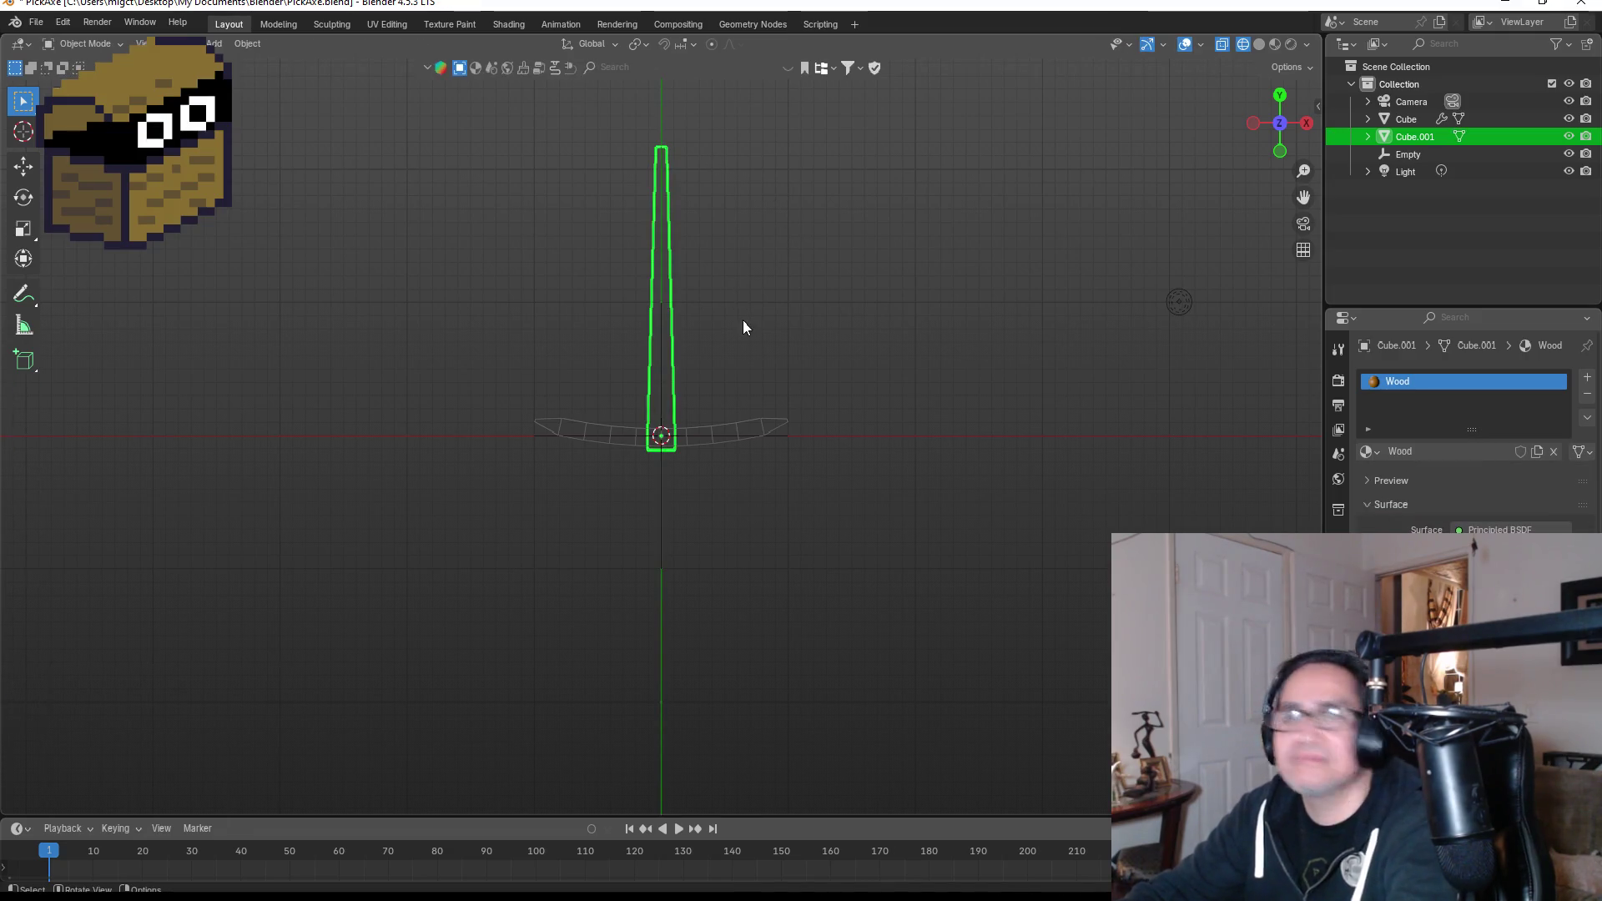
Save the file and export it over PickAxe.fbx, then minimize Blender.
click(36, 22)
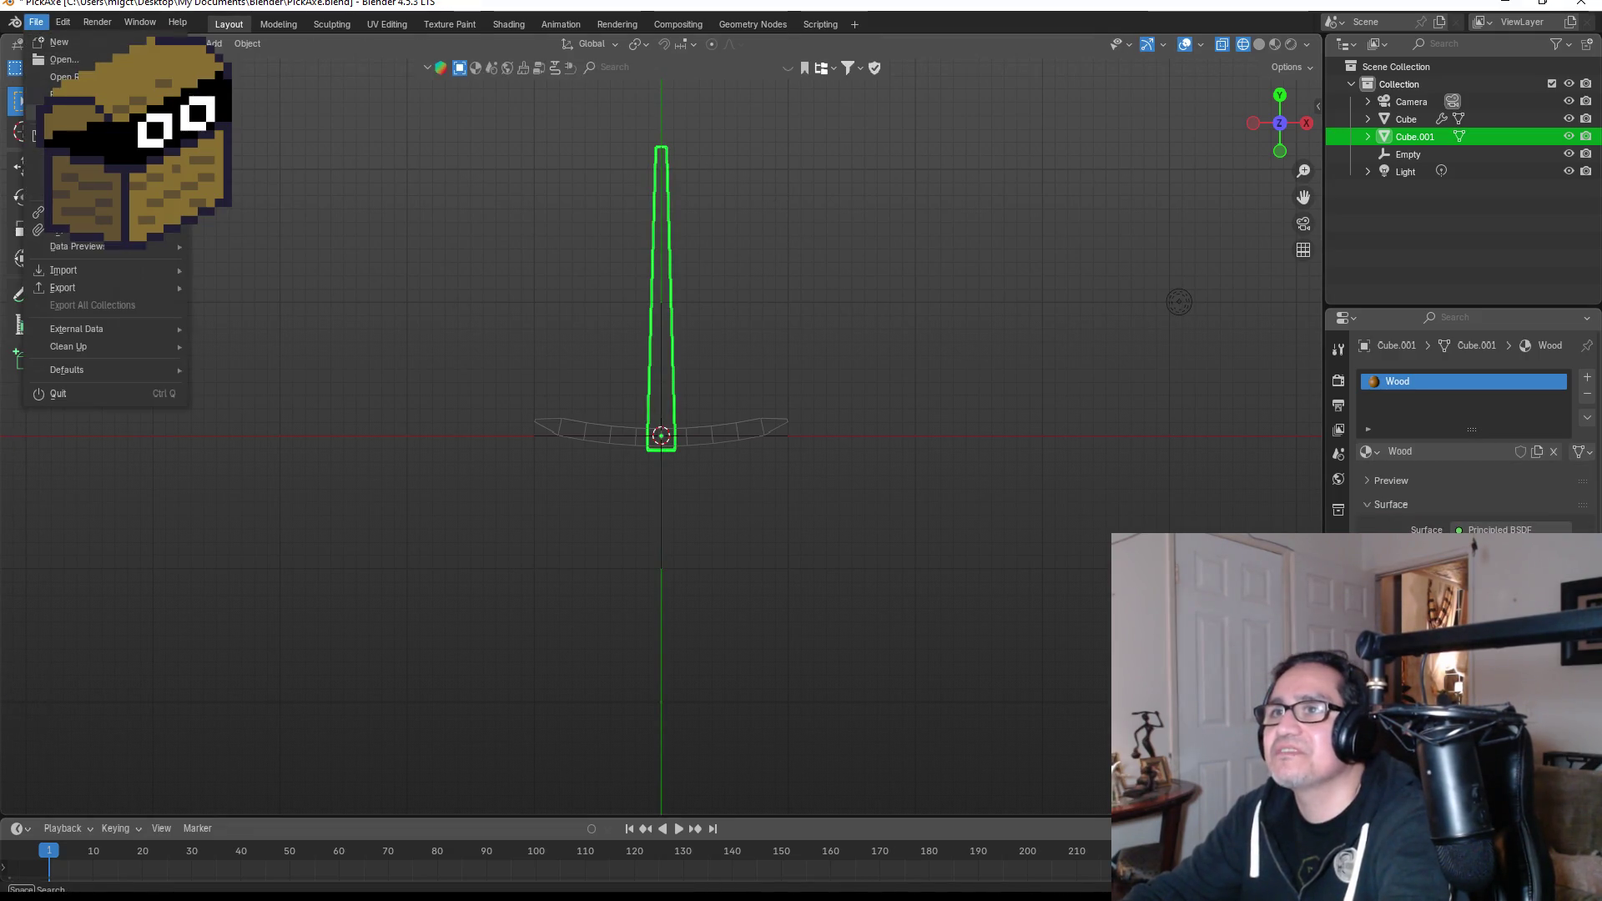
key(ctrl+s)
click(36, 21)
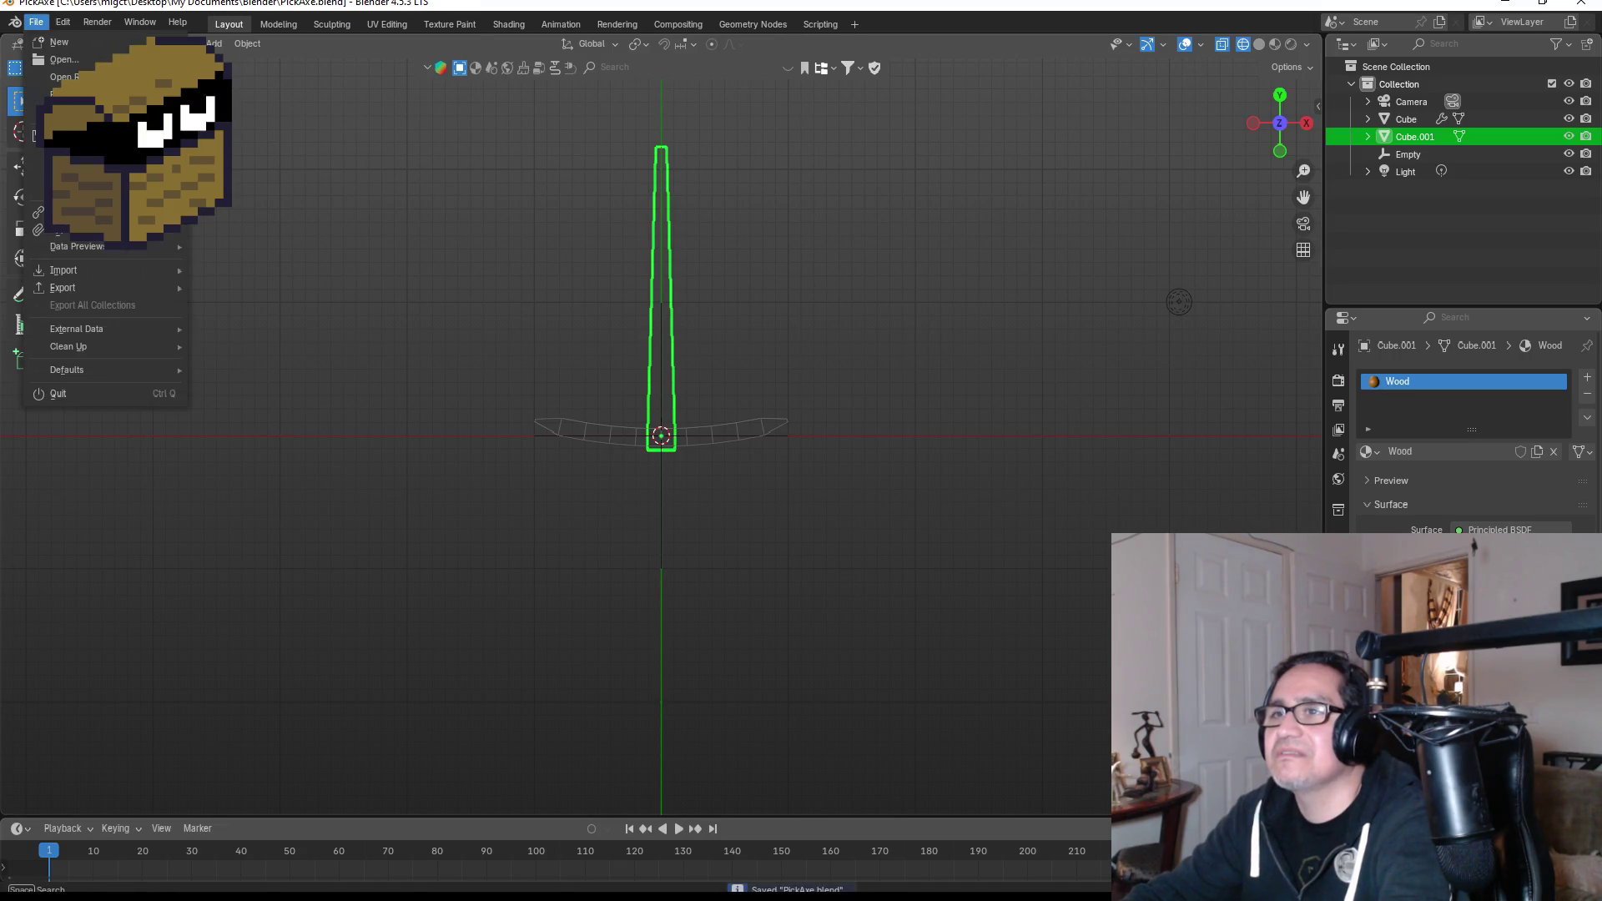
mouse_move(73, 283)
click(264, 444)
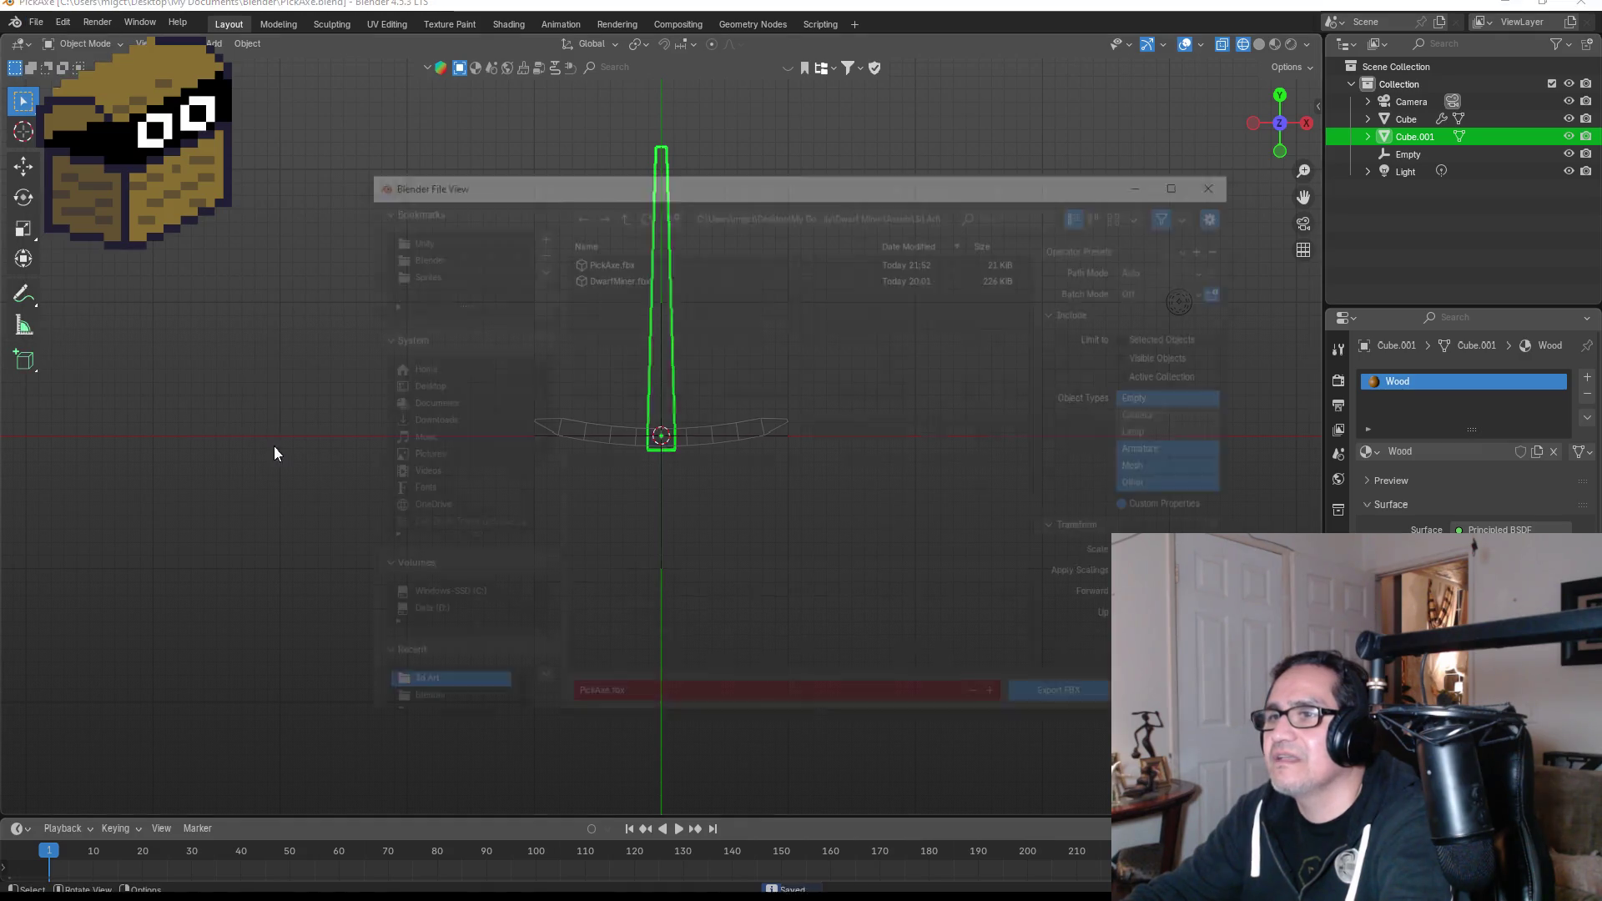
click(611, 243)
click(609, 275)
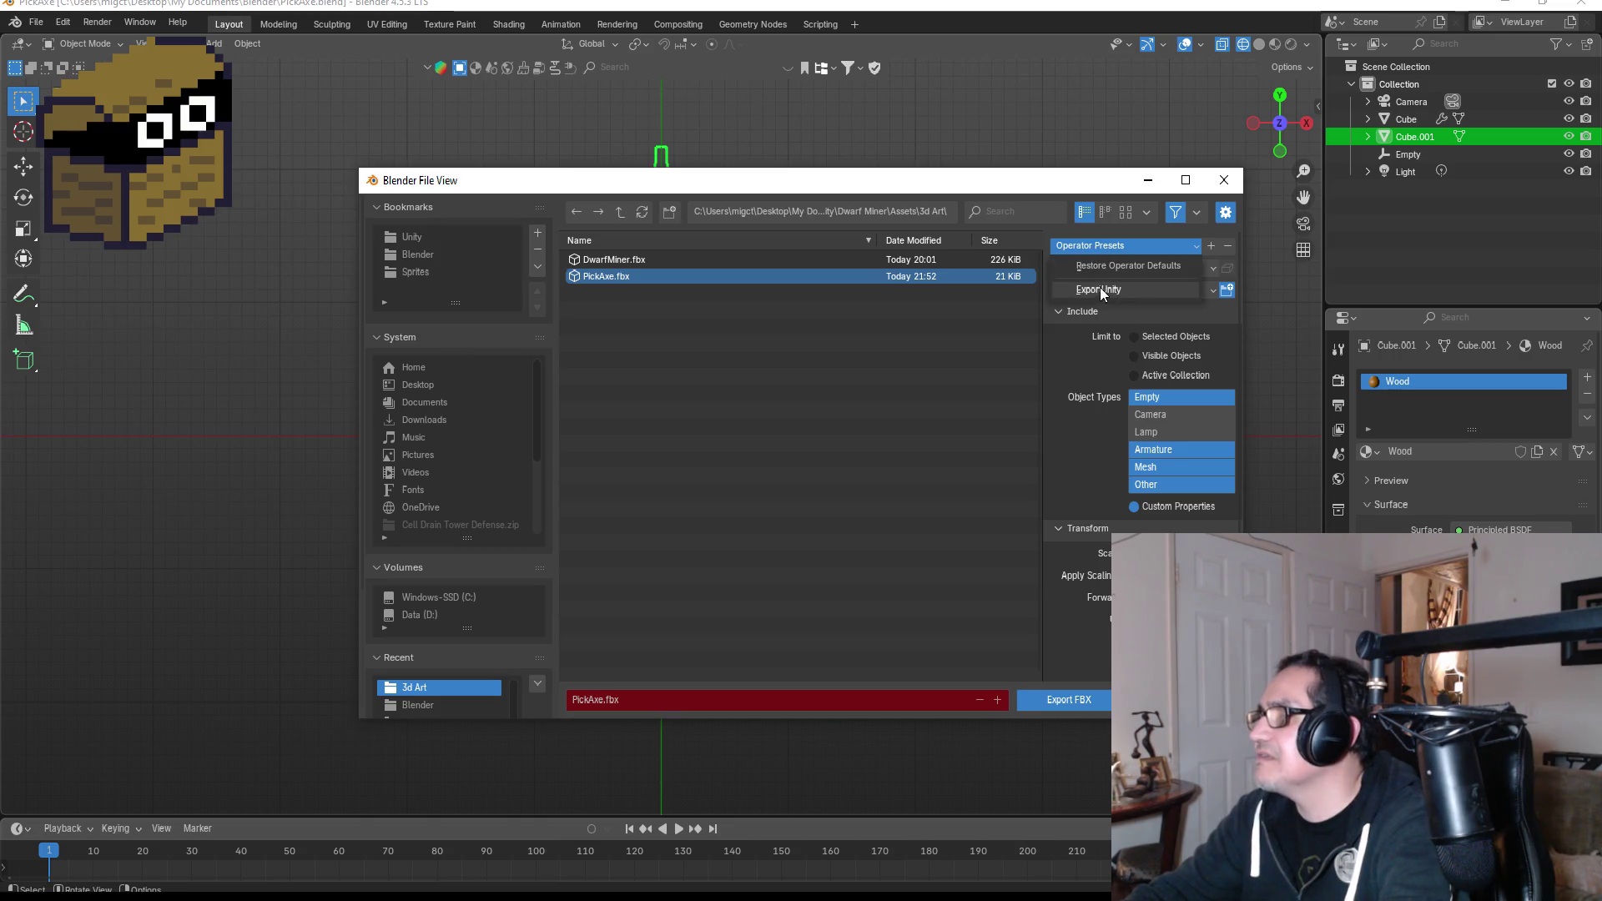
click(1054, 704)
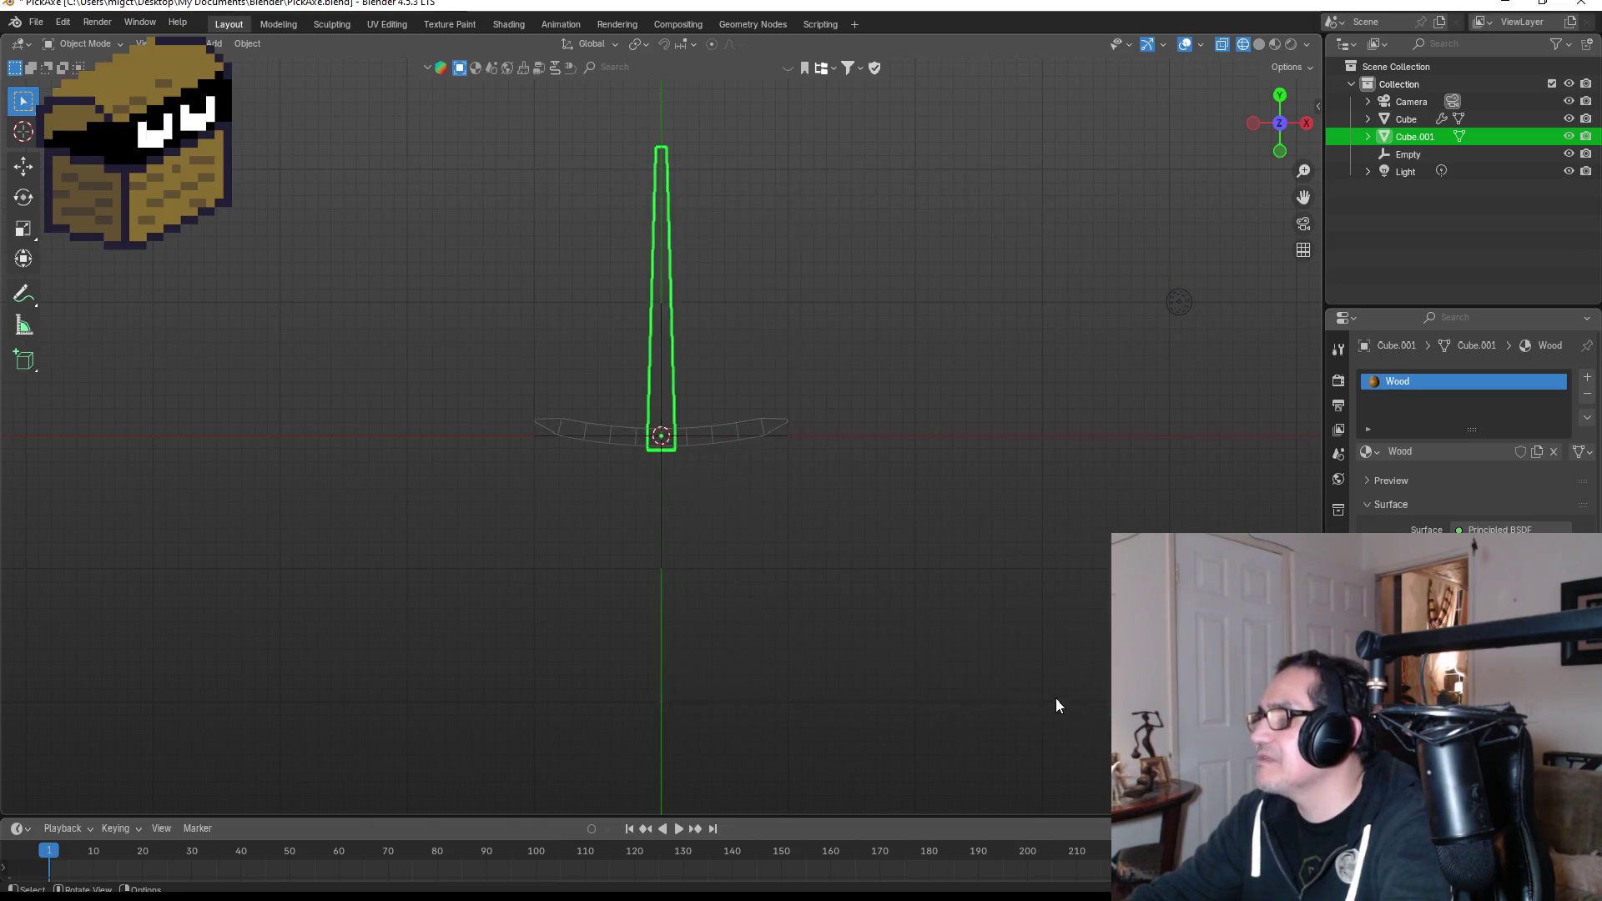
click(1509, 8)
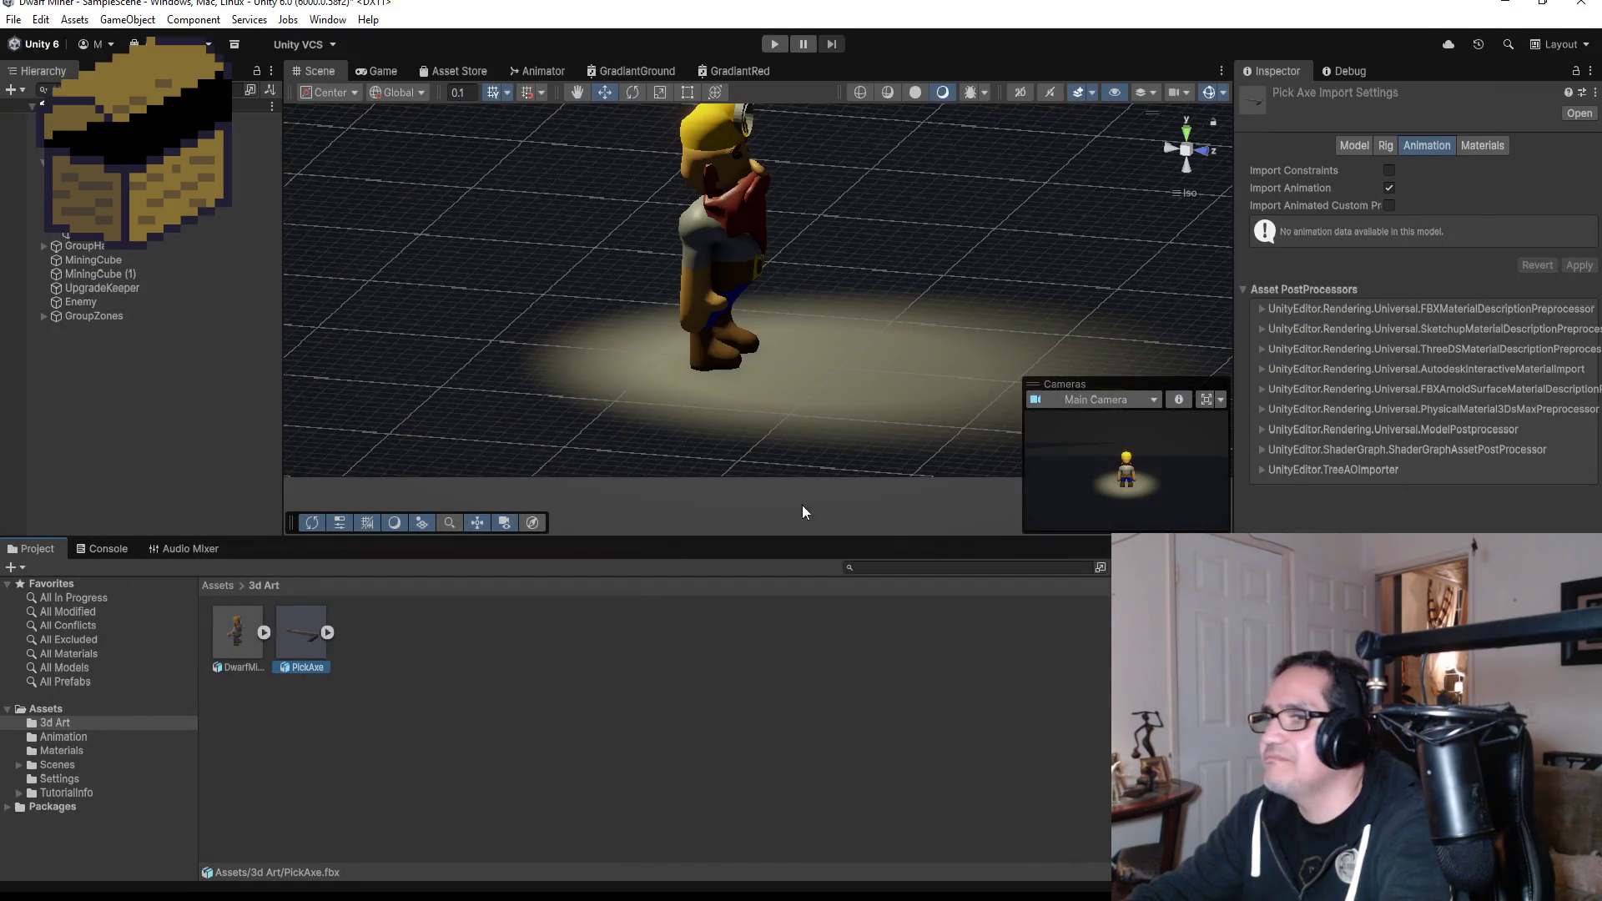
Drag PickAxe.fbx into the Hierarchy and unpack the prefab.
drag(298, 646, 121, 362)
right_click(119, 330)
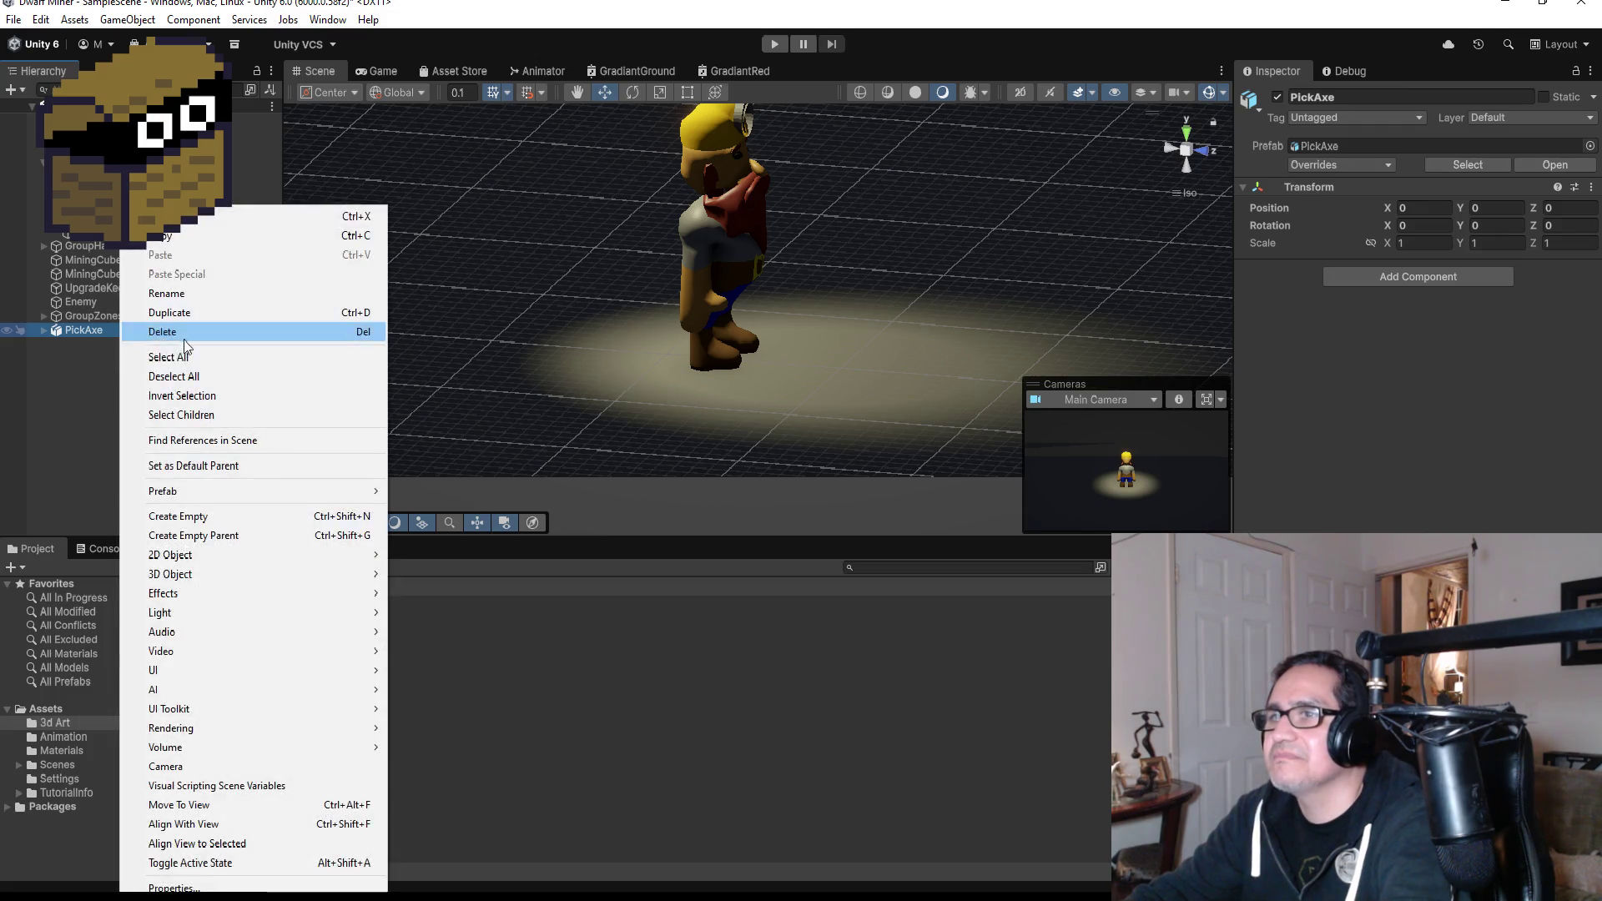
mouse_move(221, 490)
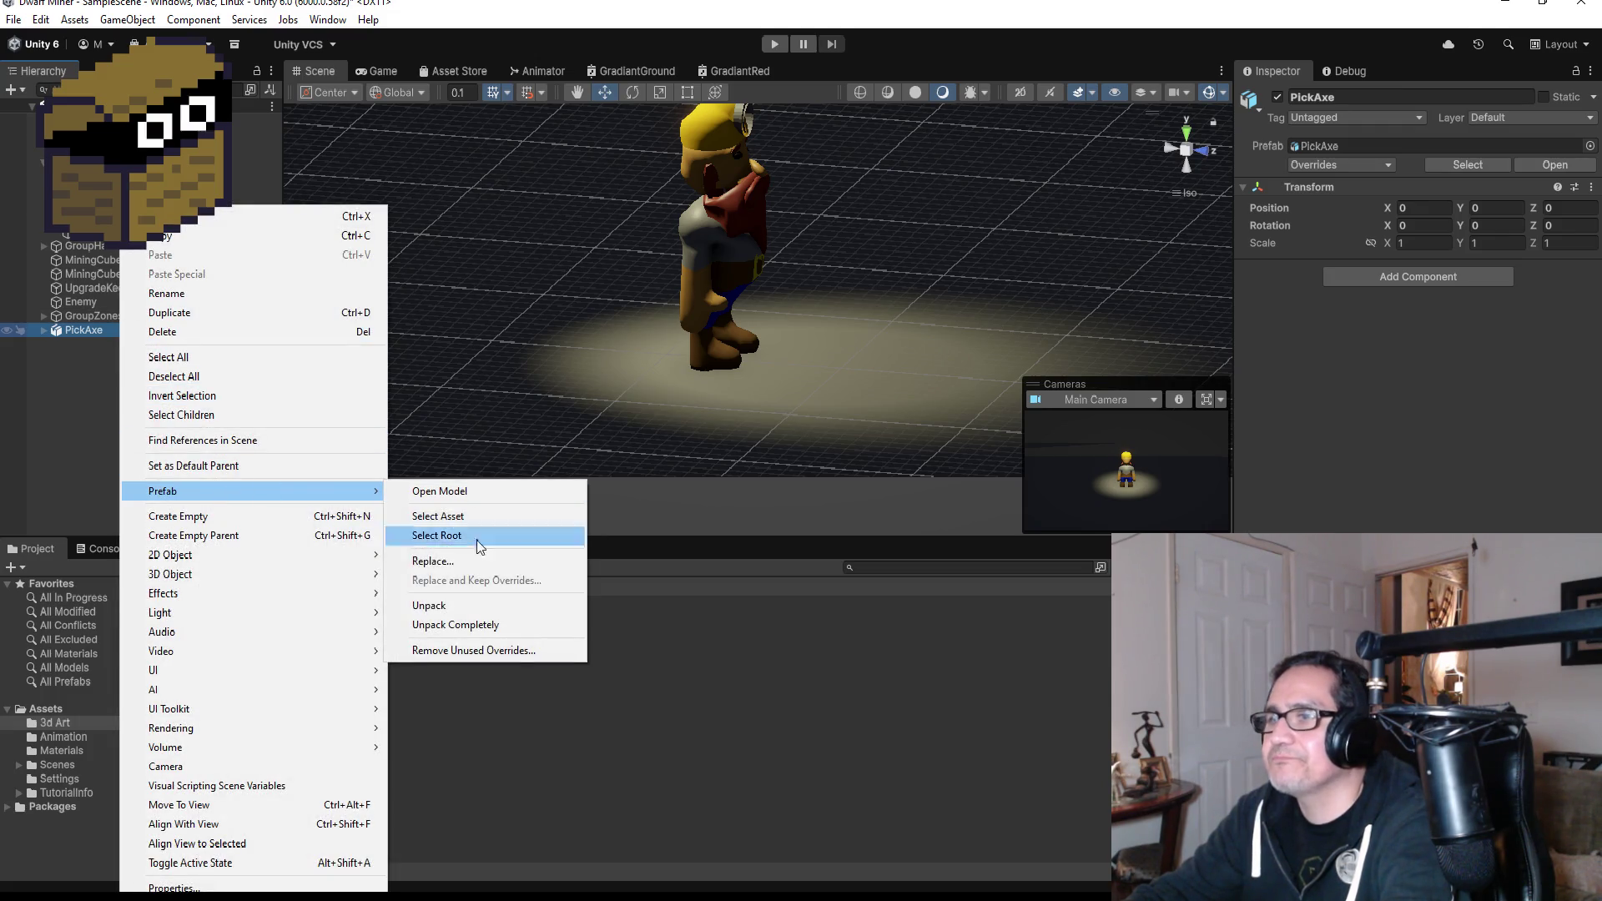
click(455, 625)
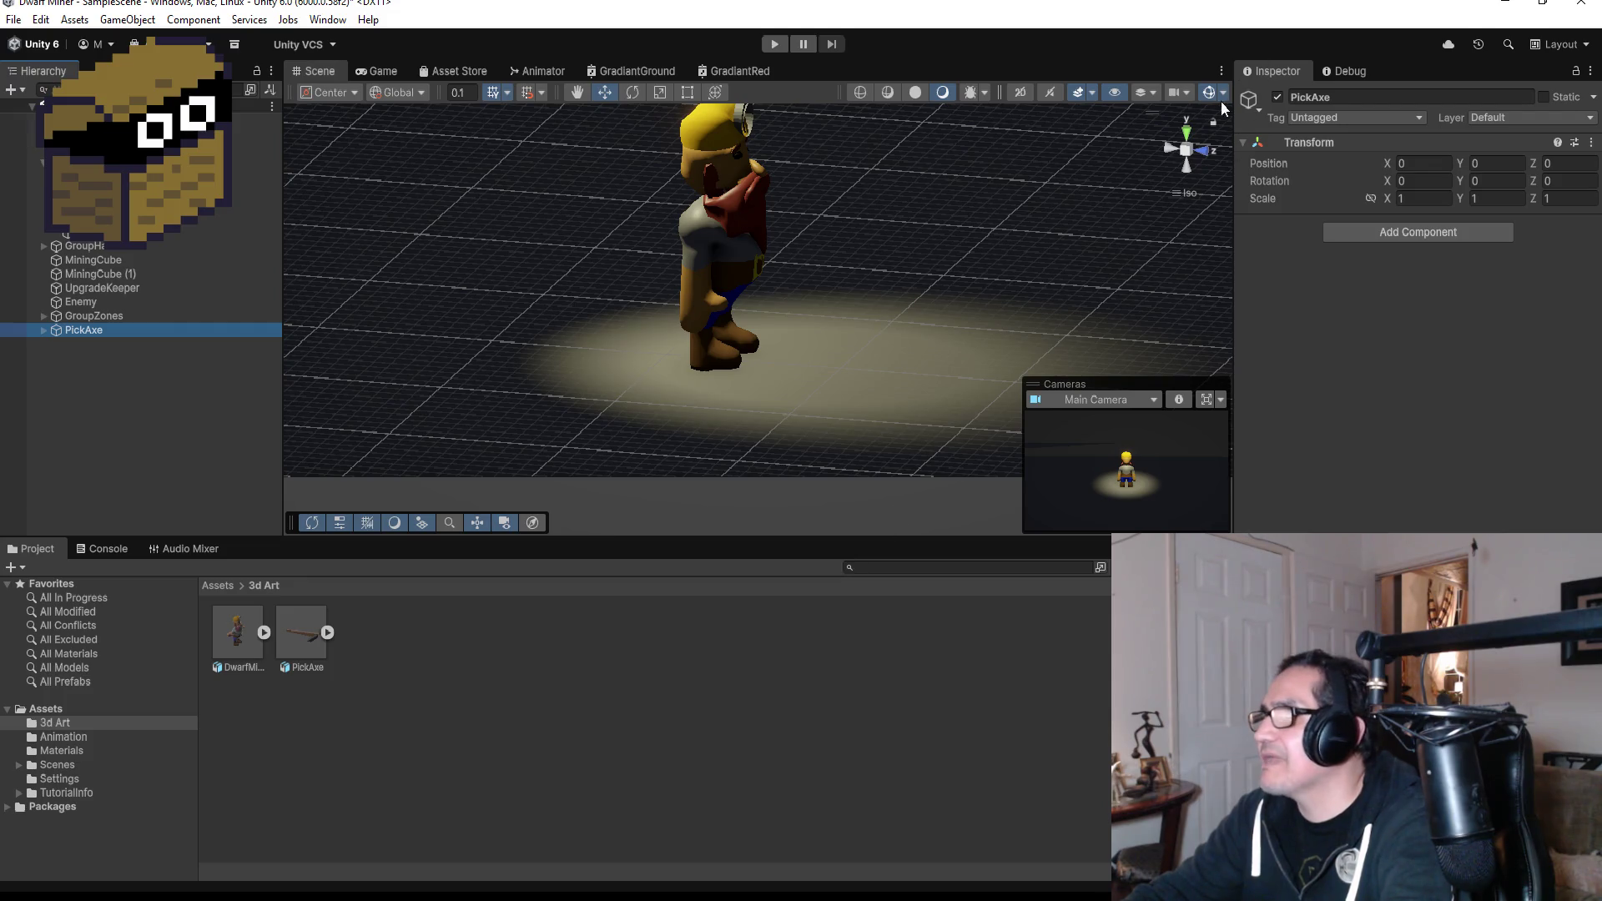
In Top view, place the pickaxe beside the dwarf at X 0.404, Z −95.018.
click(1185, 136)
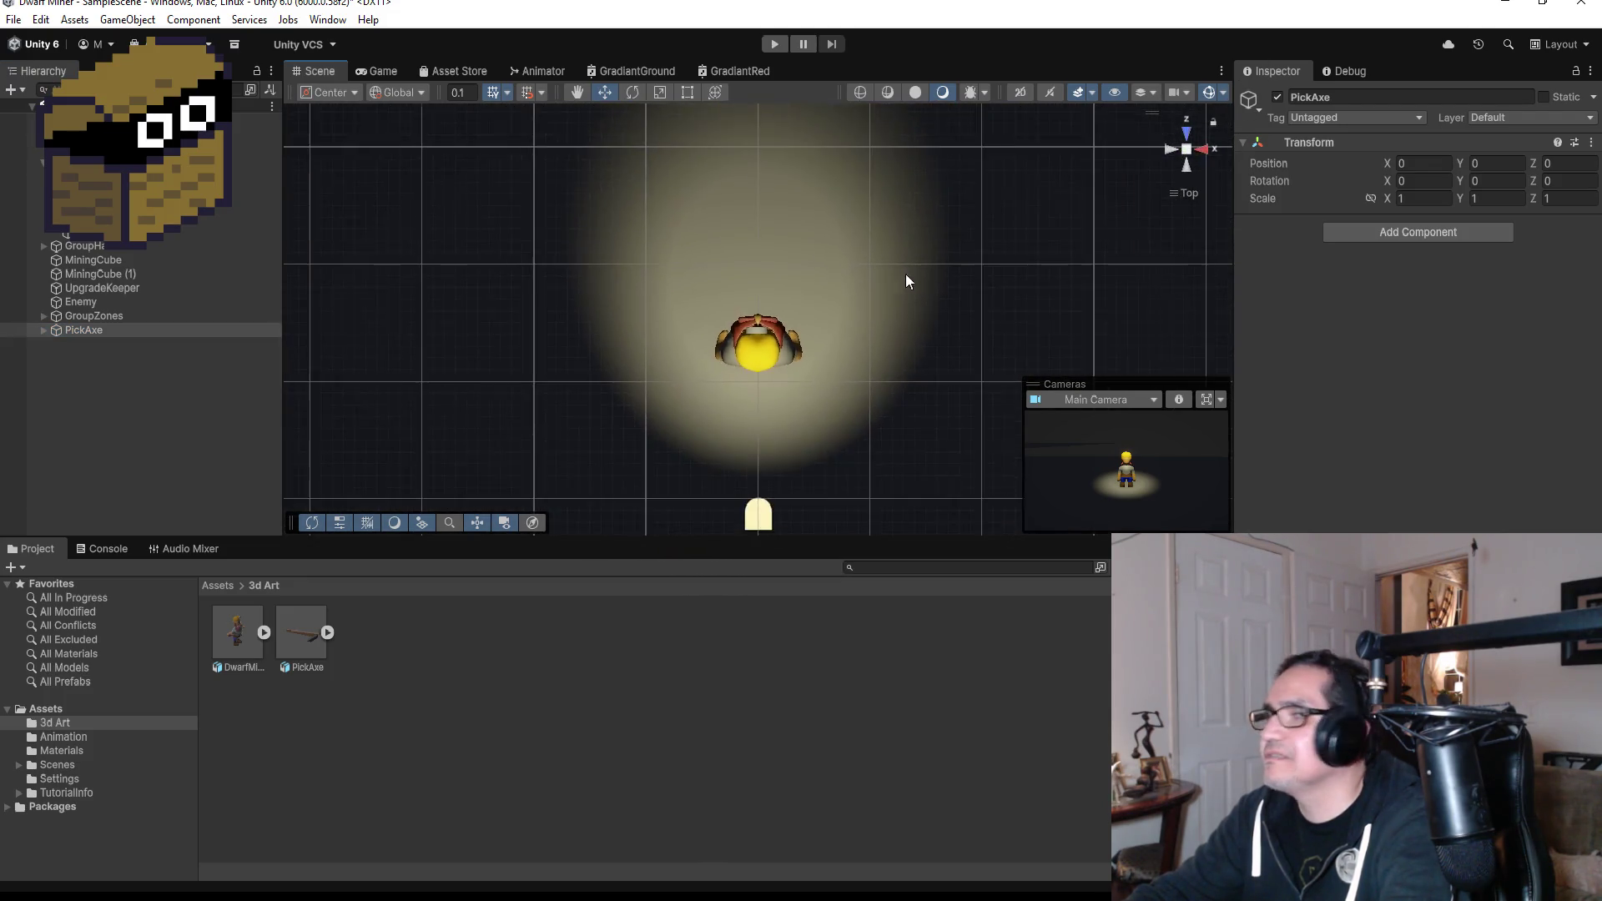
scroll(887, 255, down, 6)
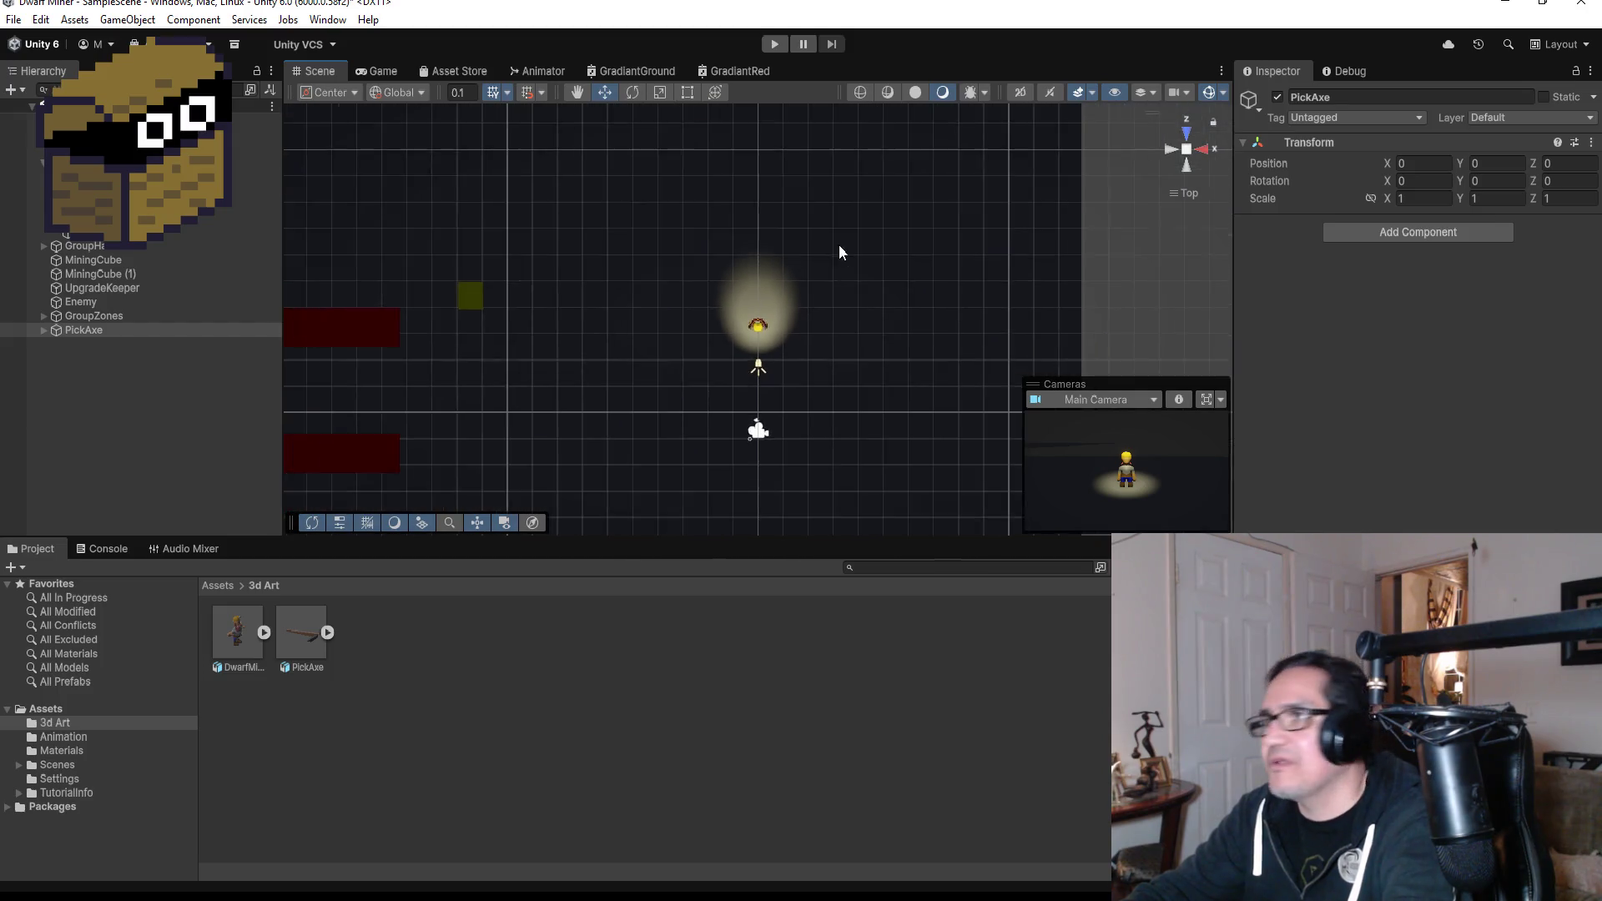
scroll(795, 260, down, 10)
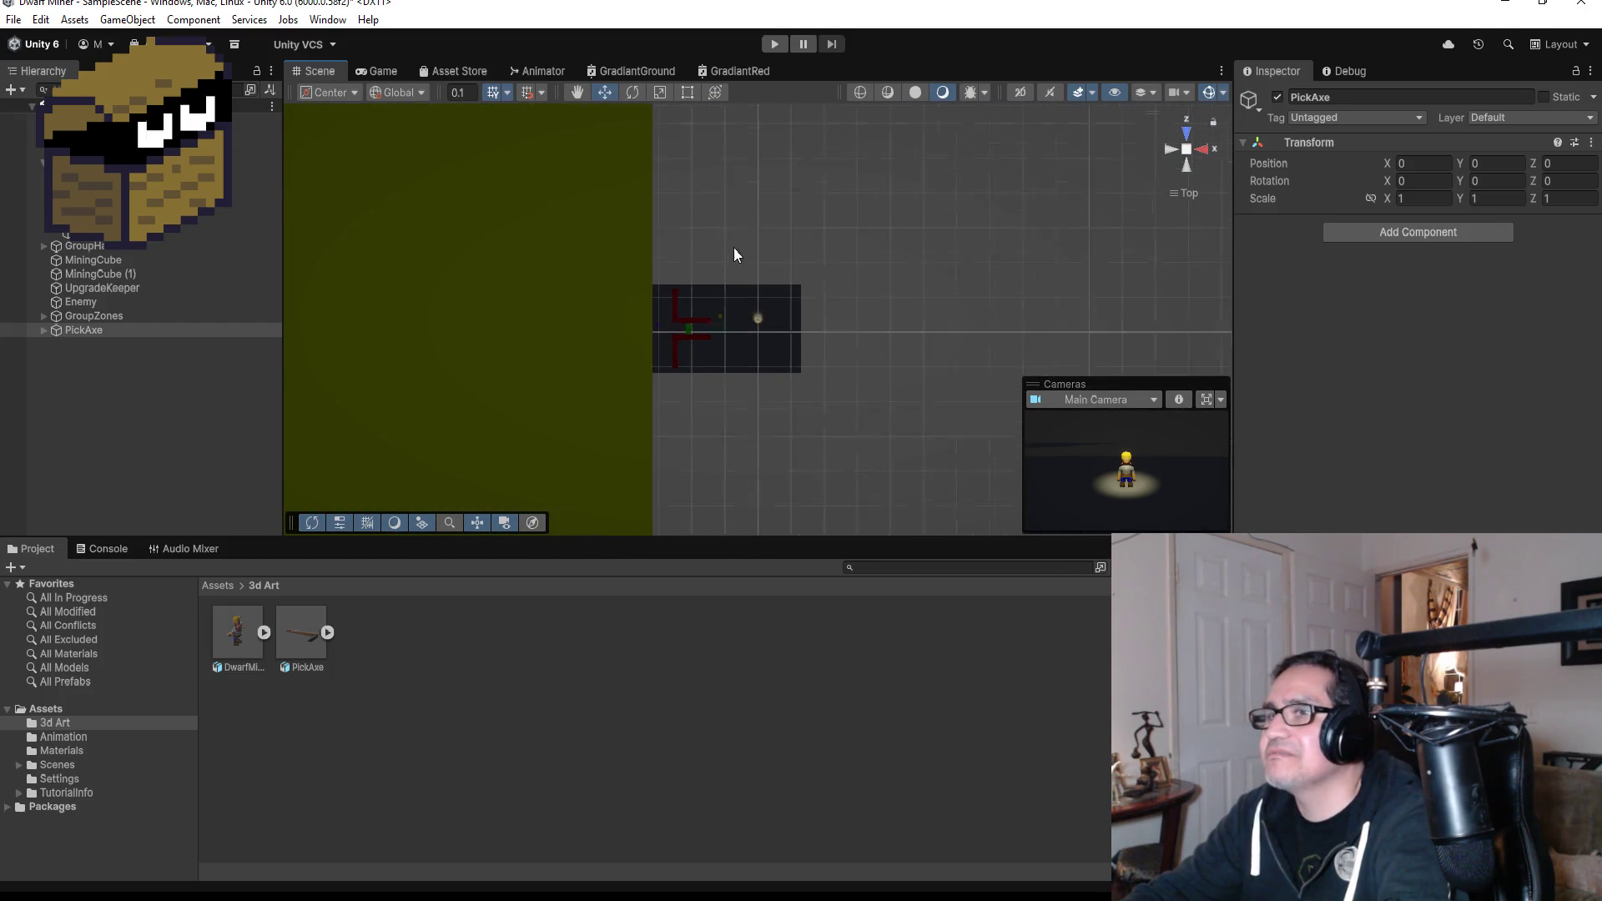
scroll(739, 250, down, 3)
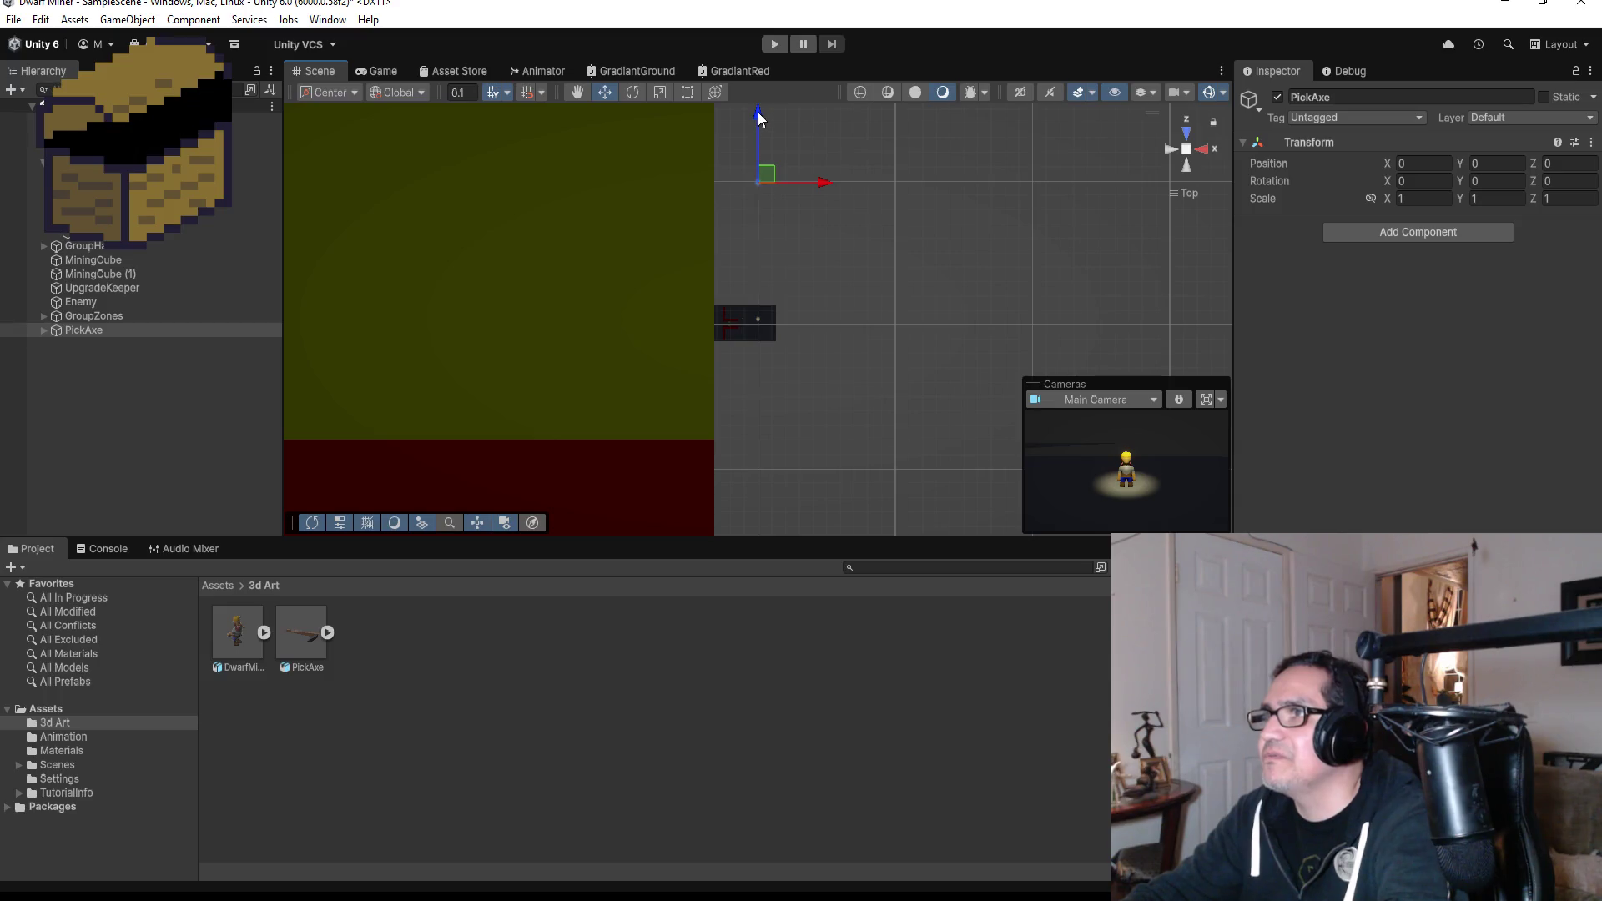
drag(758, 112, 758, 248)
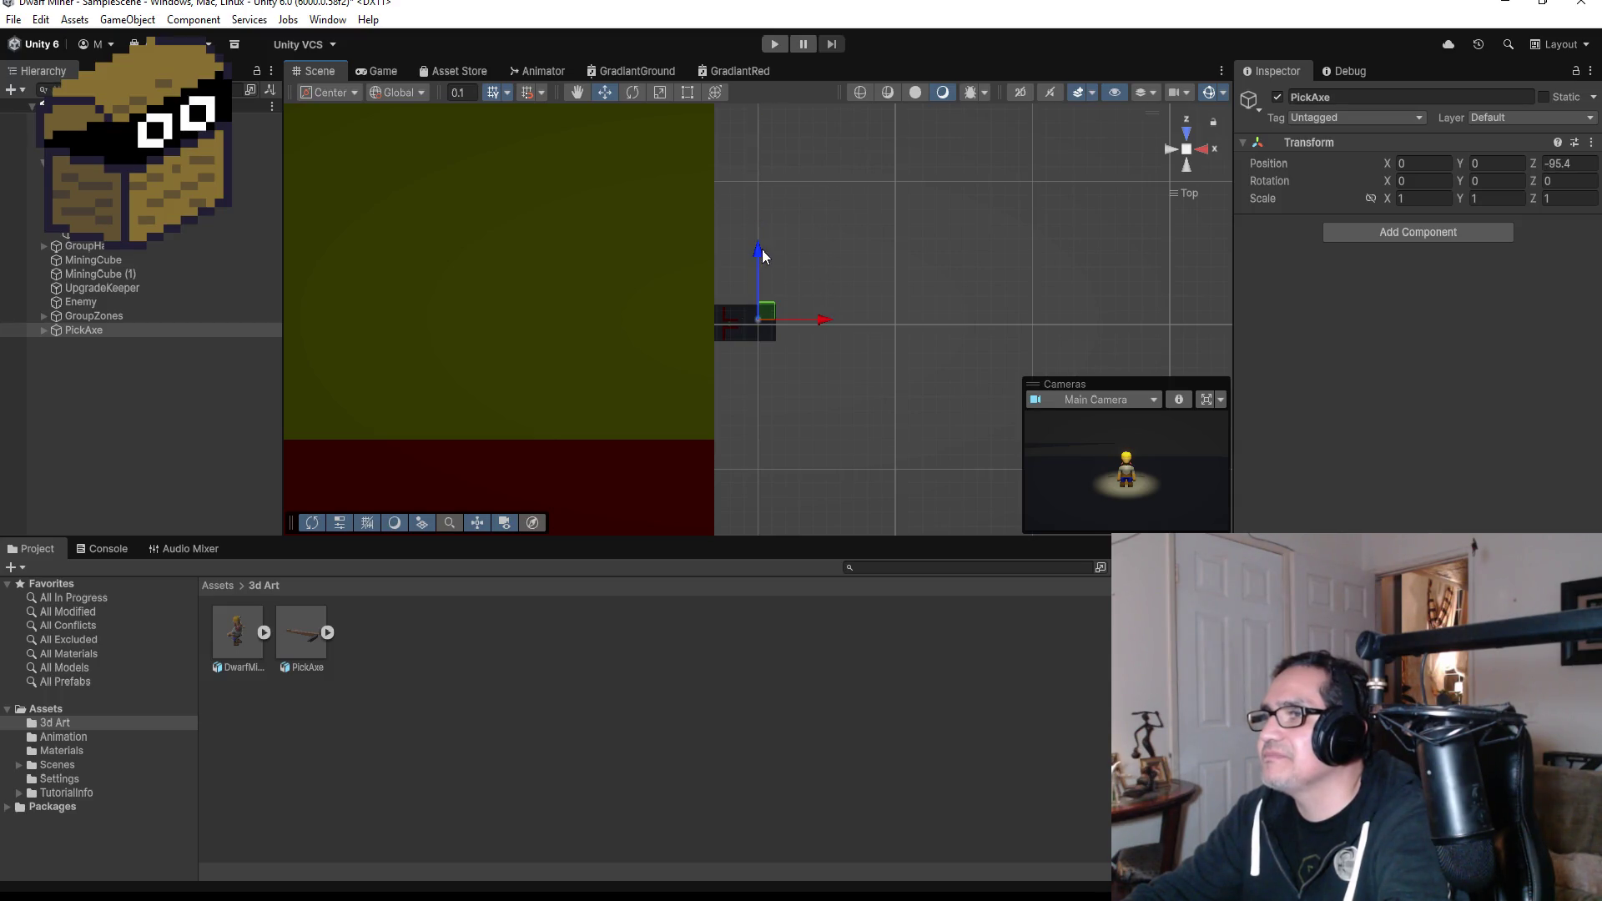
scroll(909, 345, up, 10)
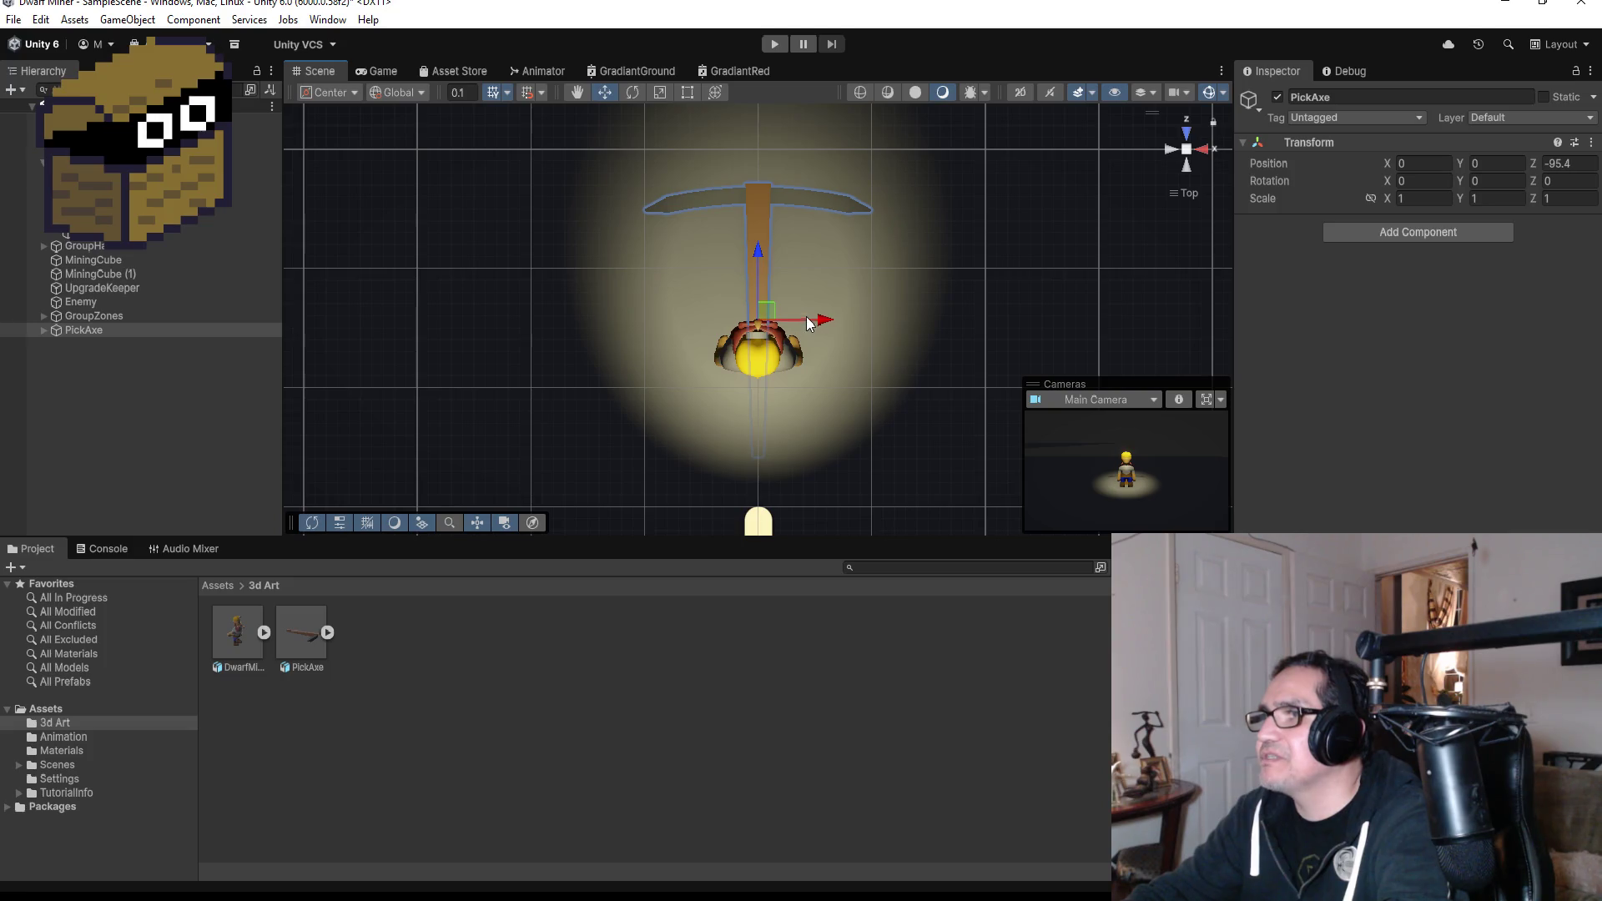
drag(806, 321, 853, 324)
drag(810, 255, 804, 205)
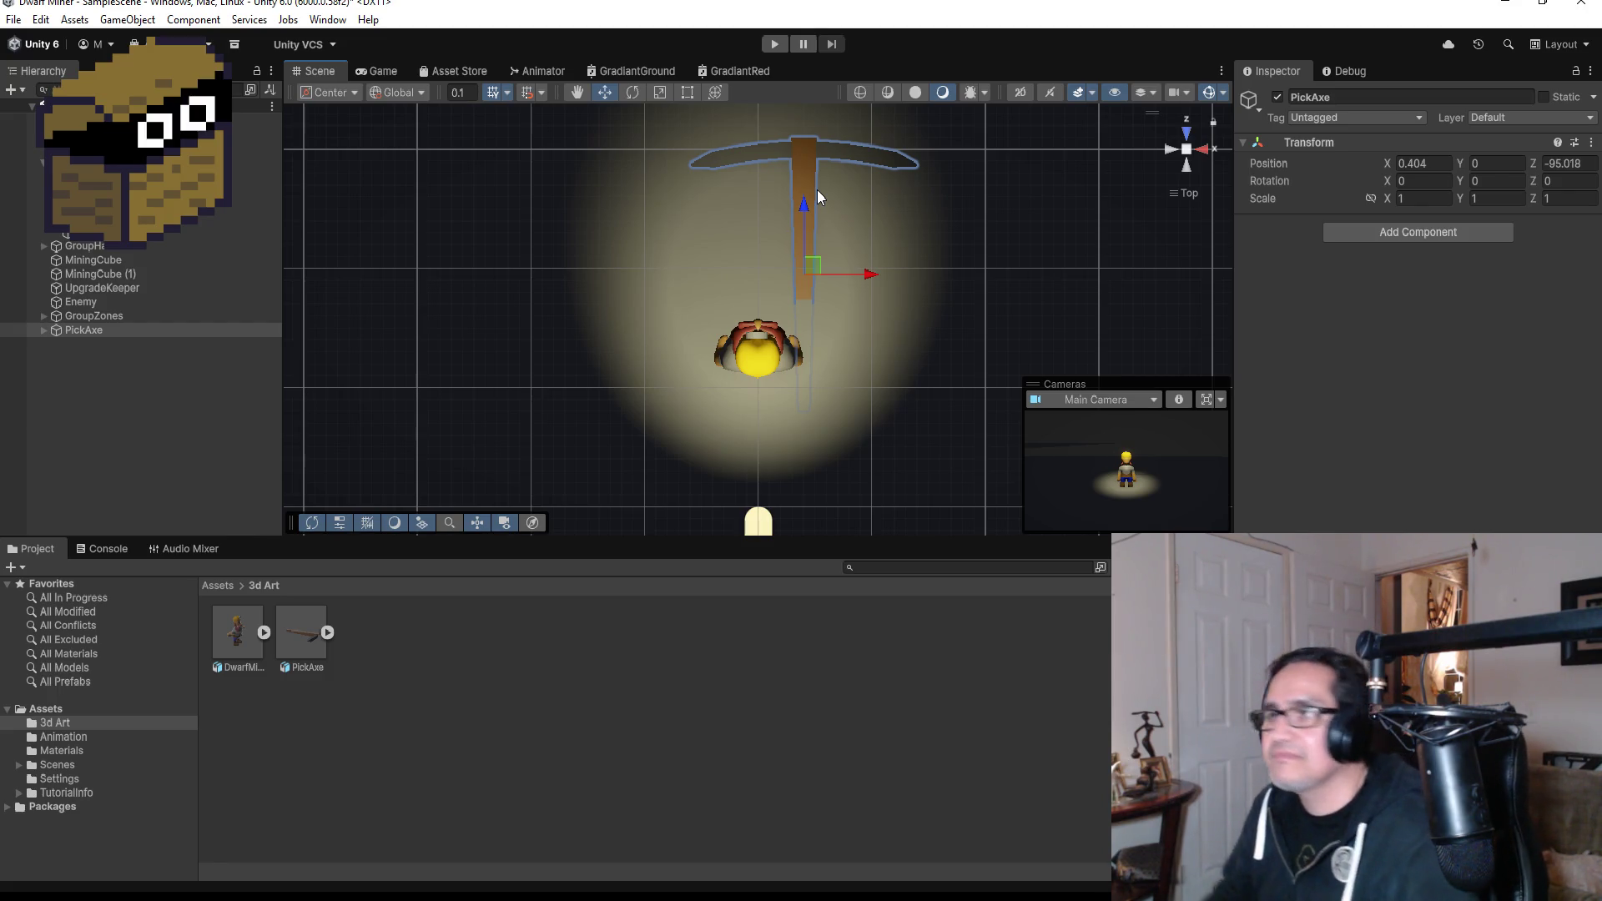
click(87, 397)
Set the PickAxe's scale to 0.25 on X, Y and Z.
click(88, 331)
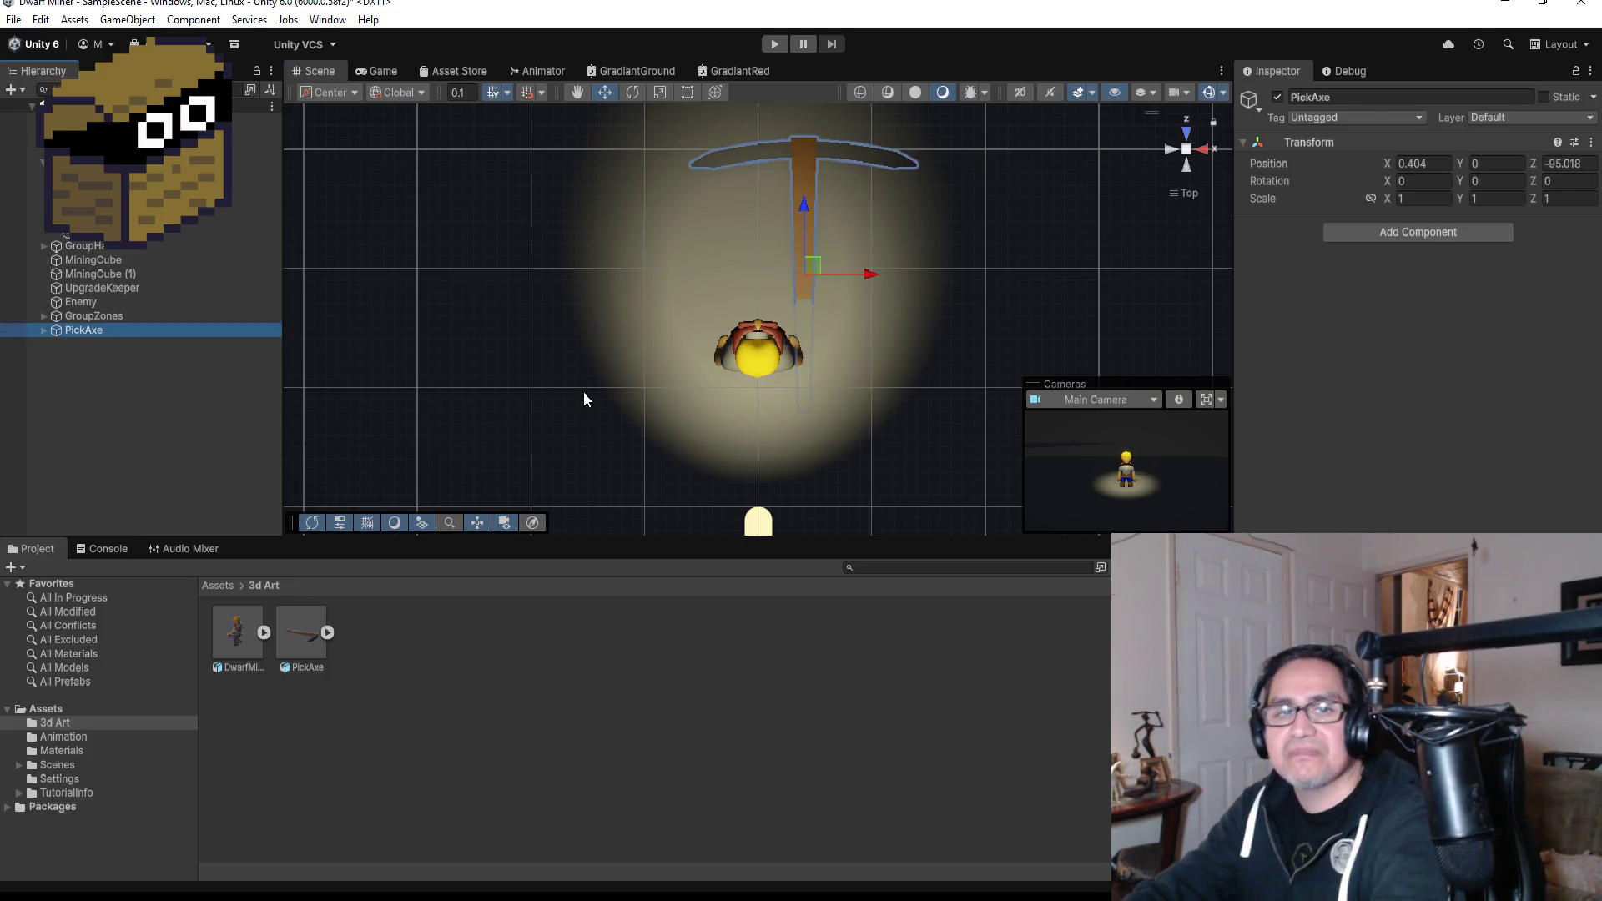
scroll(1103, 289, up, 2)
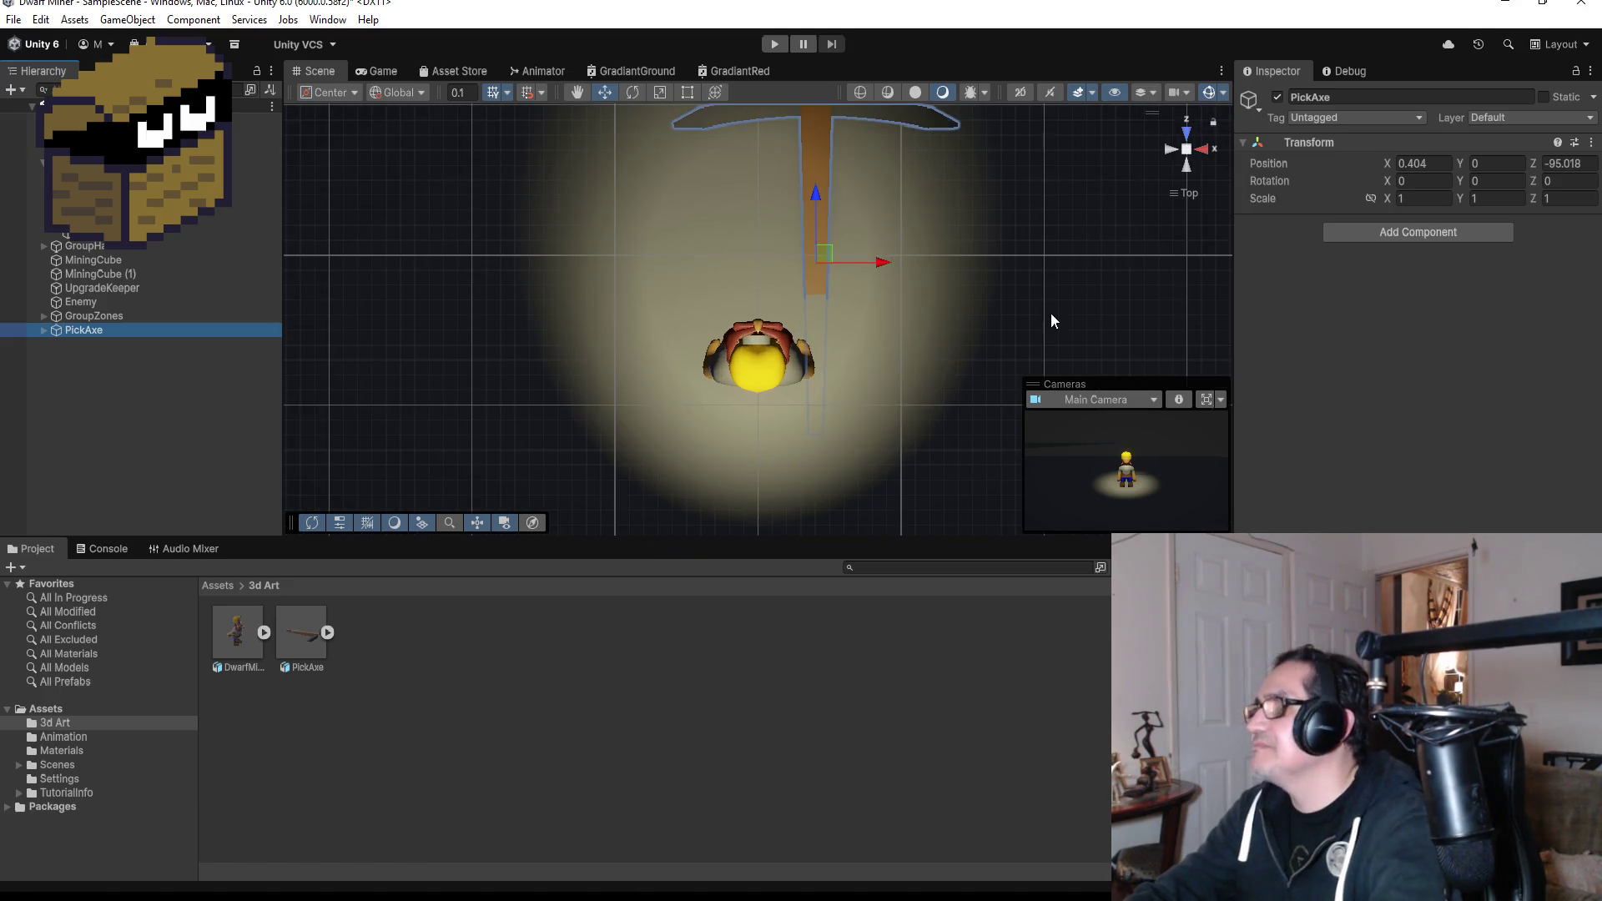
click(1408, 200)
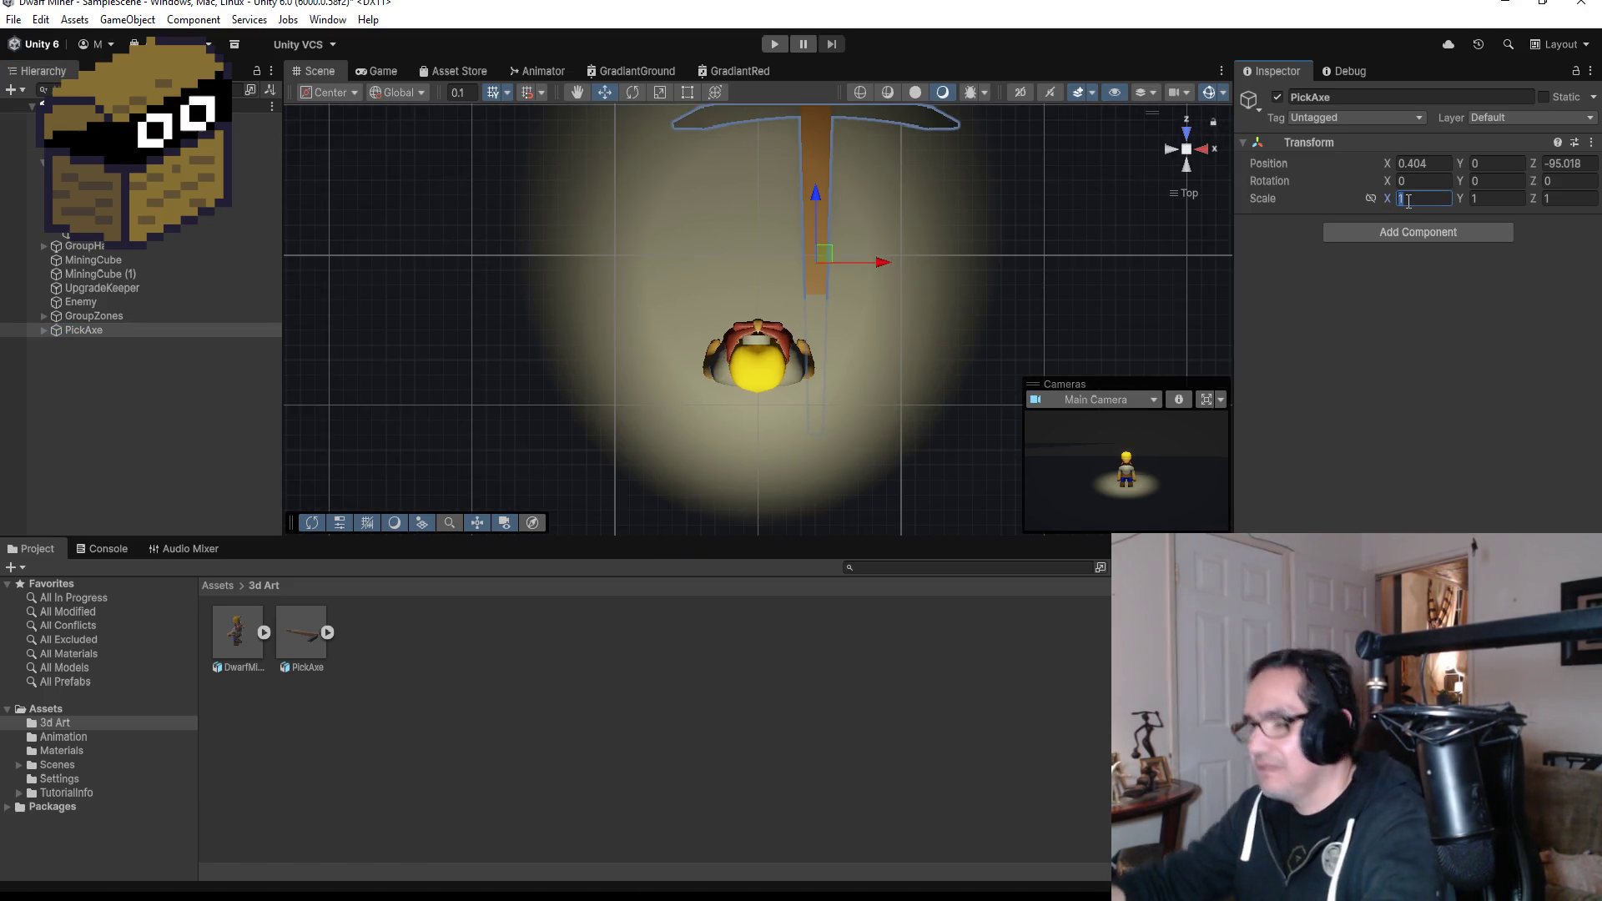
text(.25)
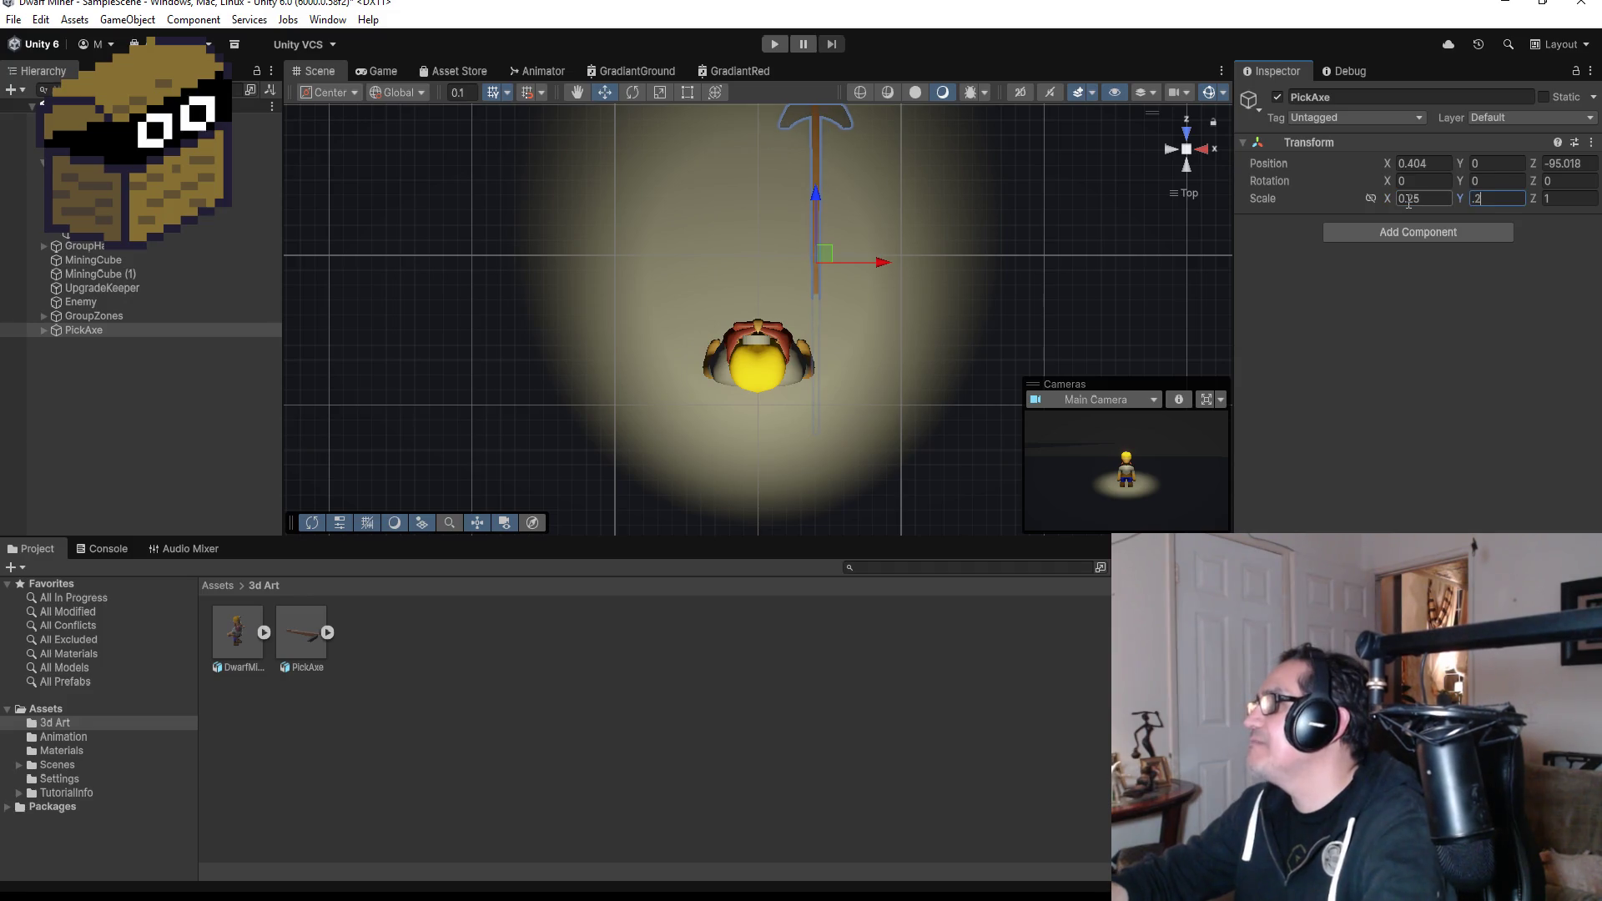
key(Tab)
text(.25)
Raise the pickaxe beside the dwarf's hand to Y 0.366, Z −96.335.
scroll(832, 165, down, 1)
drag(808, 131, 783, 302)
key(f)
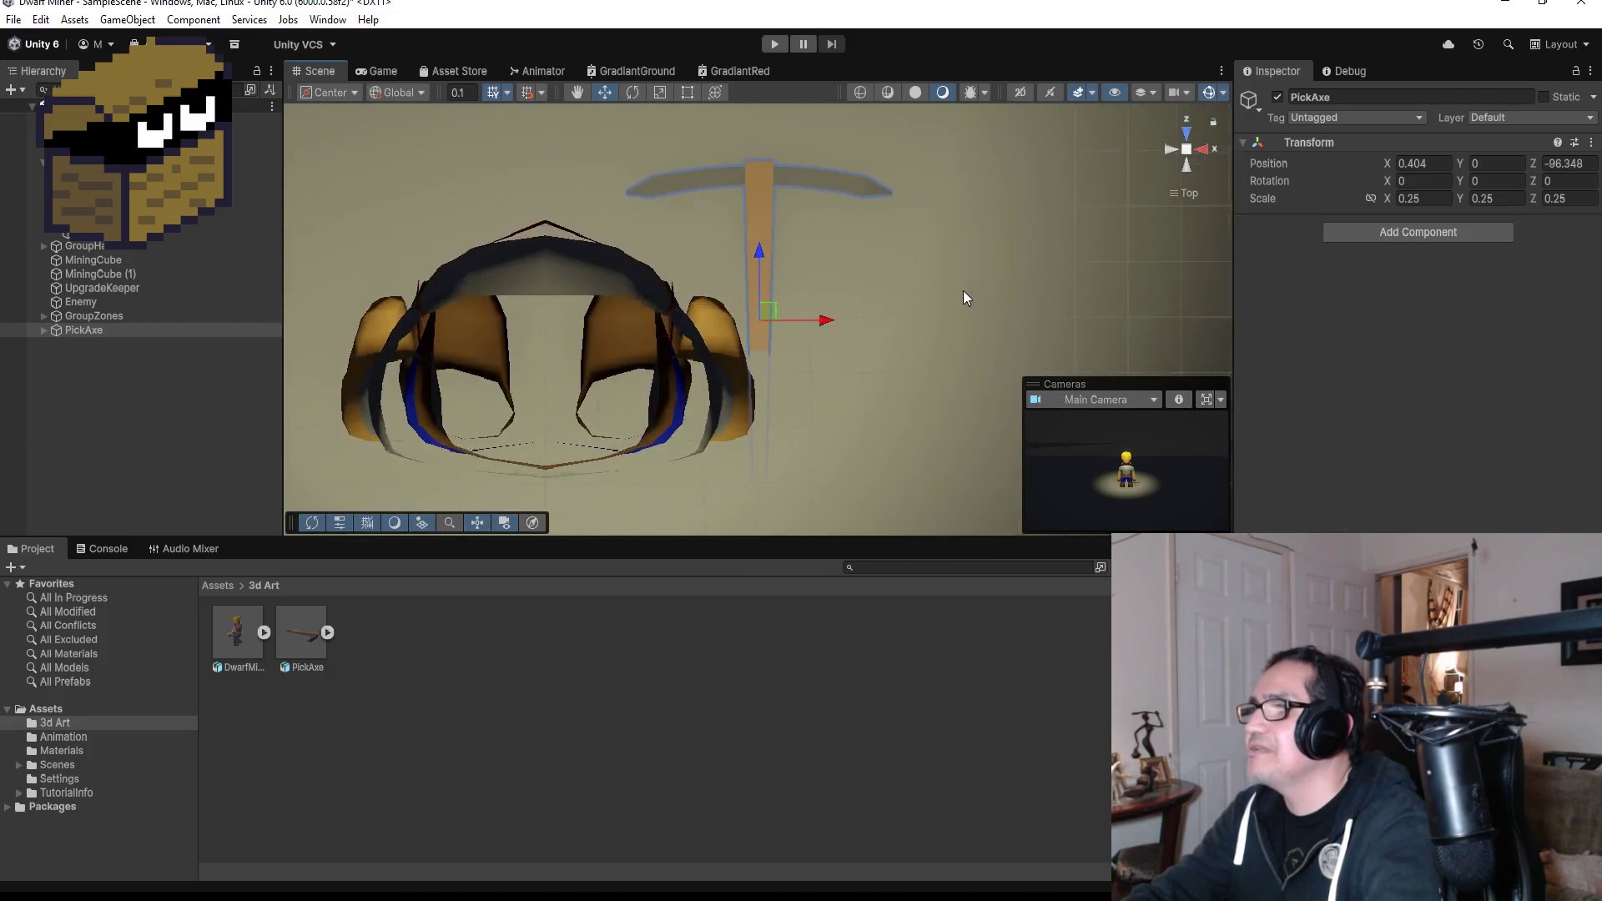
mouse_move(994, 240)
mouse_down()
mouse_move(1047, 228)
mouse_move(1018, 167)
mouse_up()
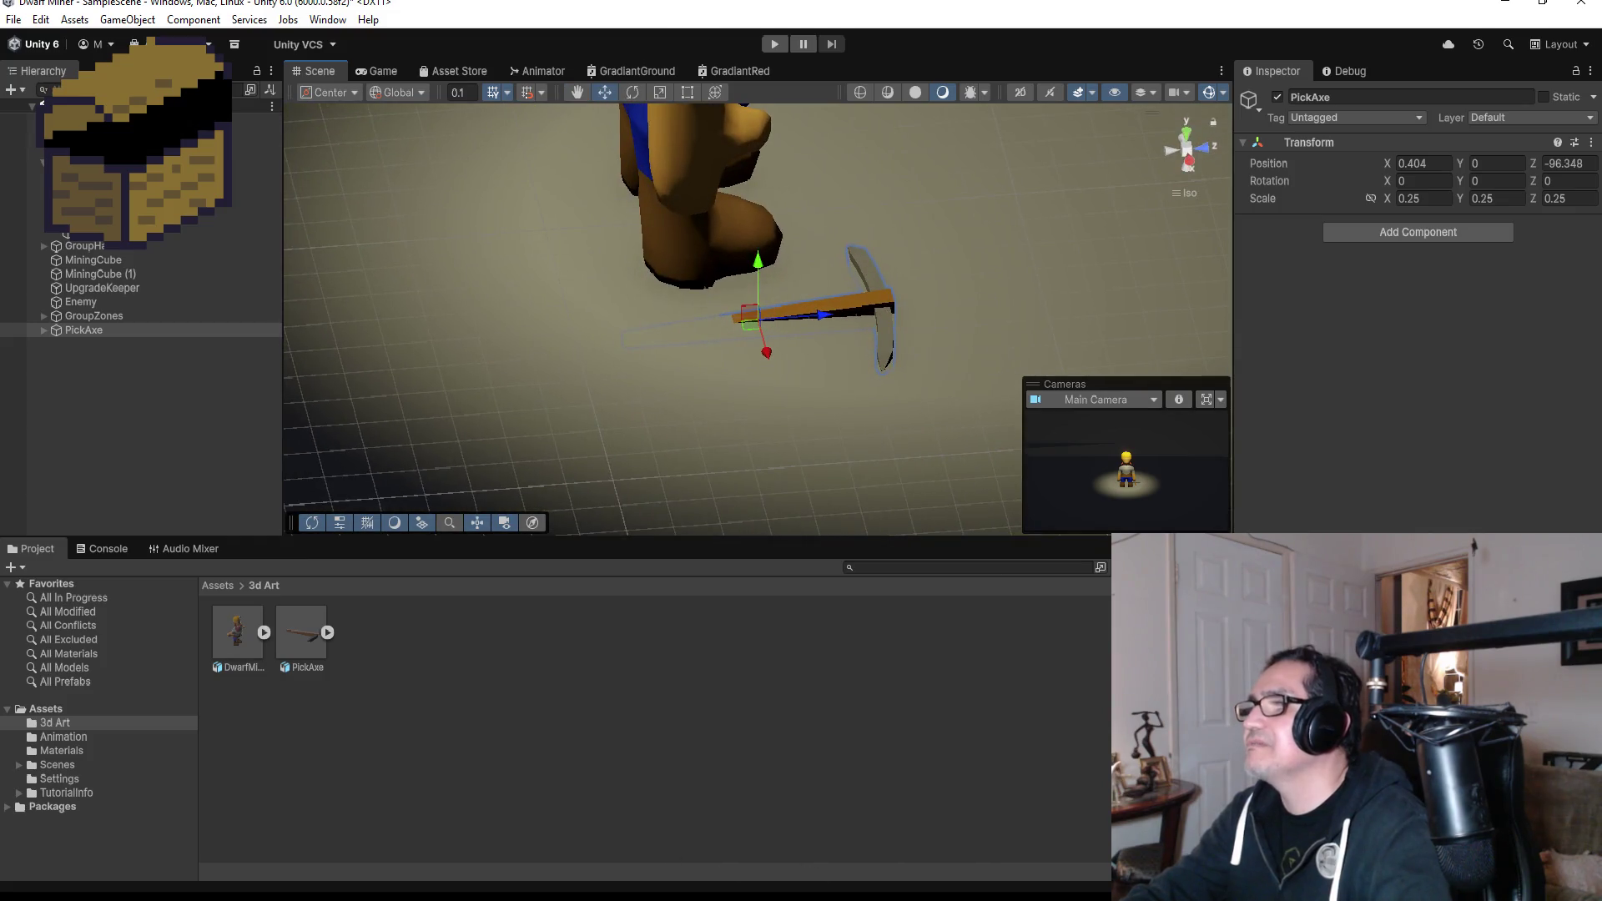
drag(758, 265, 755, 131)
mouse_move(810, 201)
mouse_down()
mouse_move(845, 198)
mouse_move(835, 151)
mouse_move(891, 158)
mouse_move(1225, 289)
mouse_up()
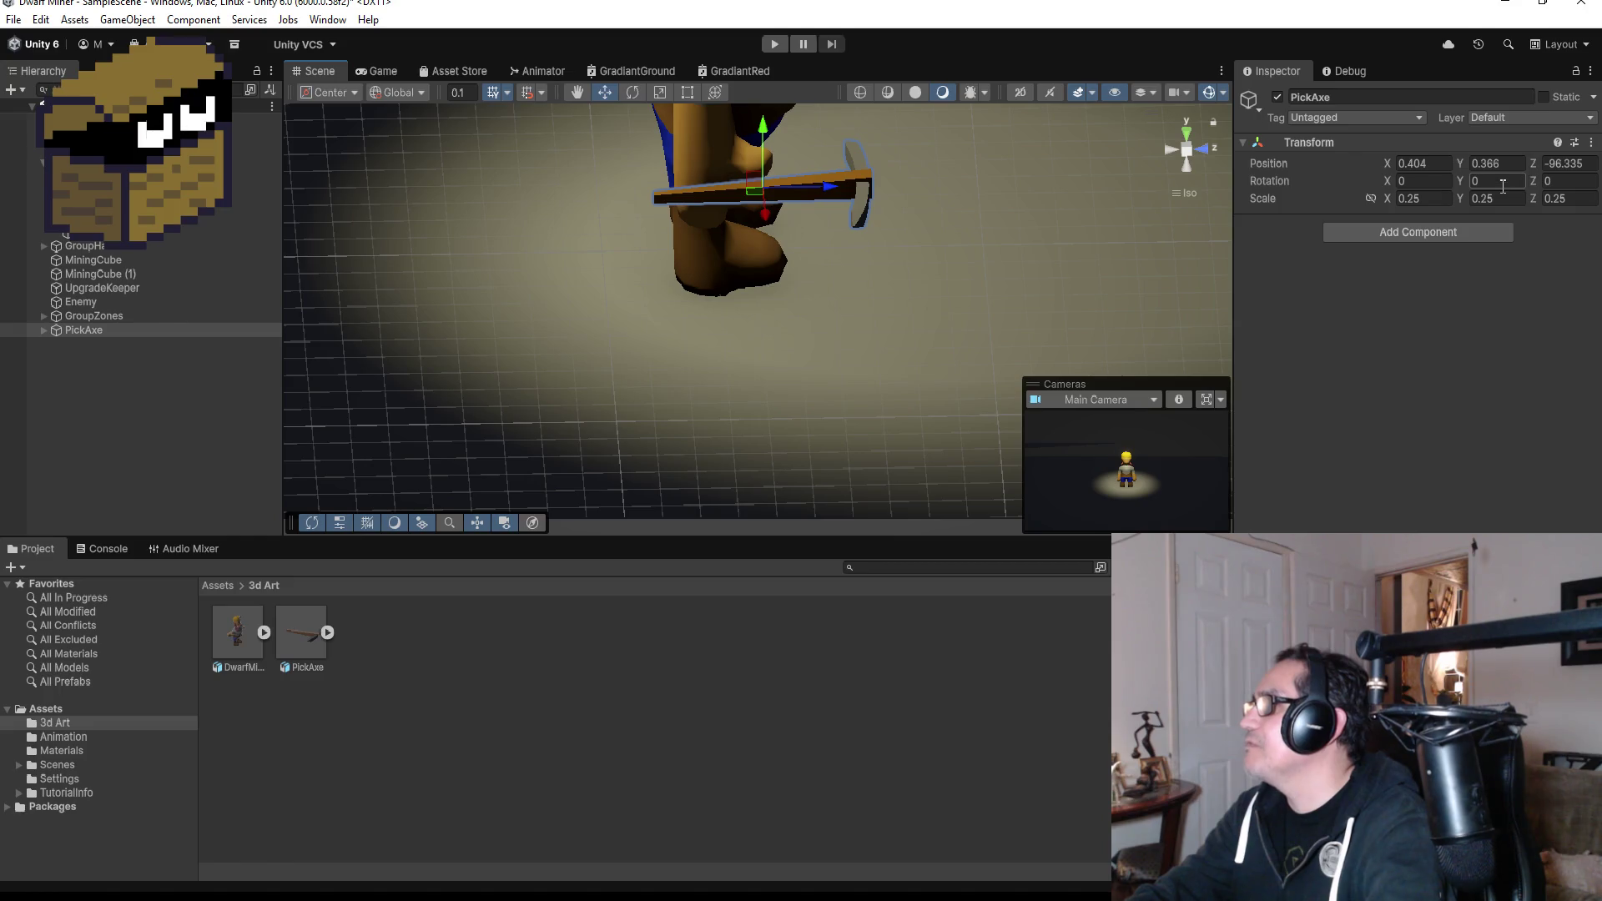
Rotate the PickAxe 90° on Z and move it to X 0.326, Z −96.287 beside the dwarf's hand.
text(90)
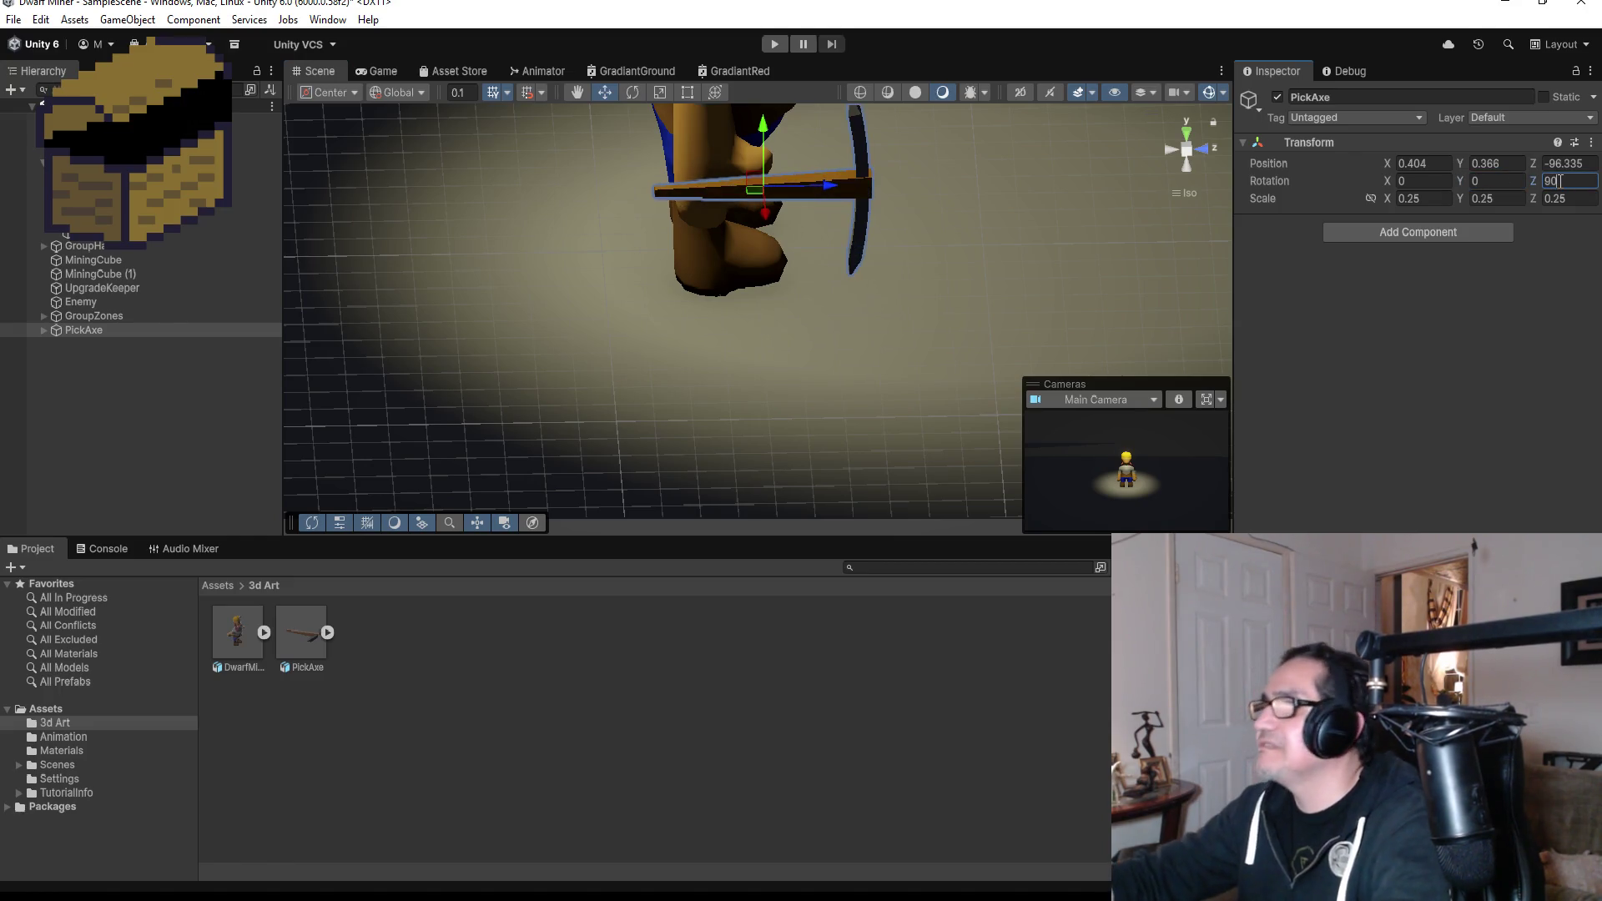
key(Return)
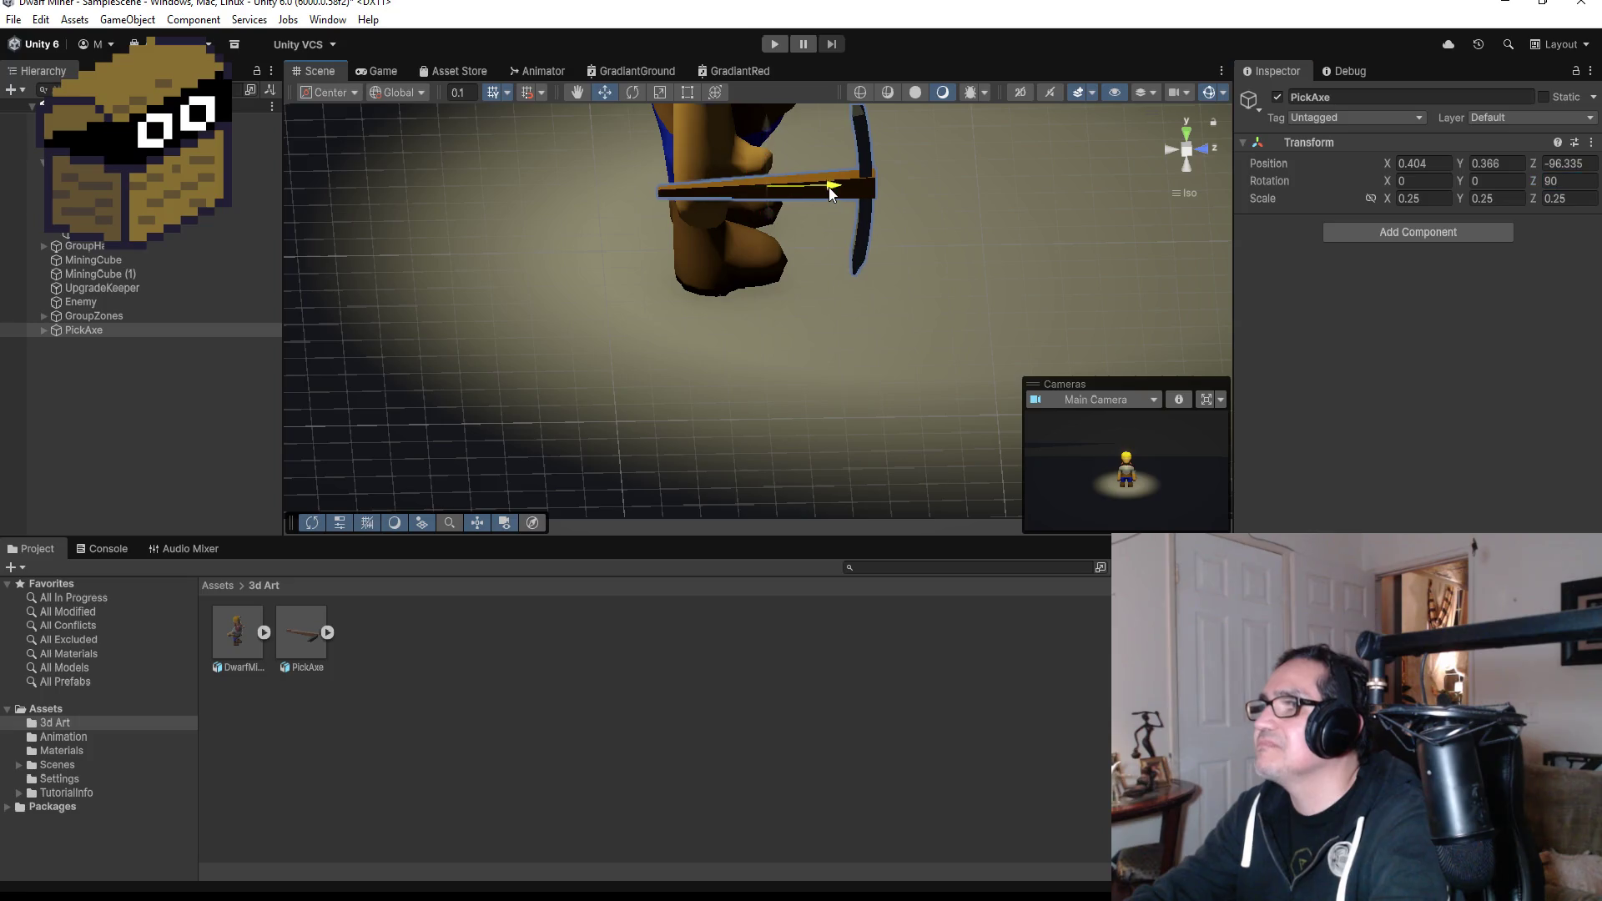
mouse_move(930, 145)
mouse_down()
mouse_move(988, 133)
mouse_move(894, 362)
mouse_move(724, 333)
mouse_move(739, 323)
mouse_up()
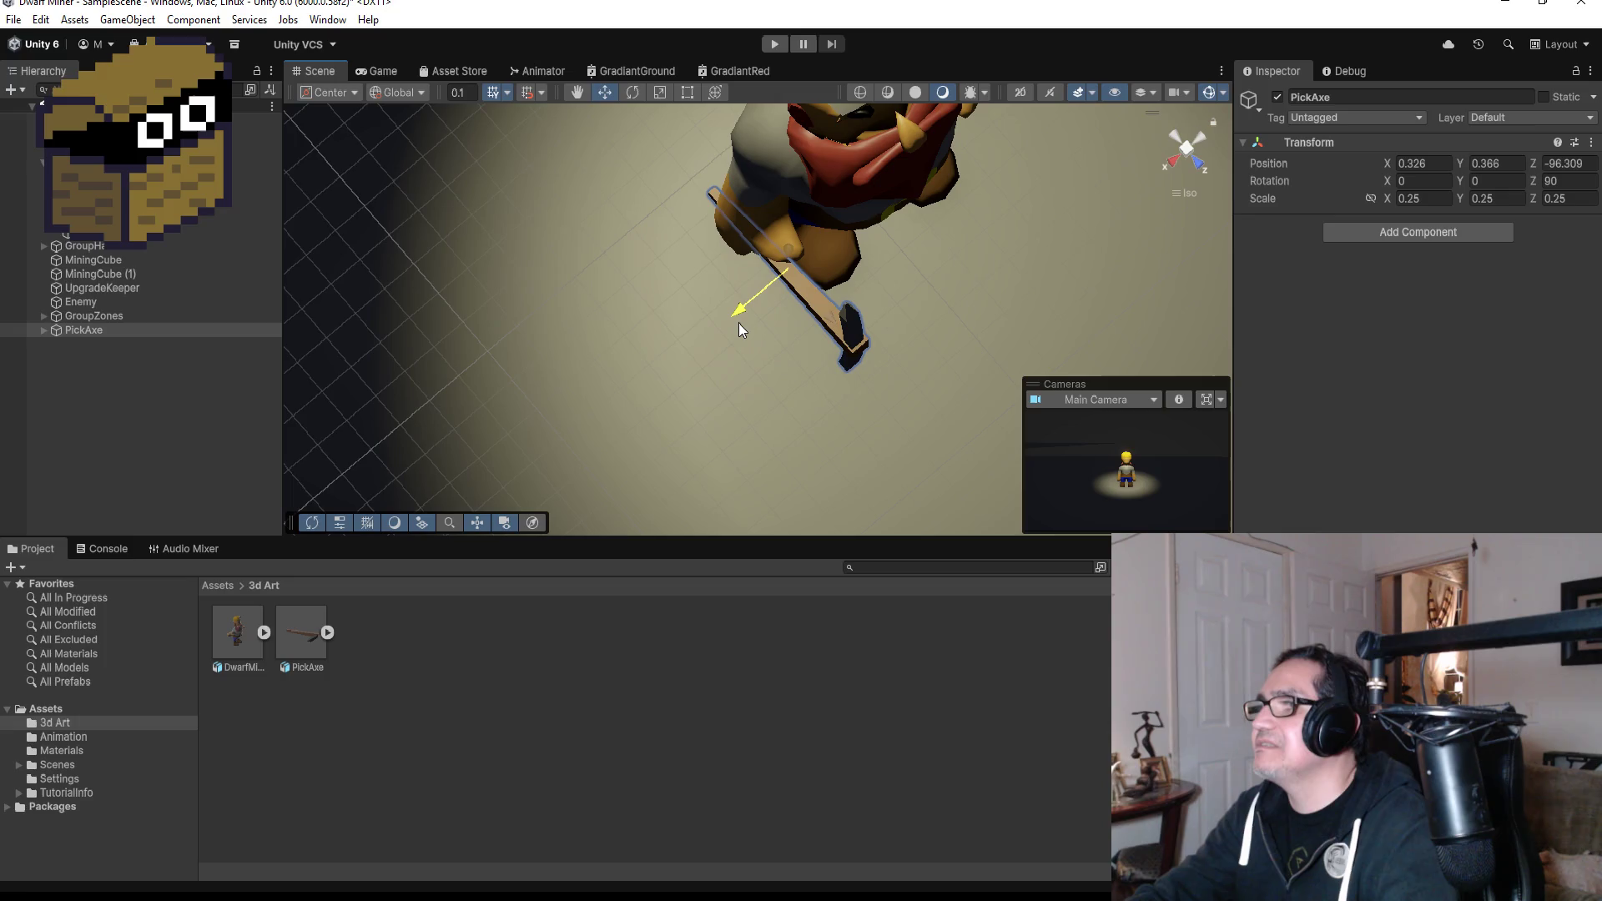
drag(863, 323, 838, 187)
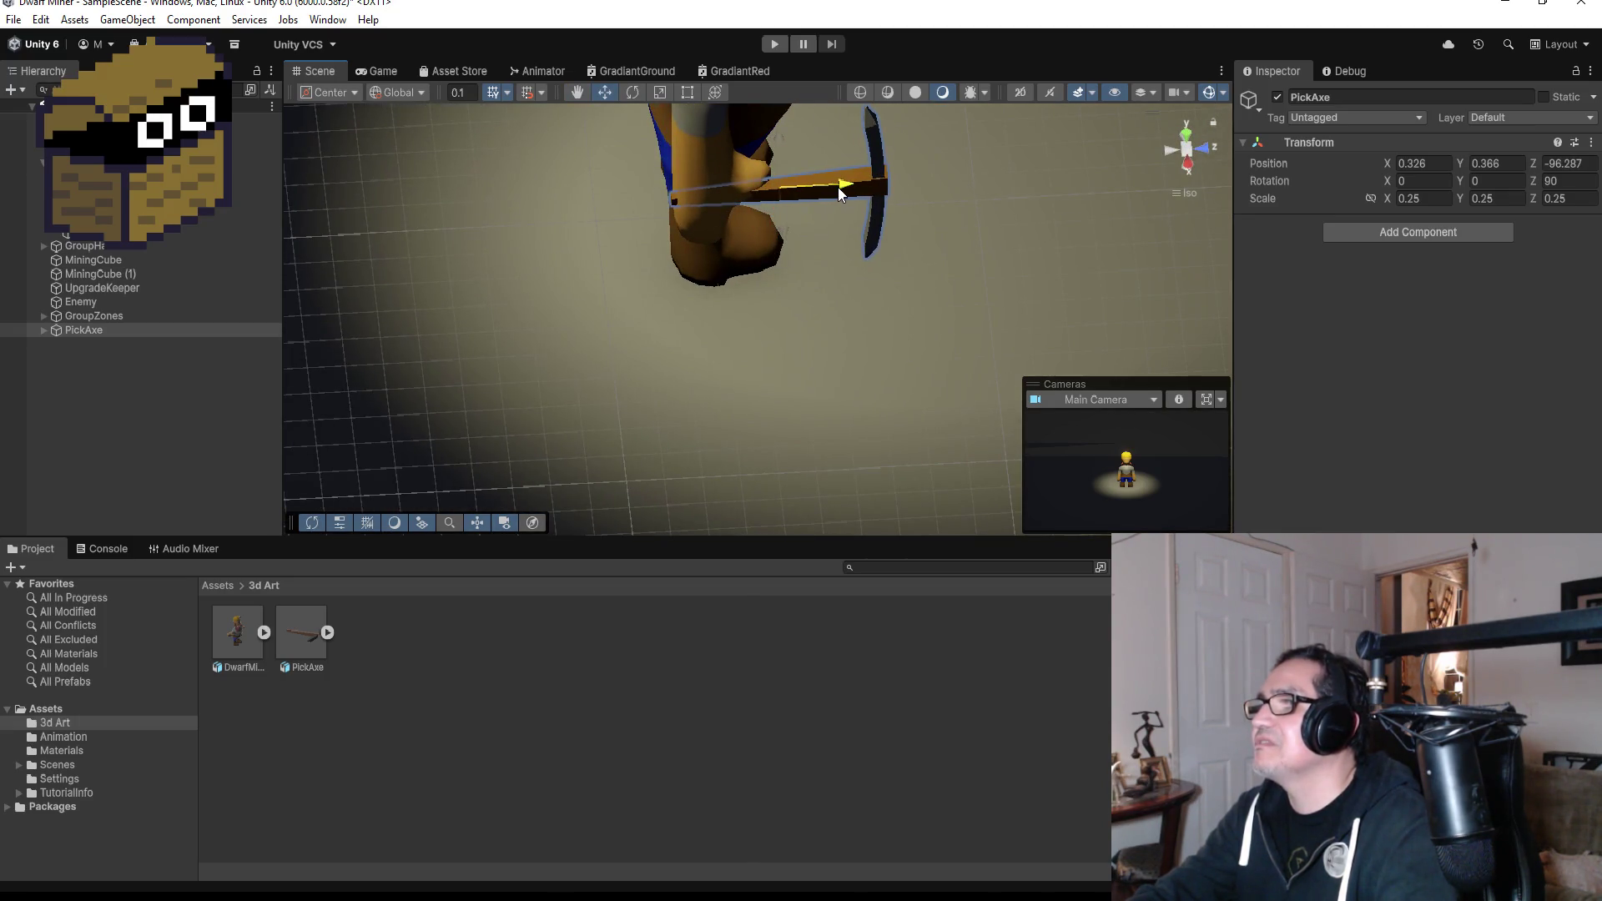
mouse_move(999, 247)
mouse_down()
mouse_move(985, 150)
mouse_move(897, 247)
mouse_up()
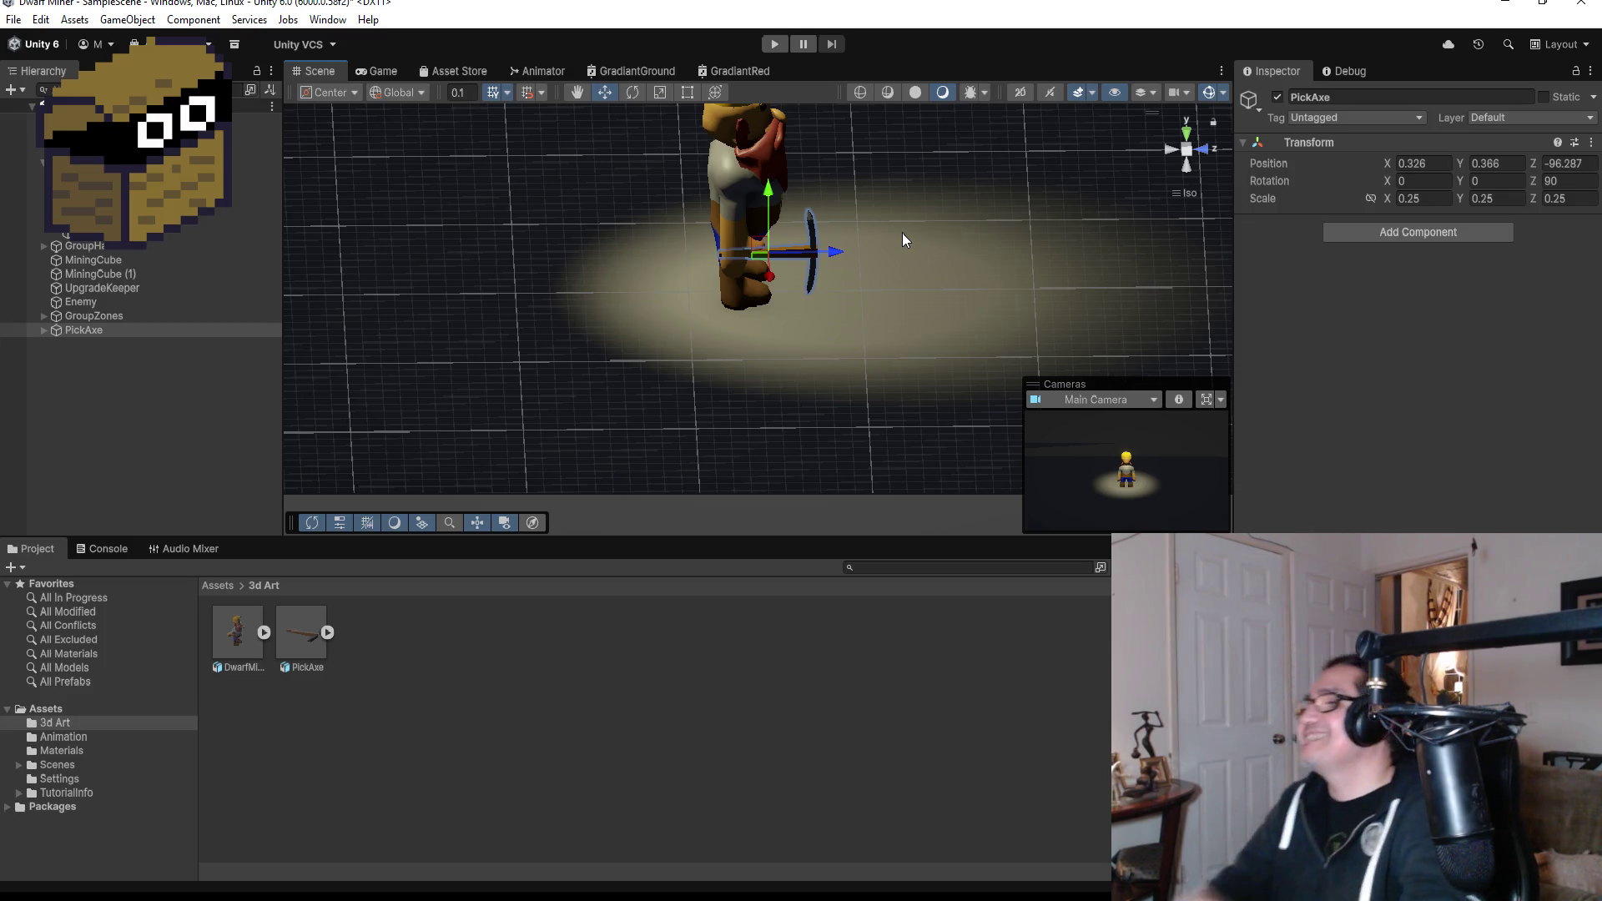
scroll(906, 208, up, 5)
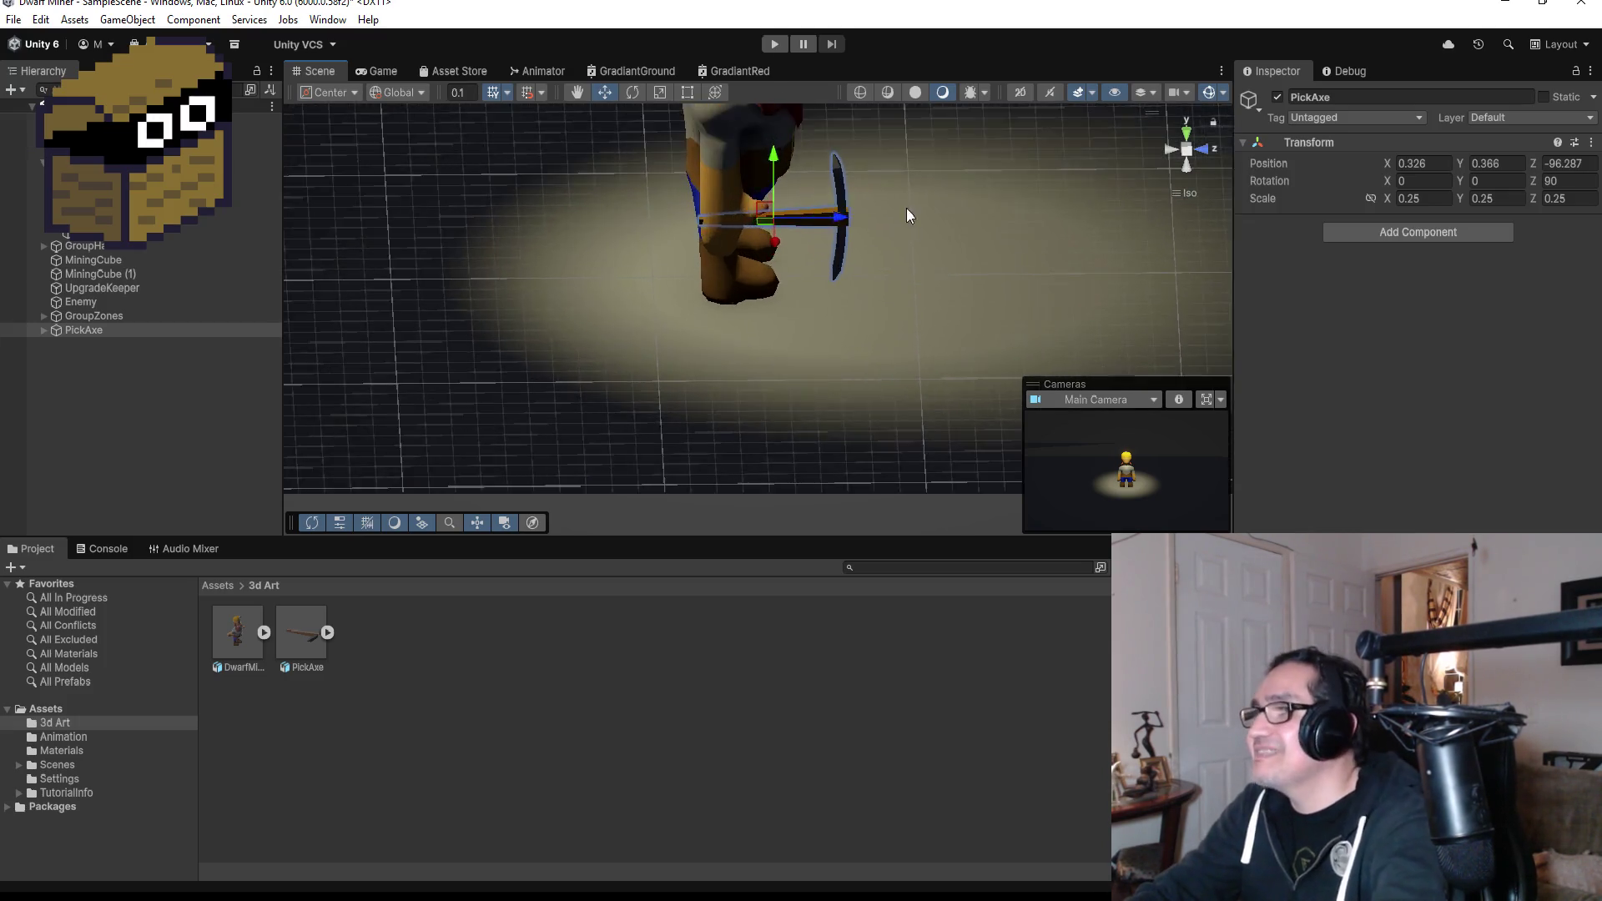
Nudge the PickAxe along X to 0.307 against the hand and view the scene from Top.
mouse_move(1060, 183)
mouse_down()
mouse_move(536, 178)
mouse_move(643, 172)
mouse_move(837, 248)
mouse_up()
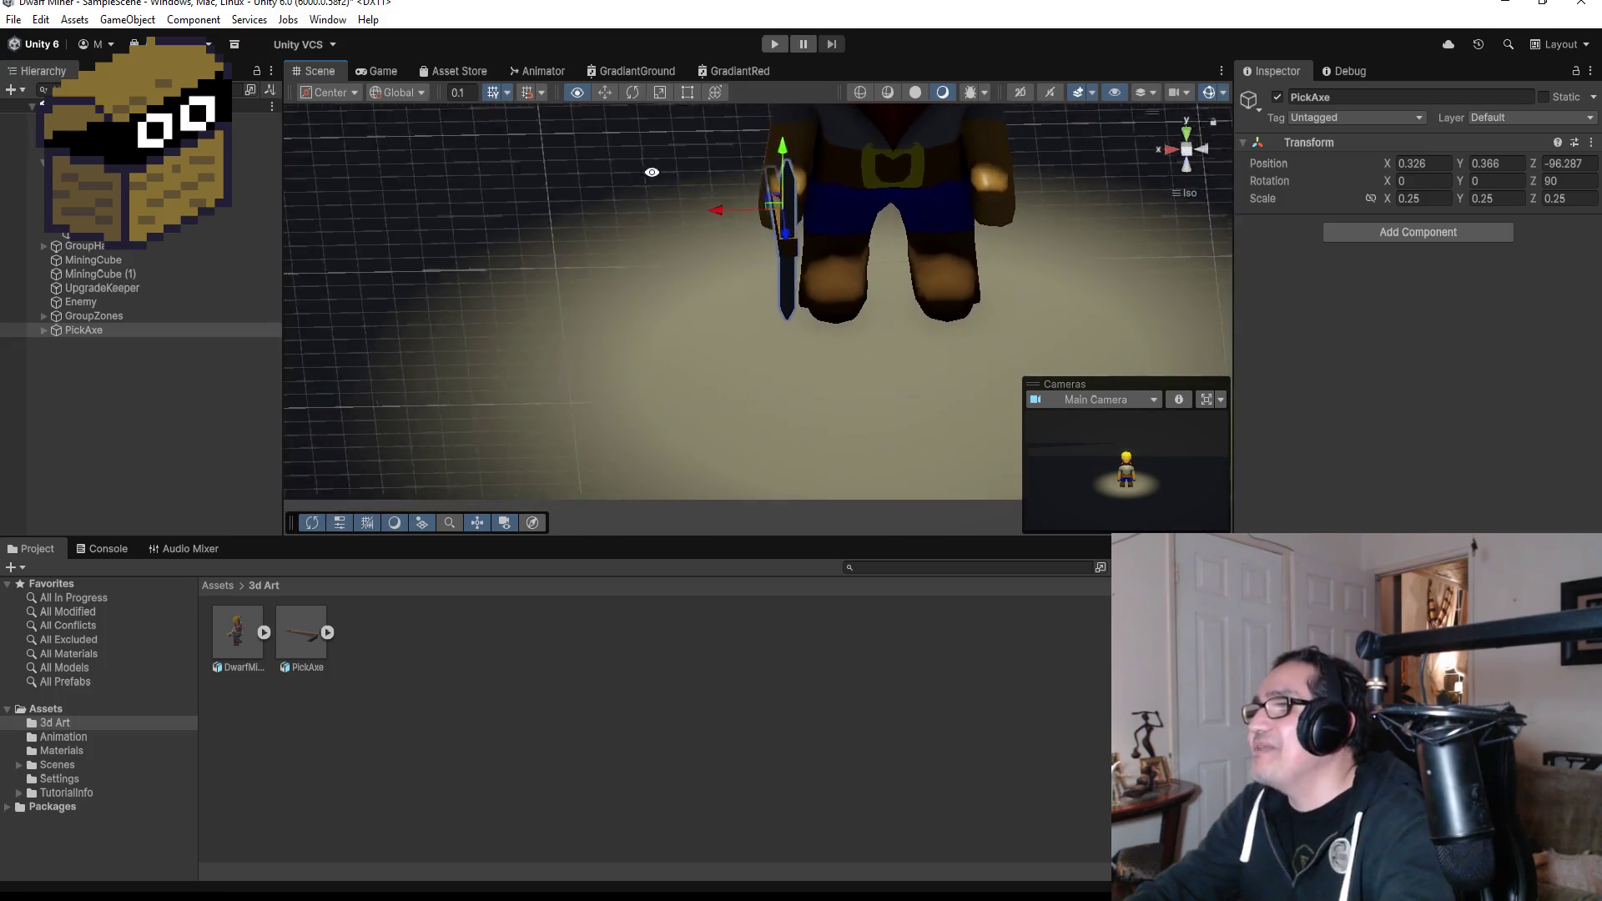
mouse_move(718, 211)
mouse_down()
mouse_move(744, 207)
mouse_move(601, 200)
mouse_move(885, 173)
mouse_move(967, 224)
mouse_move(738, 222)
mouse_up()
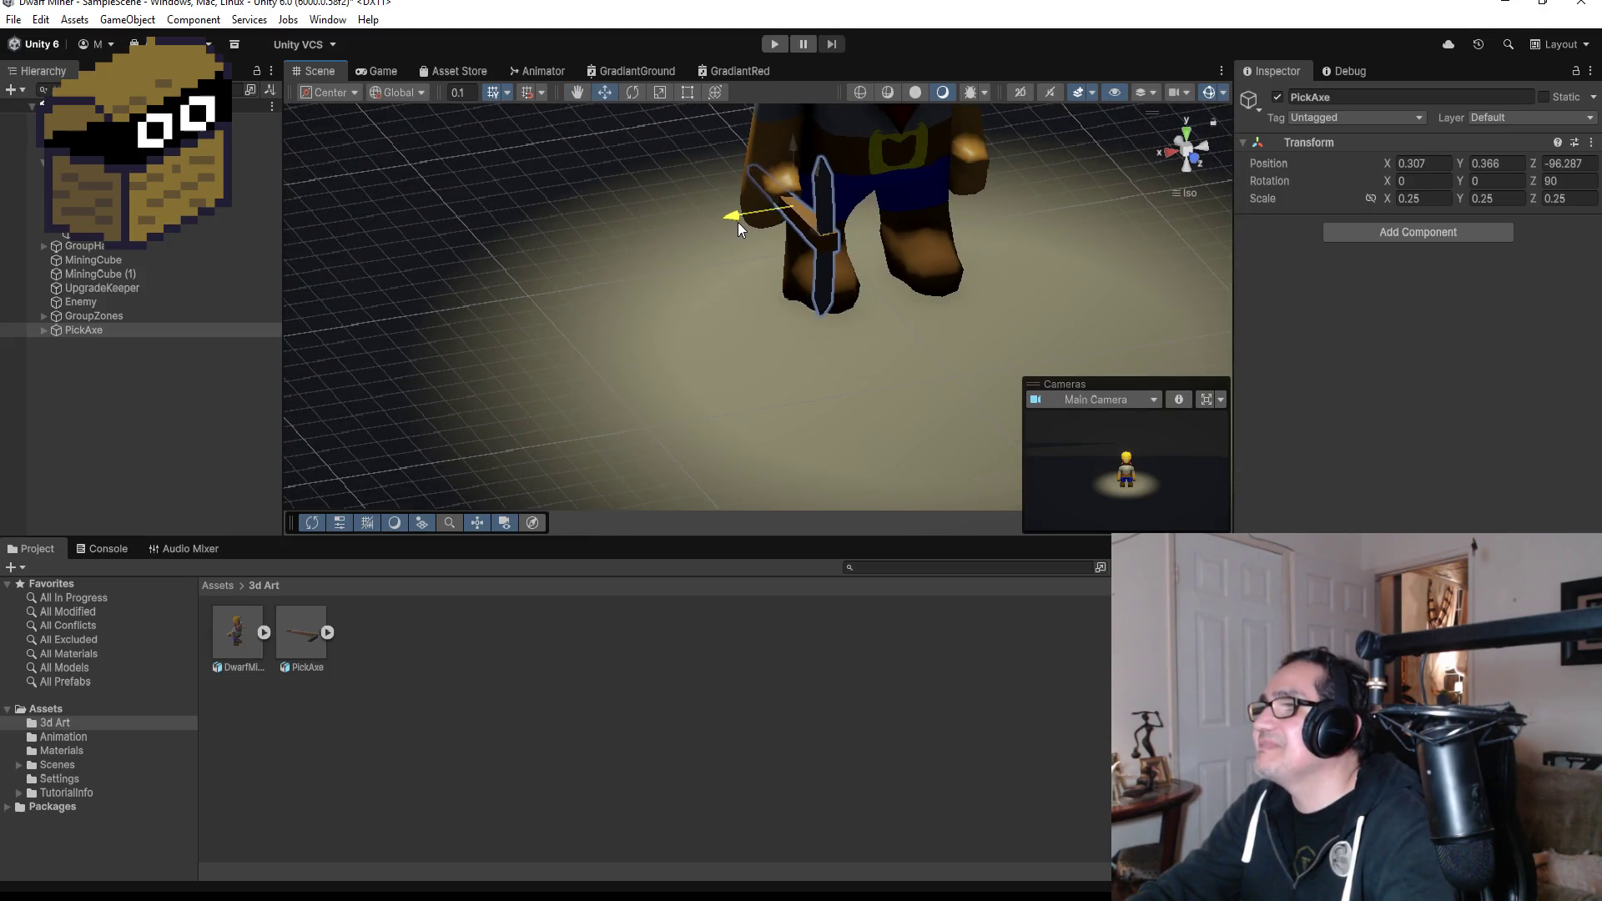
mouse_move(918, 251)
mouse_down()
mouse_move(1029, 277)
mouse_move(1139, 247)
mouse_up()
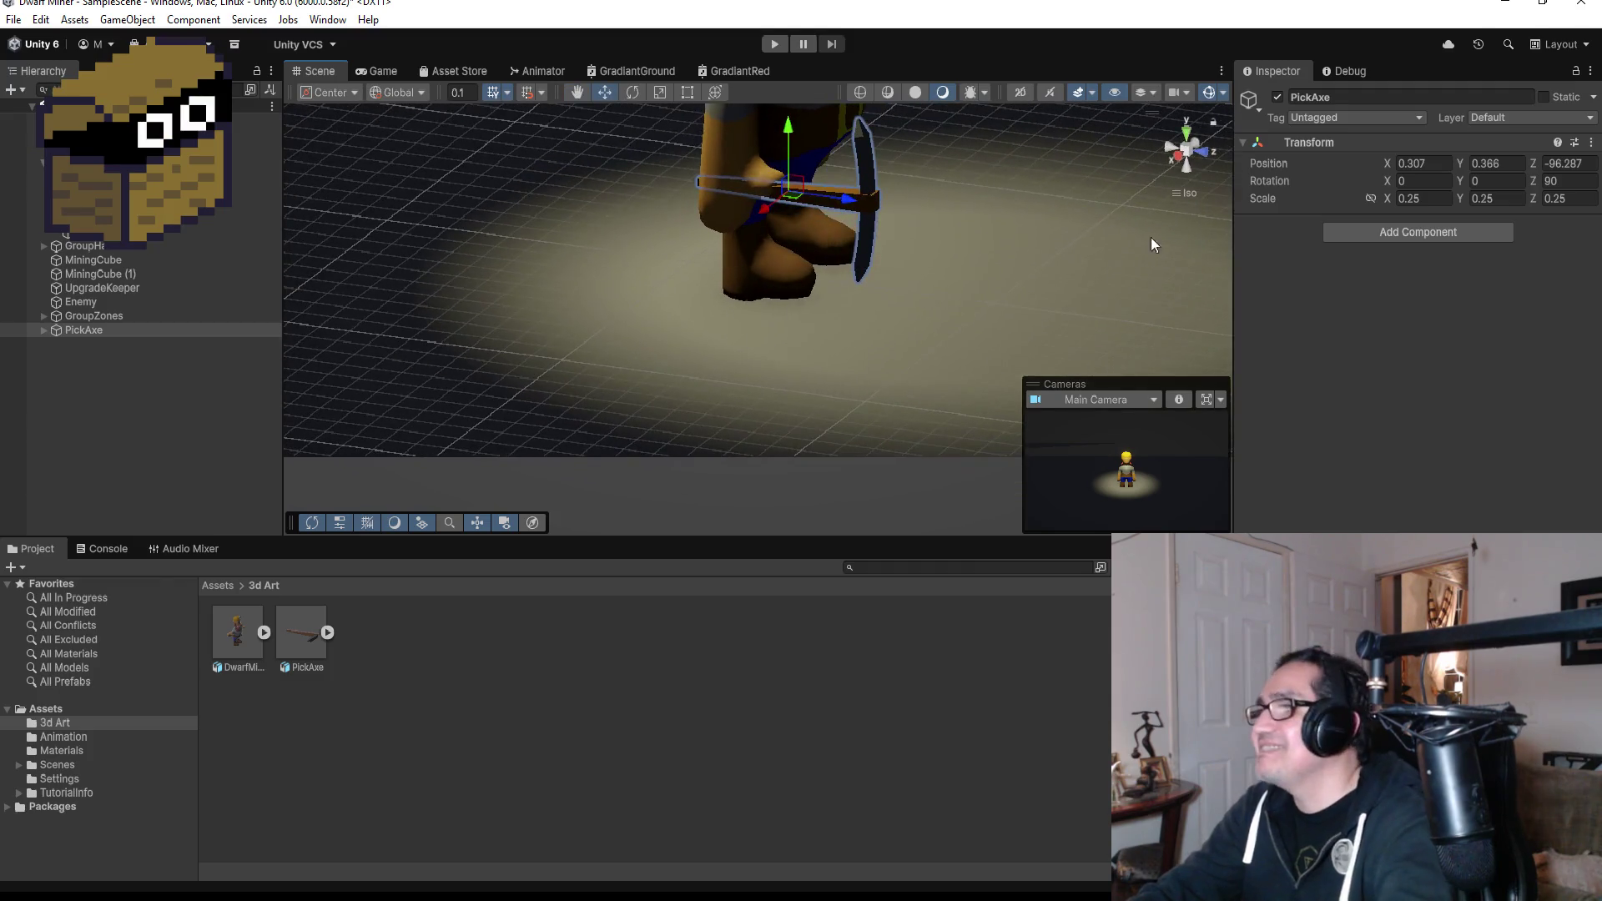
click(1185, 132)
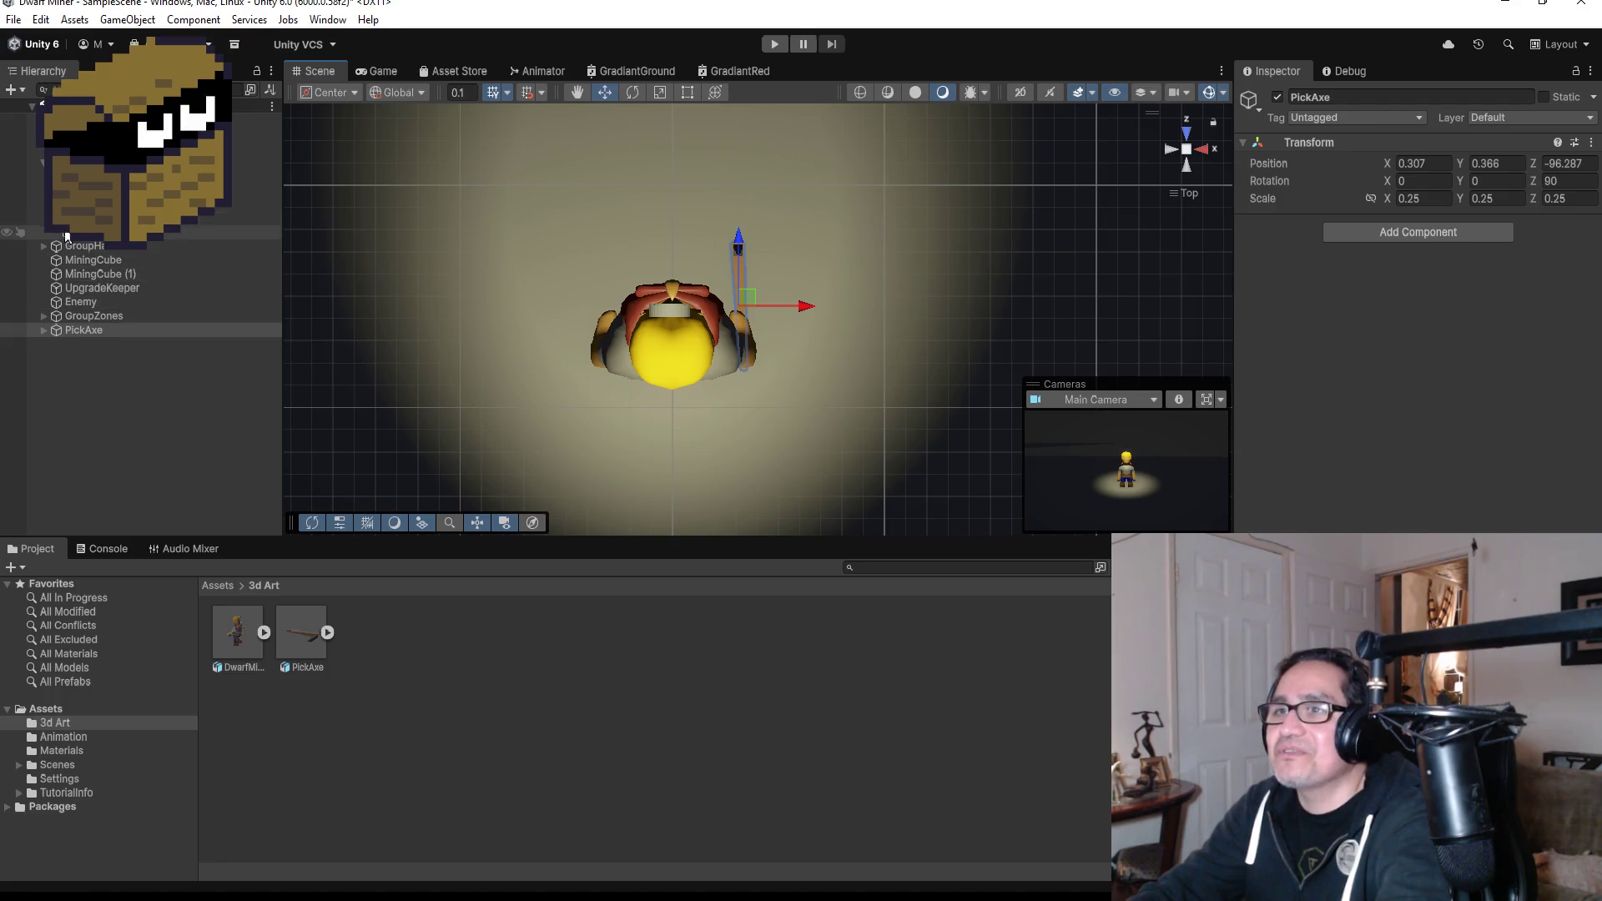
Parent the PickAxe under the forearm.R bone in the dwarf's rig and select that bone.
alt+click(43, 204)
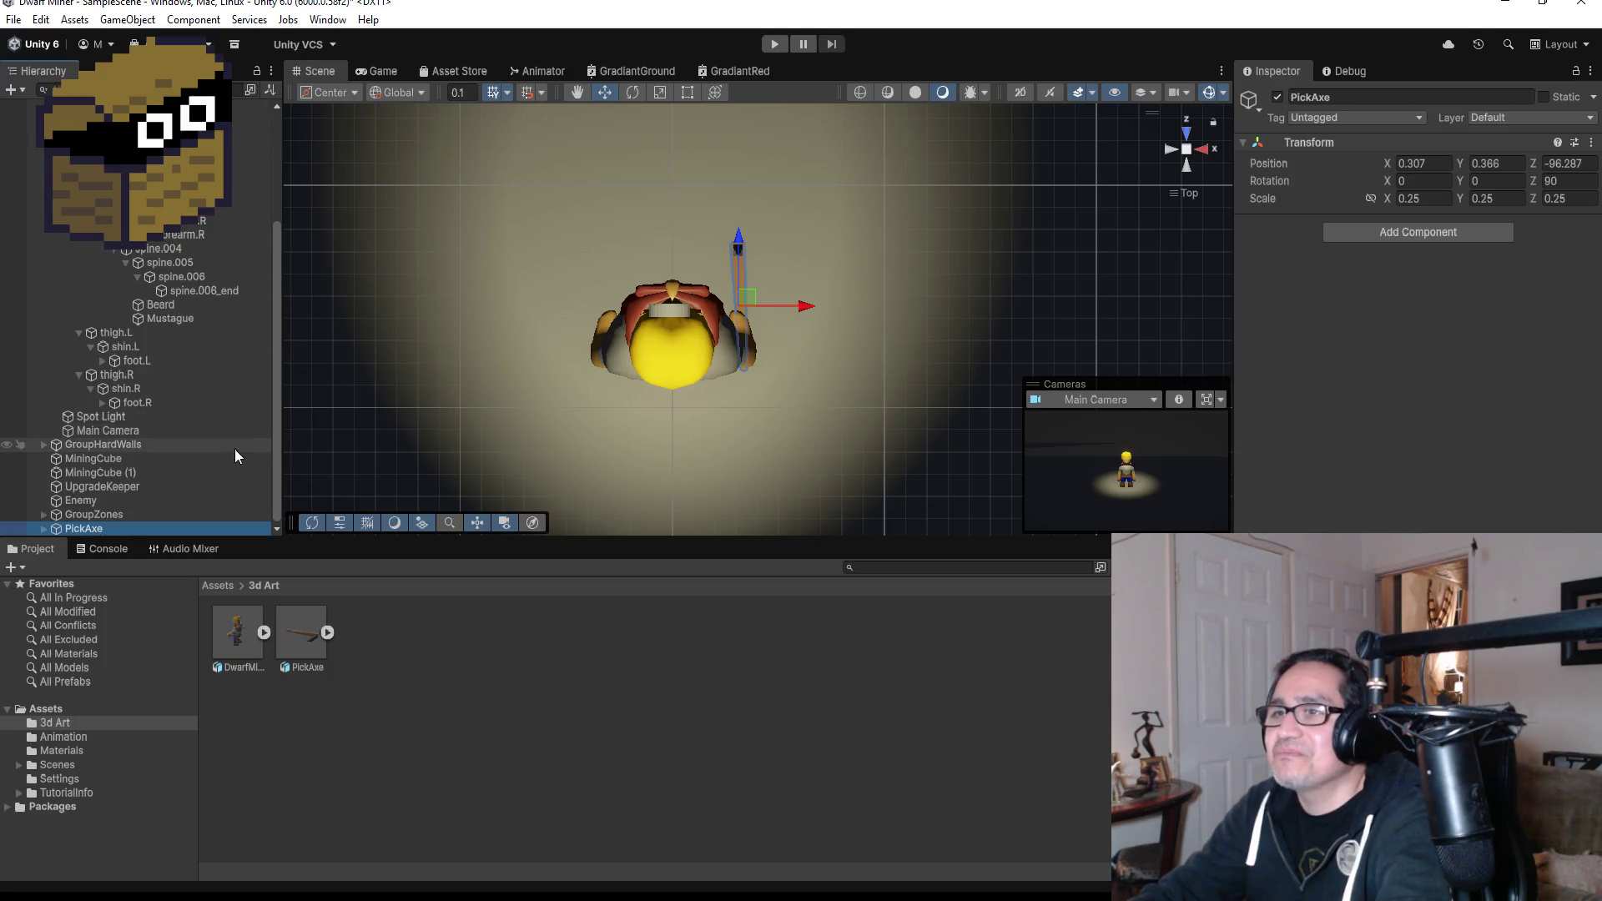
click(112, 250)
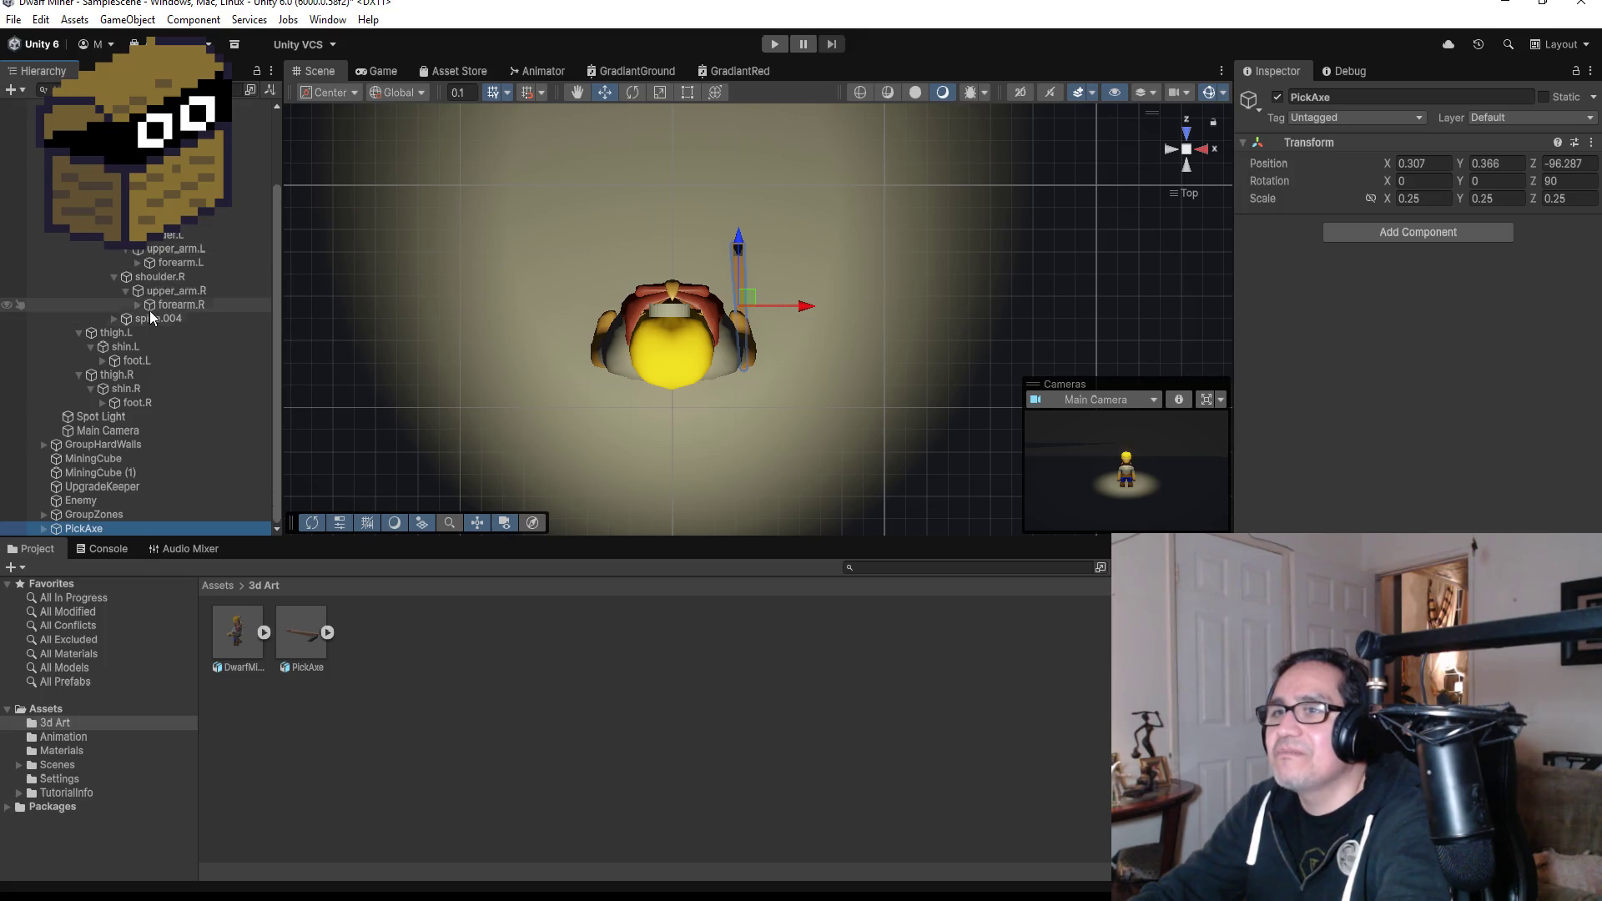
click(138, 306)
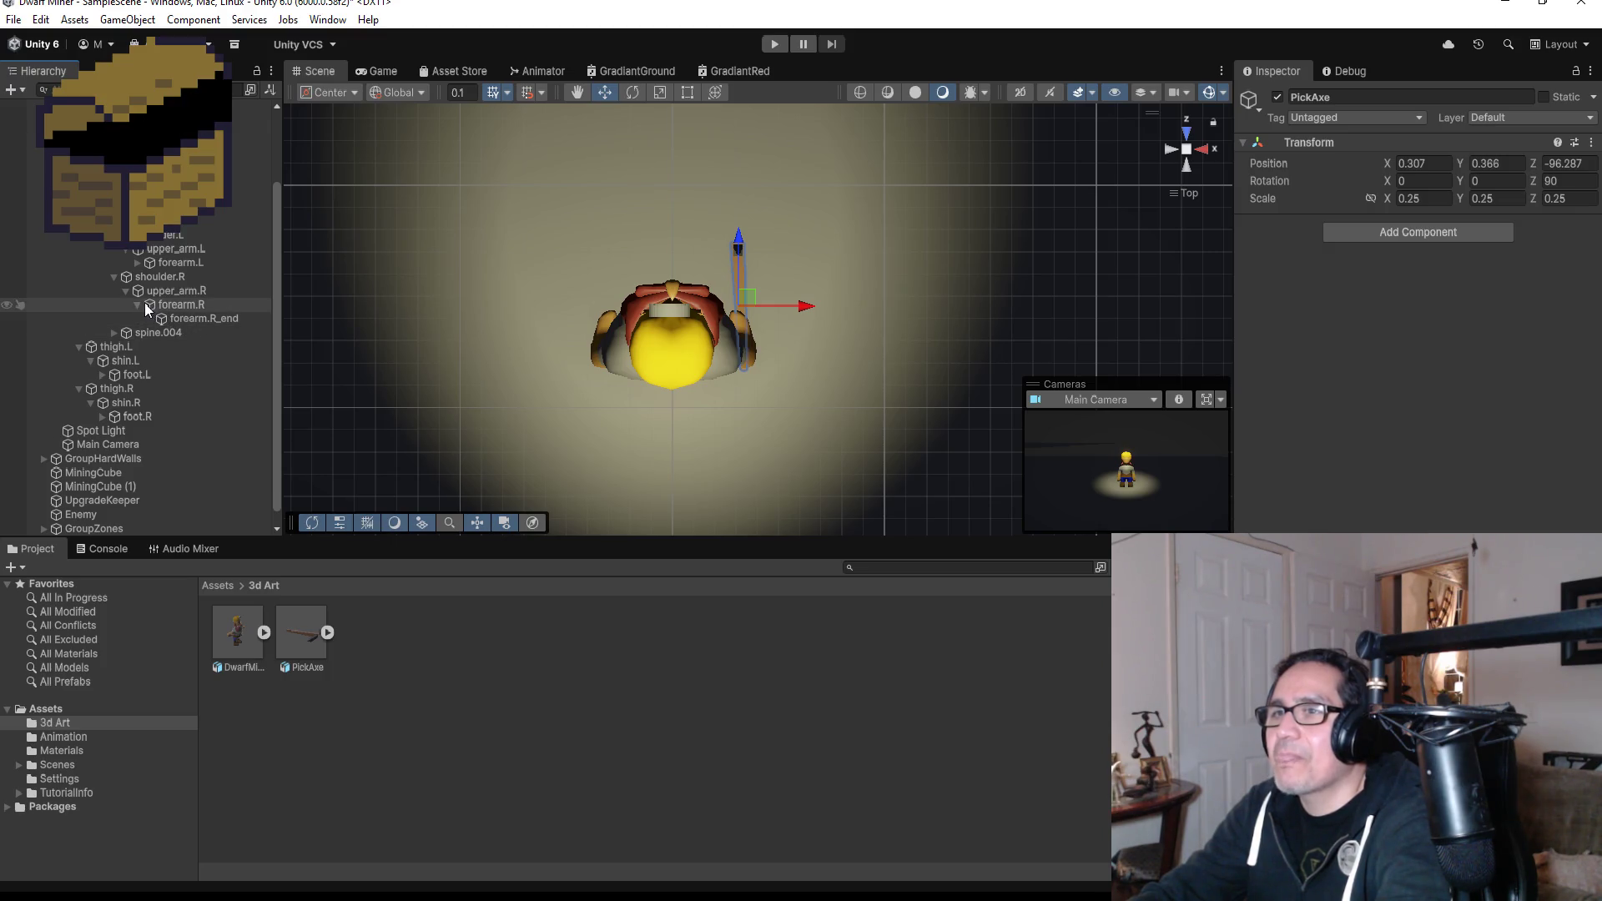
click(139, 305)
drag(107, 523, 193, 304)
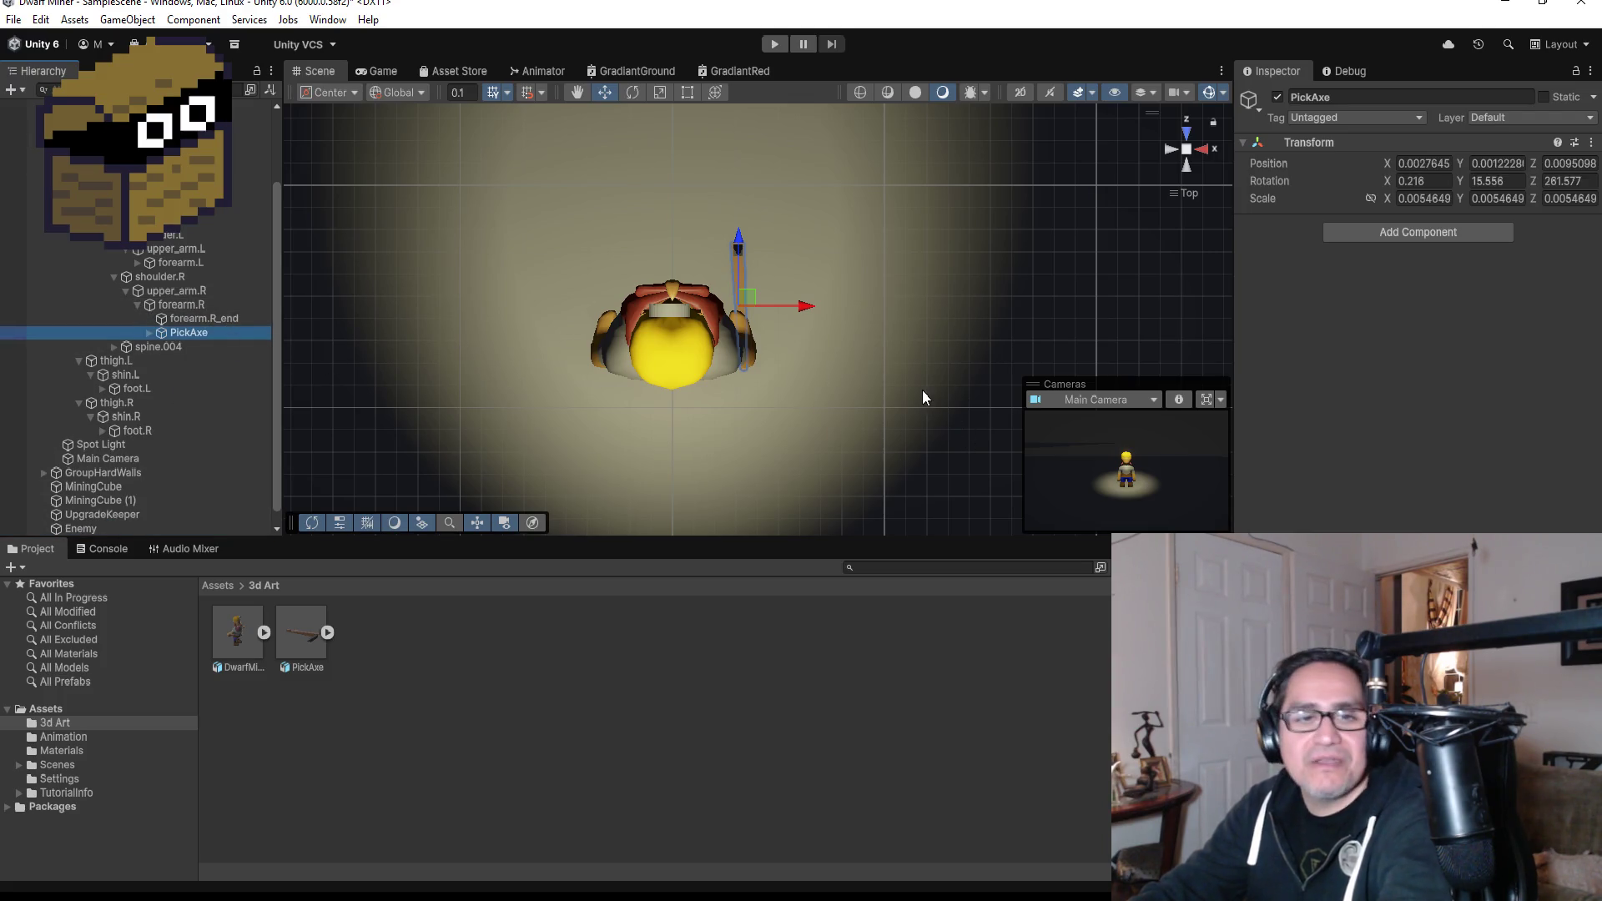
click(183, 306)
mouse_move(918, 338)
mouse_down()
mouse_move(843, 108)
mouse_move(991, 290)
mouse_move(633, 122)
mouse_up()
Test-rotate the forearm.R and upper_arm.R bones, undoing each change.
click(633, 91)
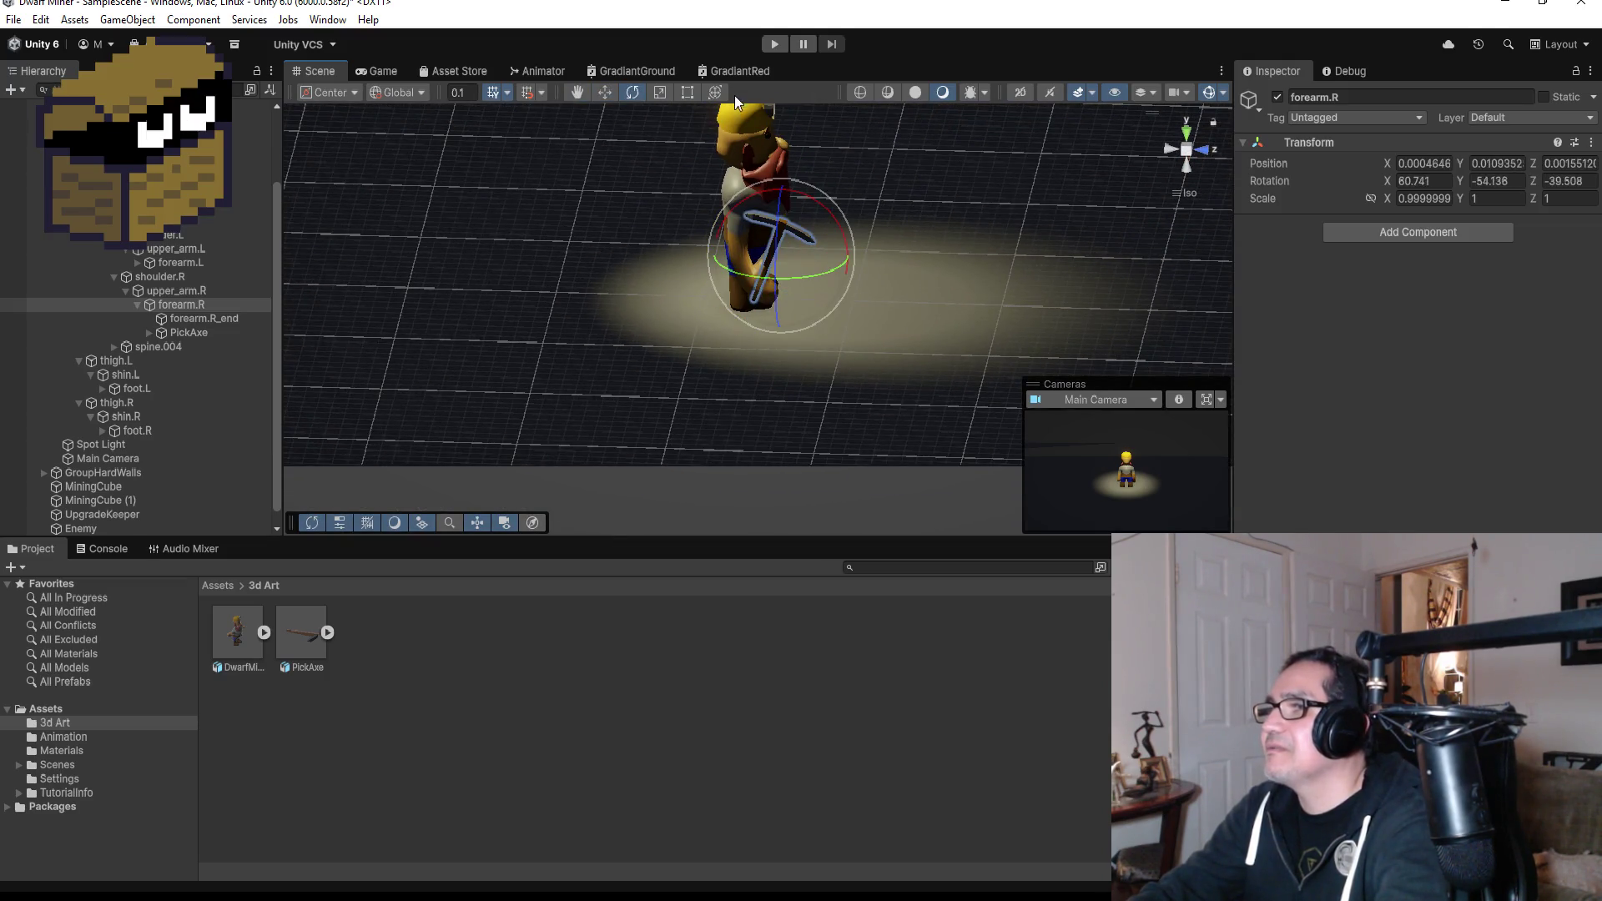
key(ctrl+z)
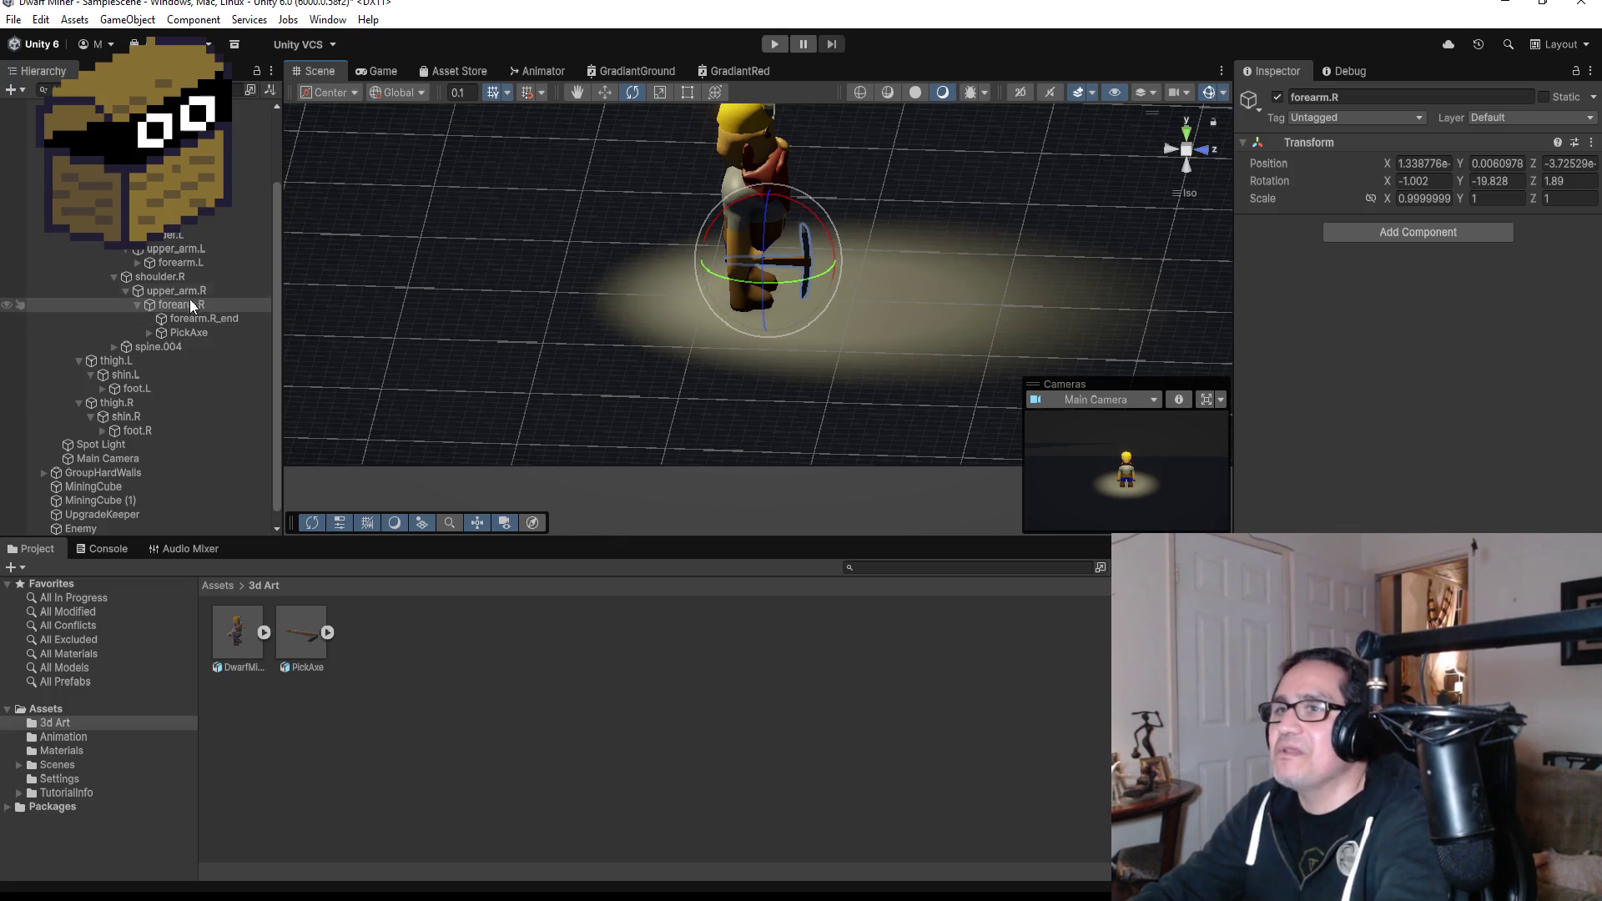
click(179, 291)
mouse_move(816, 221)
mouse_down()
mouse_move(801, 251)
mouse_move(823, 267)
mouse_up()
key(ctrl+z)
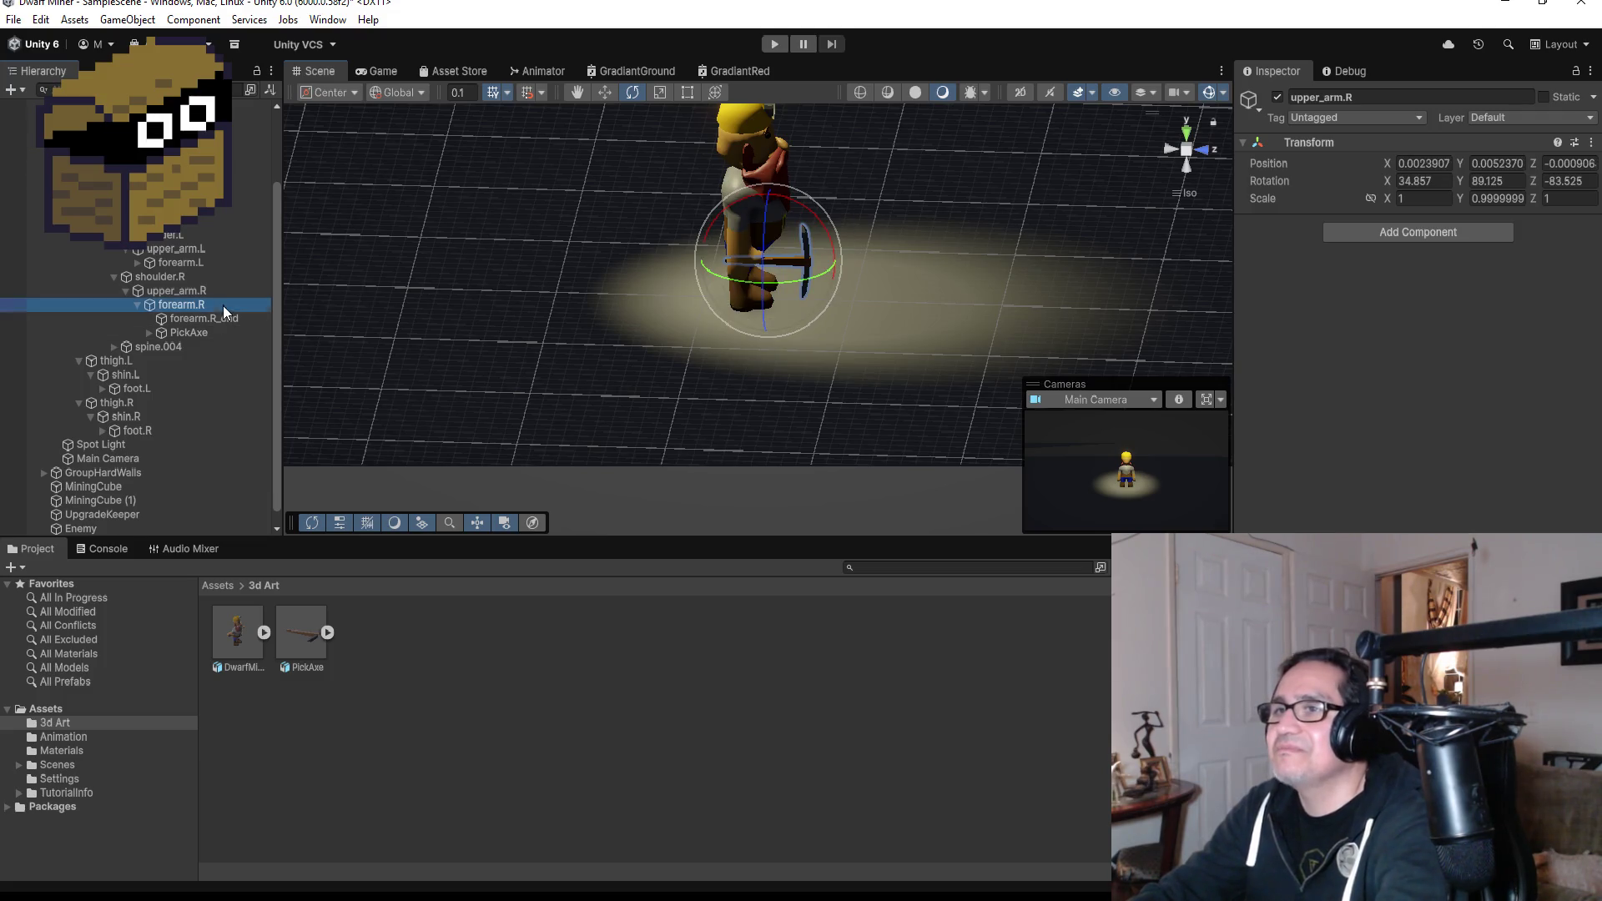
click(223, 306)
Set the handle position to Pivot, test-rotate the arm bones with undo, then start Play mode.
click(355, 101)
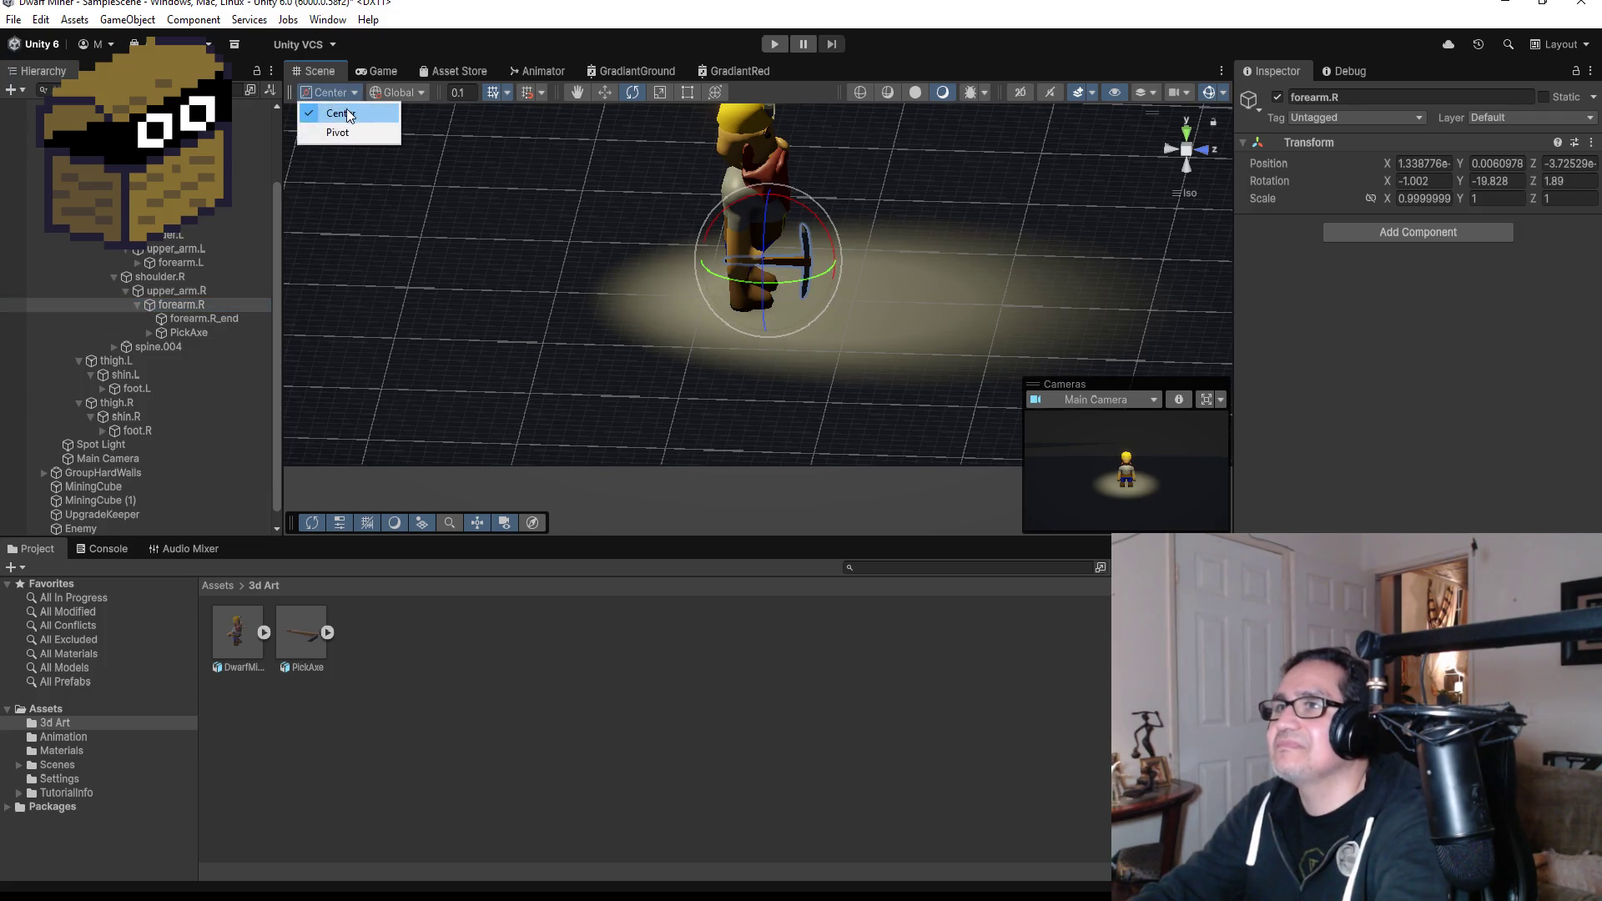
click(348, 131)
mouse_move(793, 219)
mouse_down()
mouse_move(814, 267)
mouse_move(797, 229)
mouse_up()
key(ctrl+z)
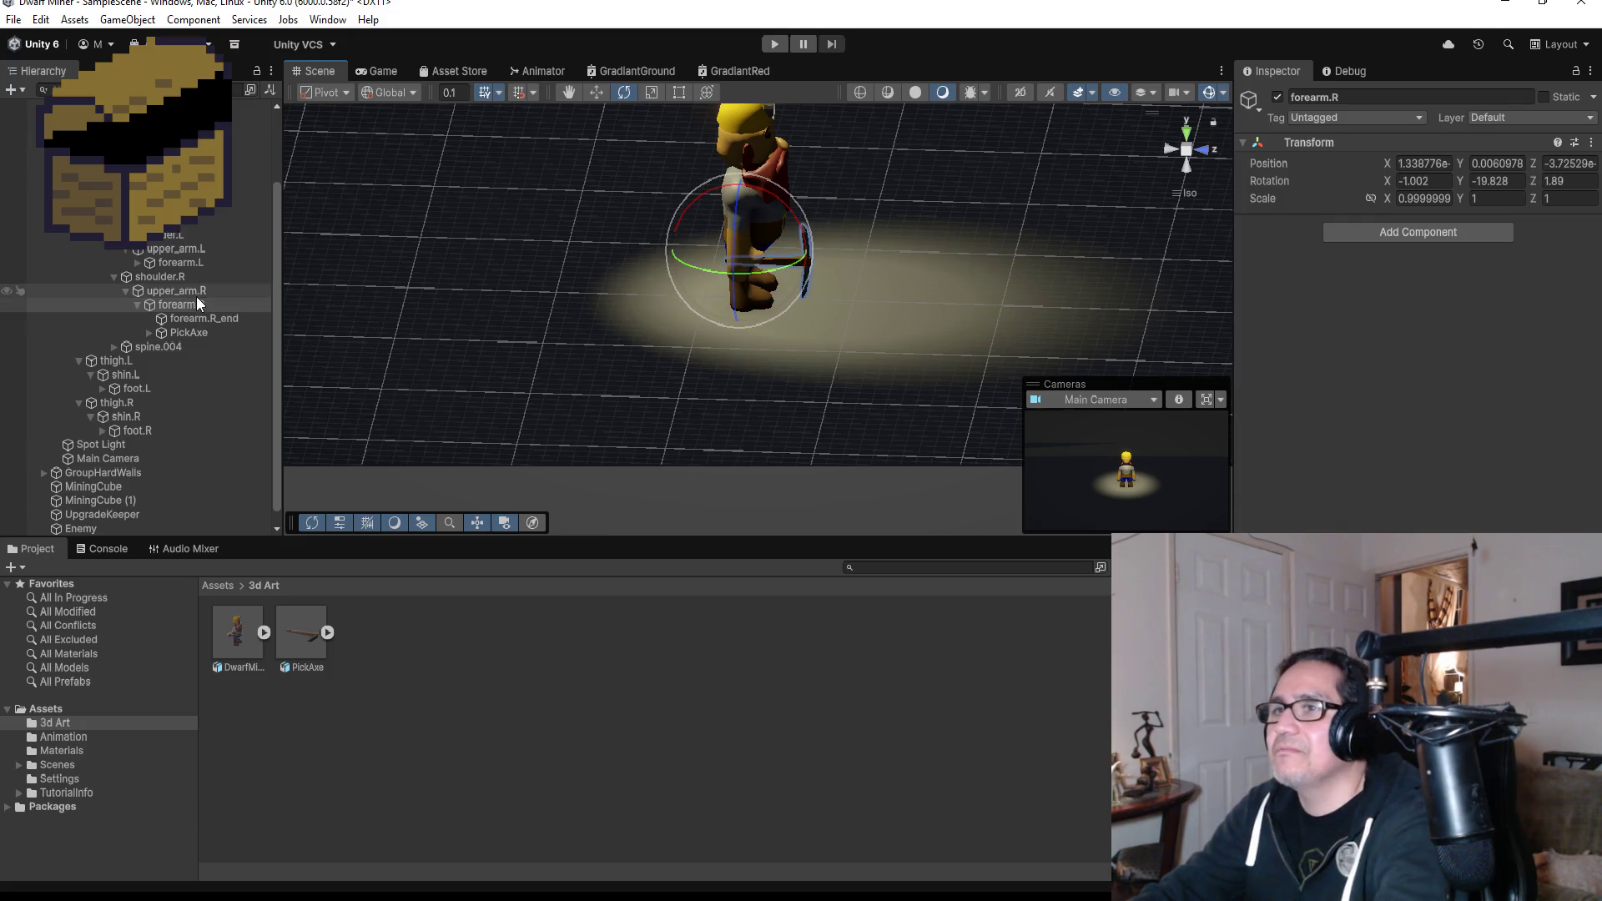
click(215, 294)
mouse_move(793, 177)
mouse_down()
mouse_move(741, 47)
mouse_move(754, 11)
mouse_move(701, 498)
mouse_move(801, 159)
mouse_move(889, 311)
mouse_move(911, 484)
mouse_up()
key(ctrl+z)
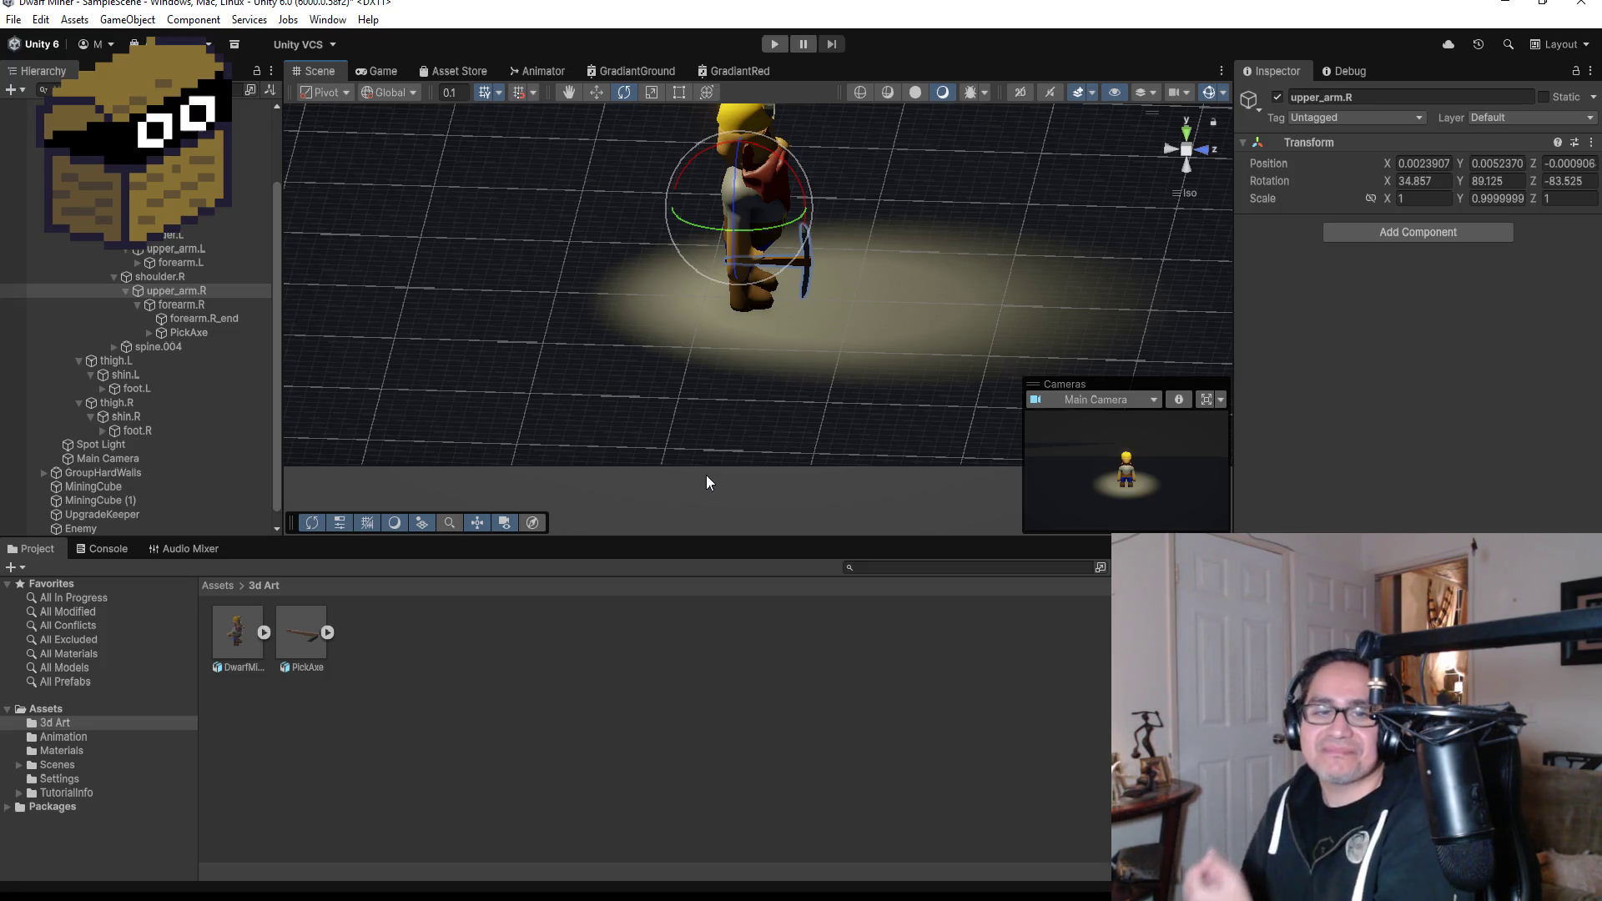
click(775, 43)
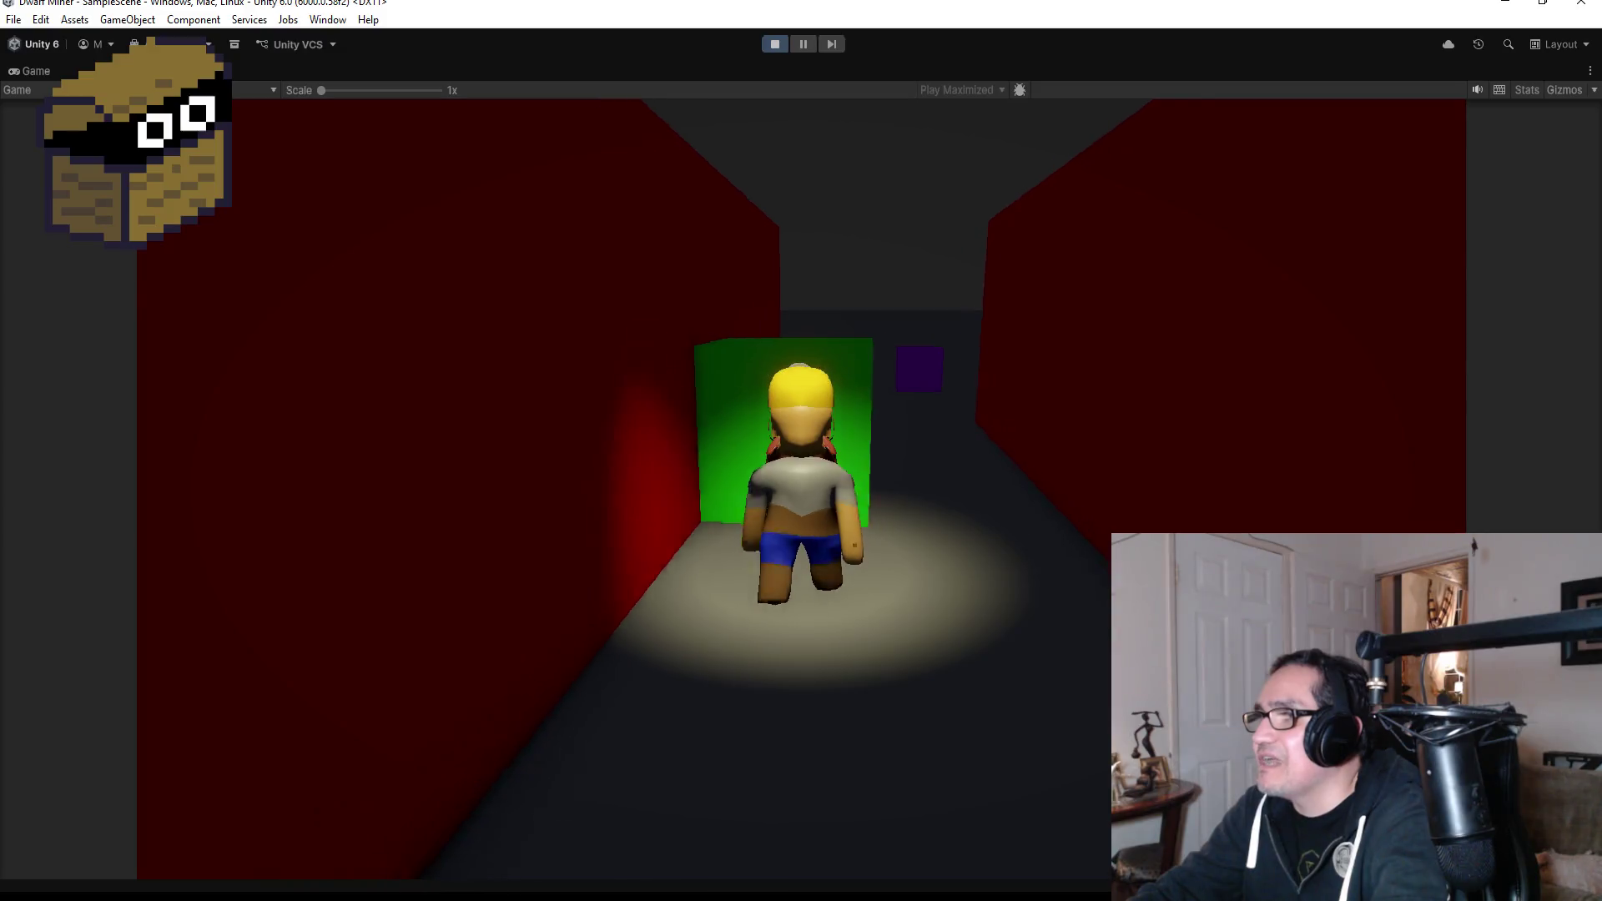
Walk the dwarf through the corridors with WASD past the purple block, then stop the game.
key(w)
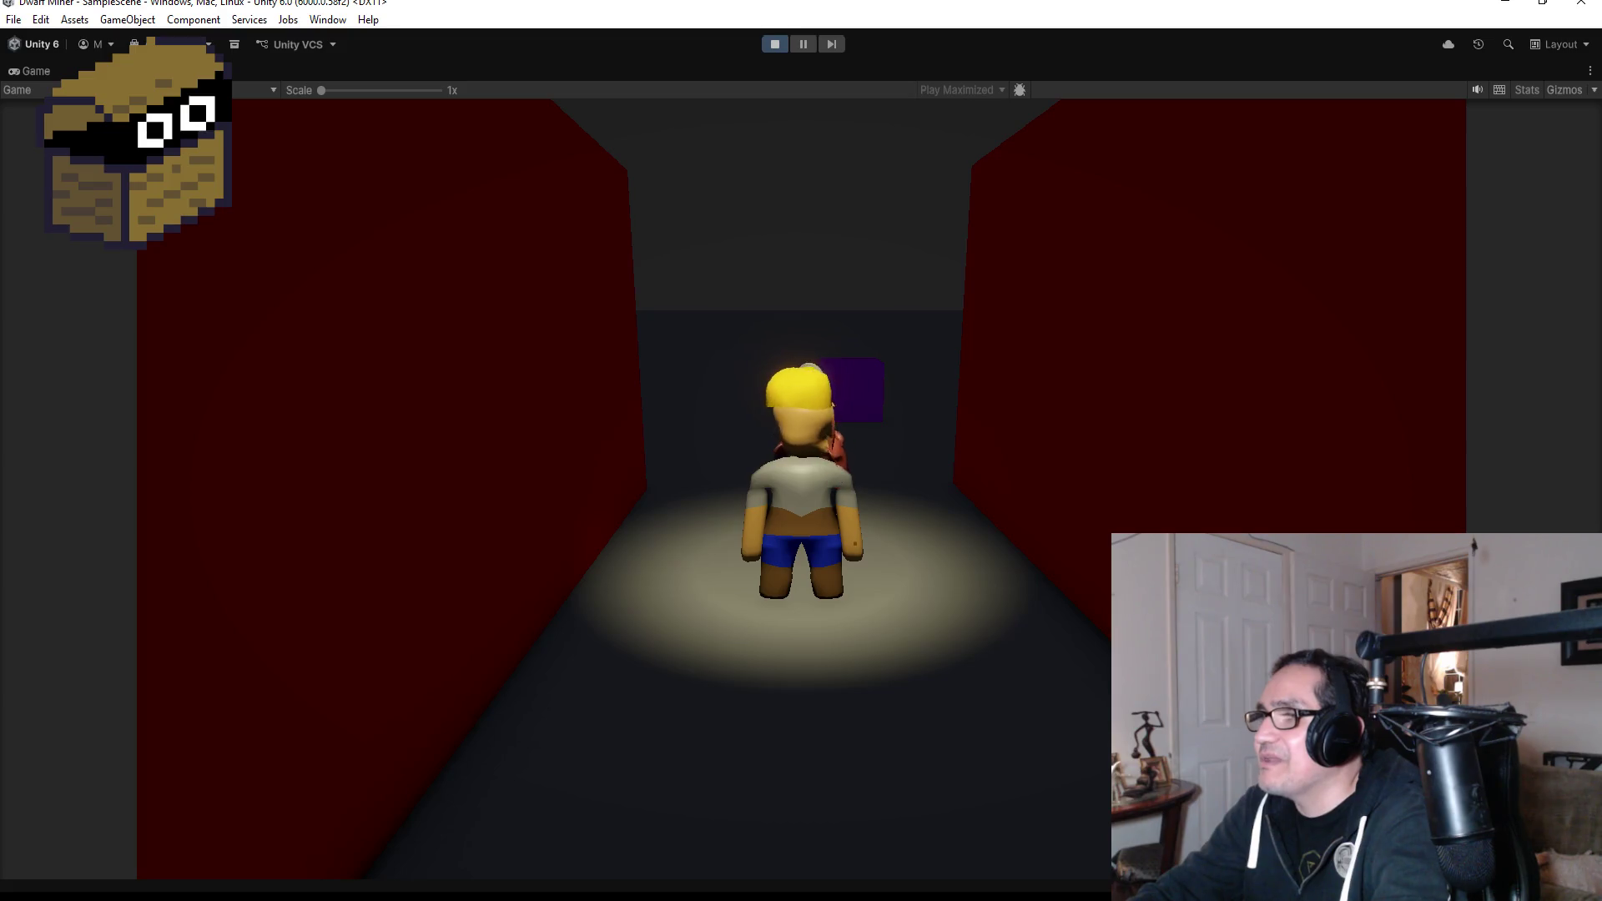
key(w)
key(w)
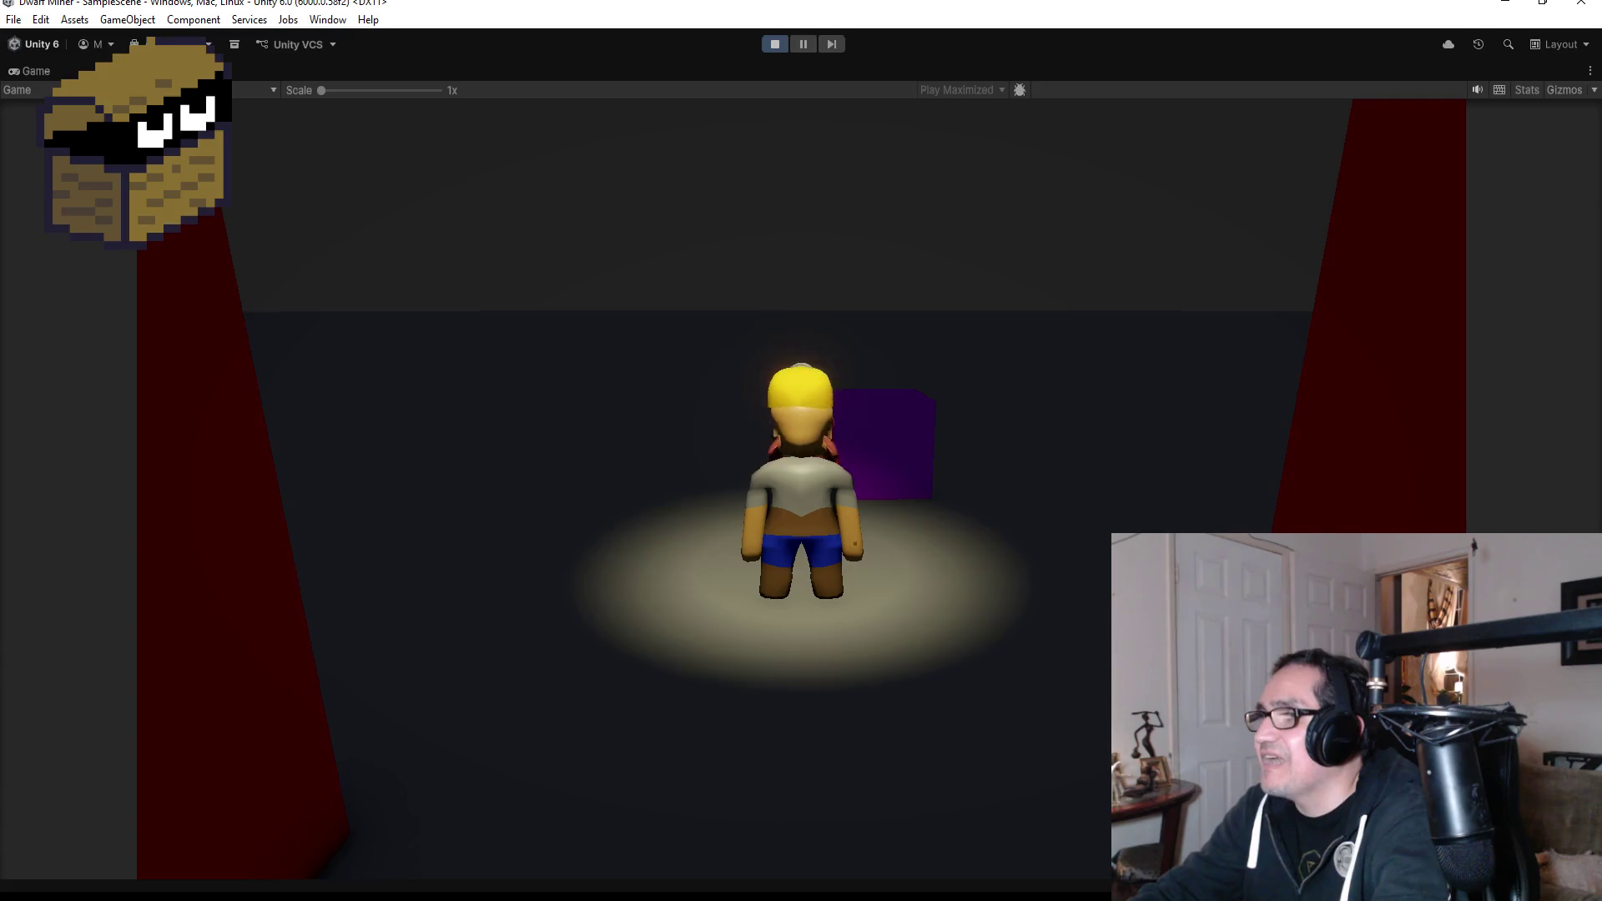
key(w)
key(d)
key(s)
key(a)
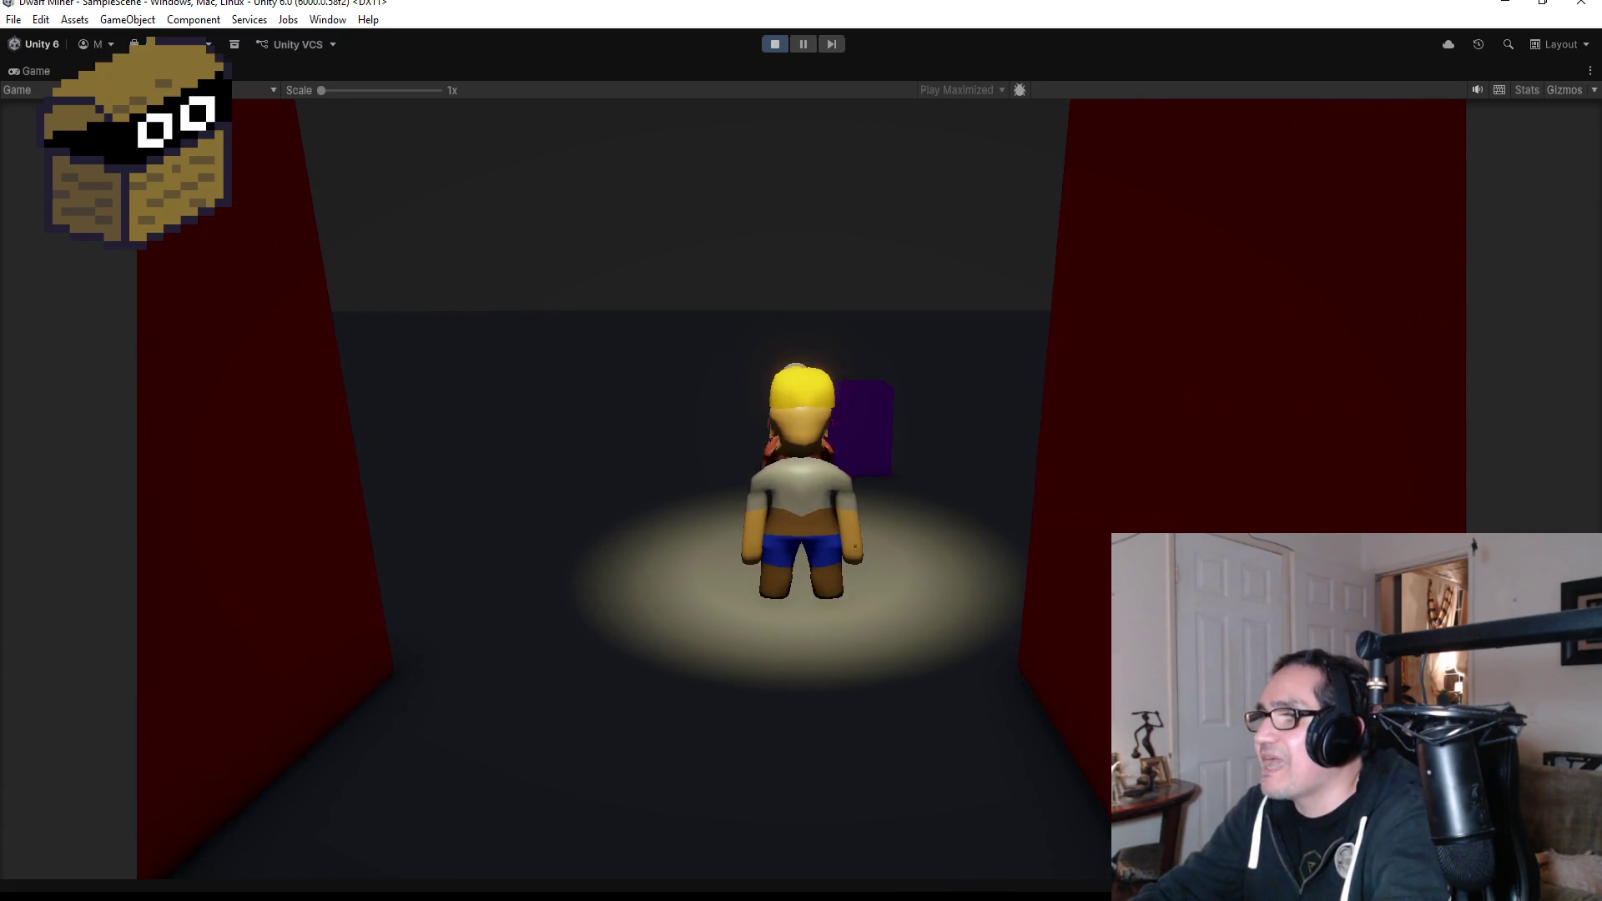
click(772, 43)
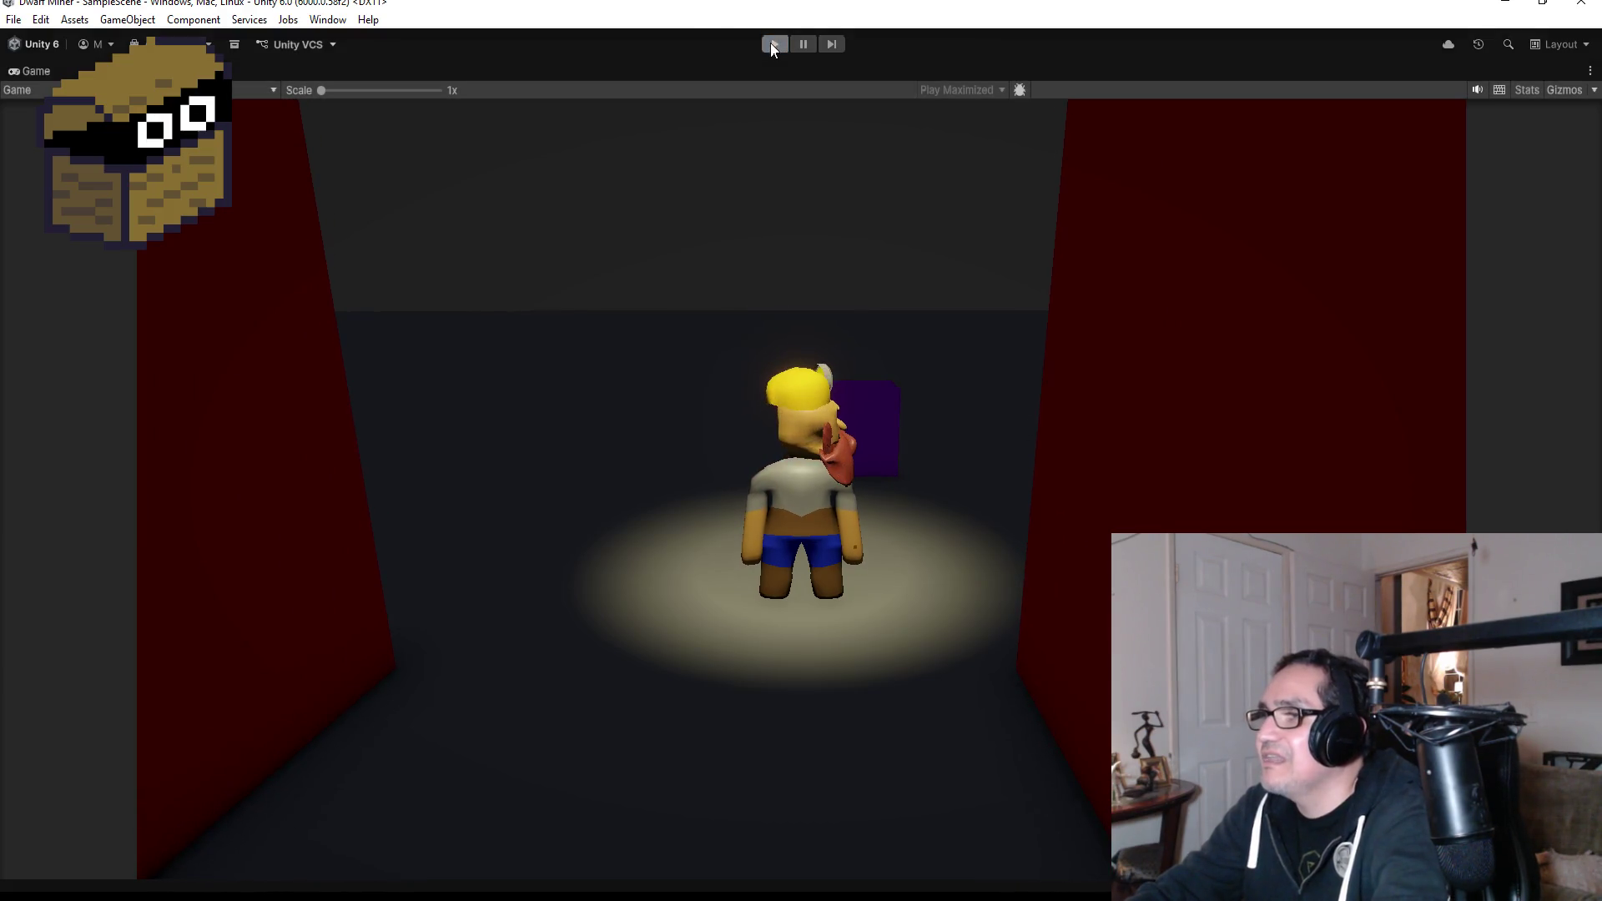
Select the pickaxe handle Cube.001 and move it along Z to local −0.05.
scroll(840, 217, up, 3)
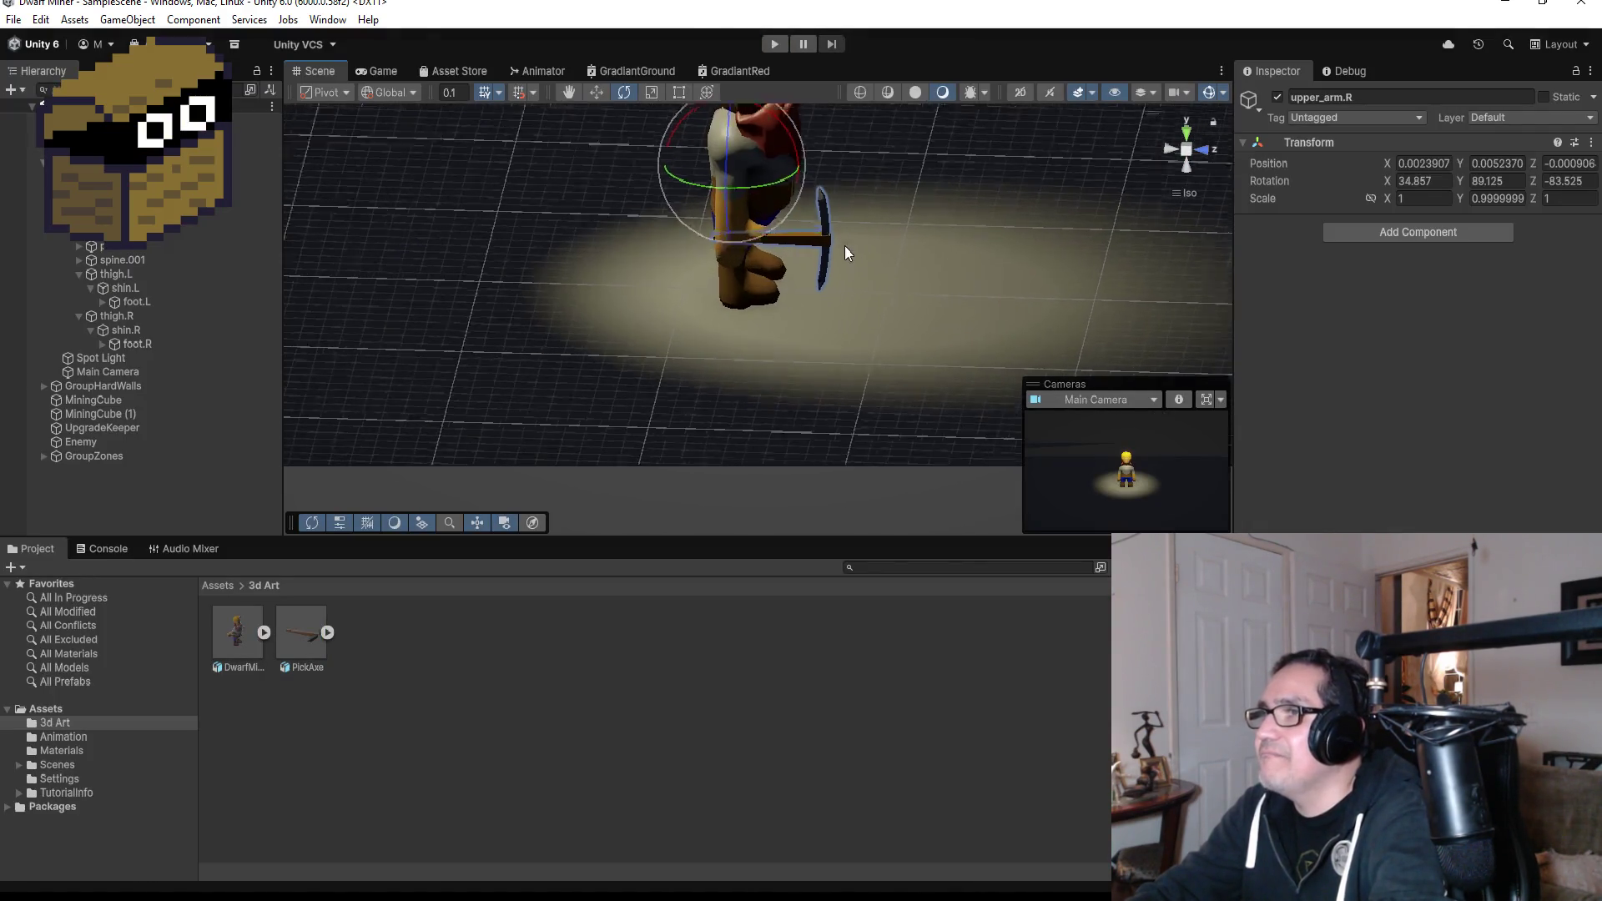
click(827, 233)
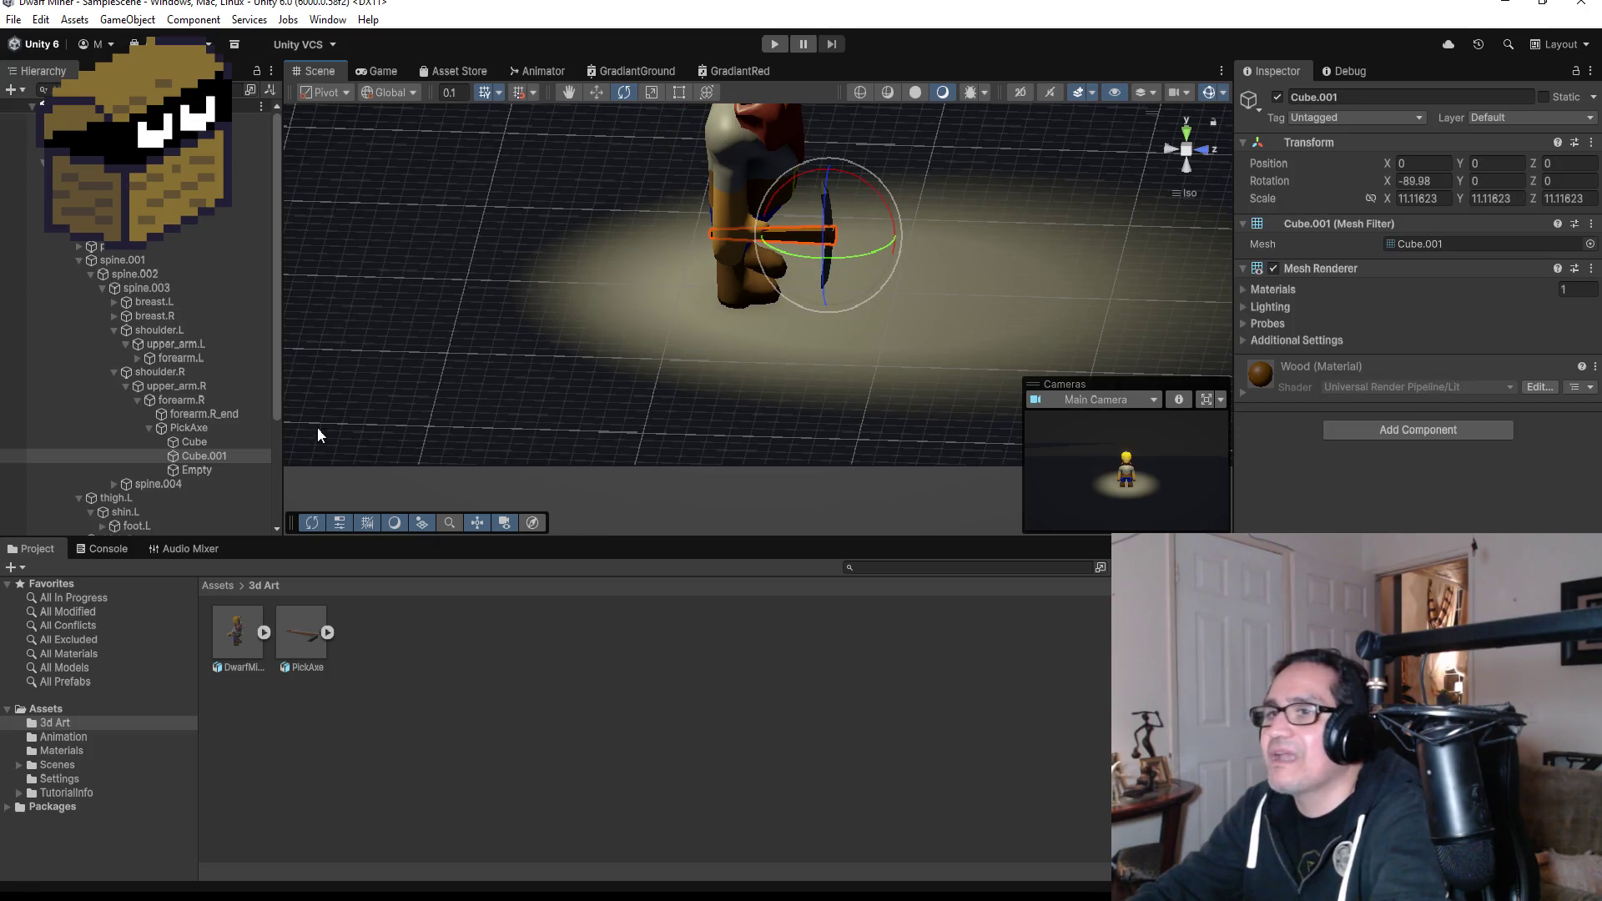
click(150, 427)
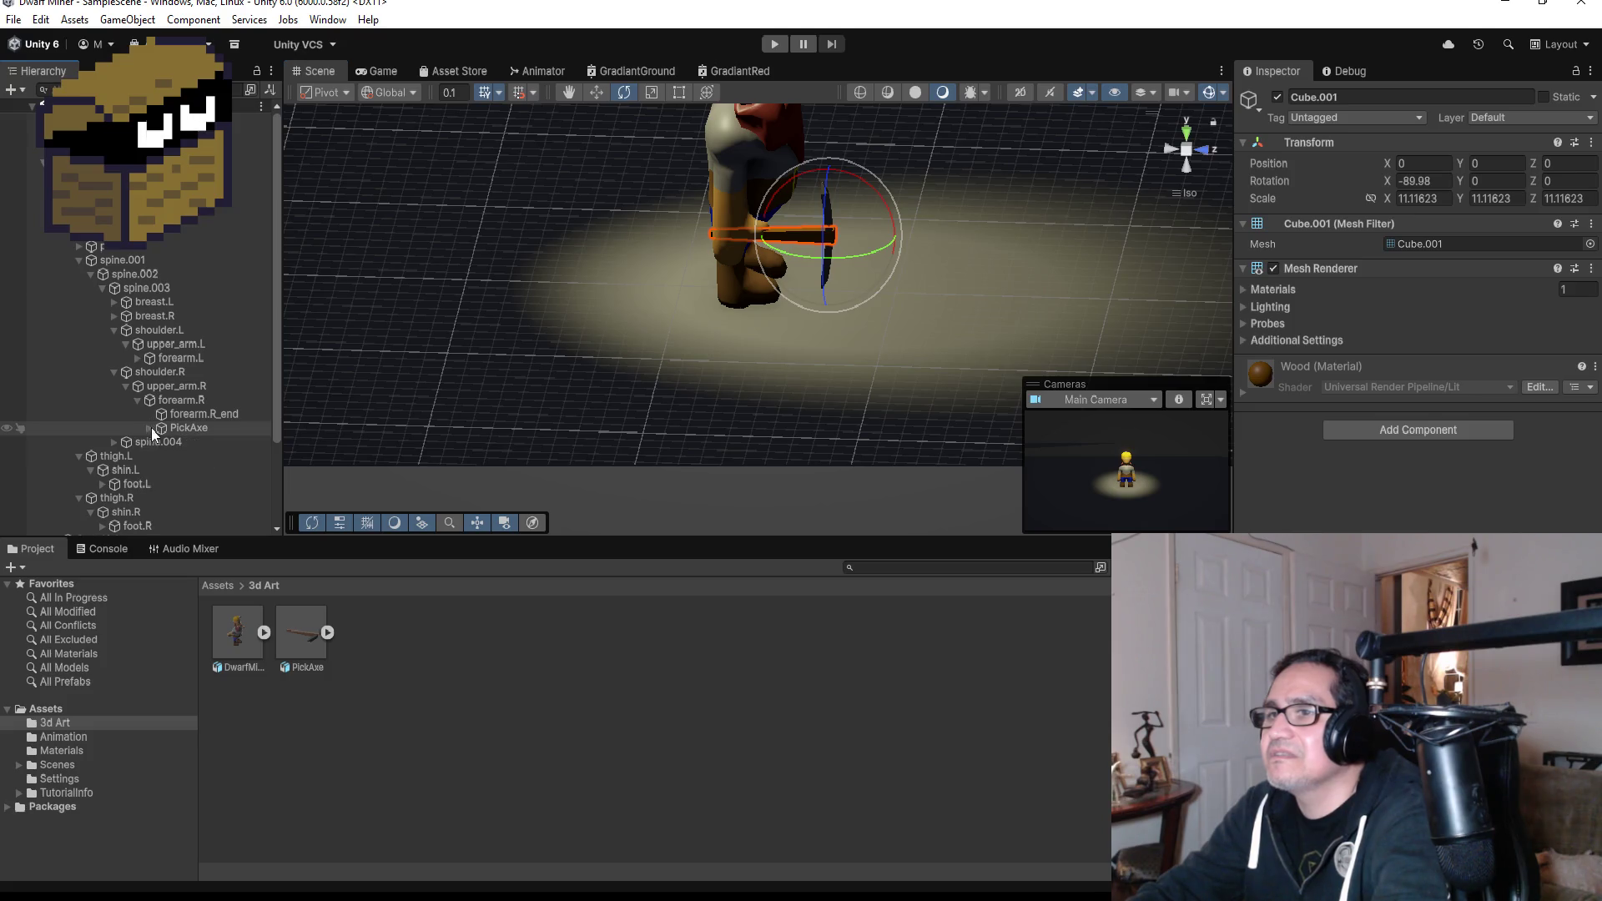
click(597, 92)
drag(895, 237, 893, 238)
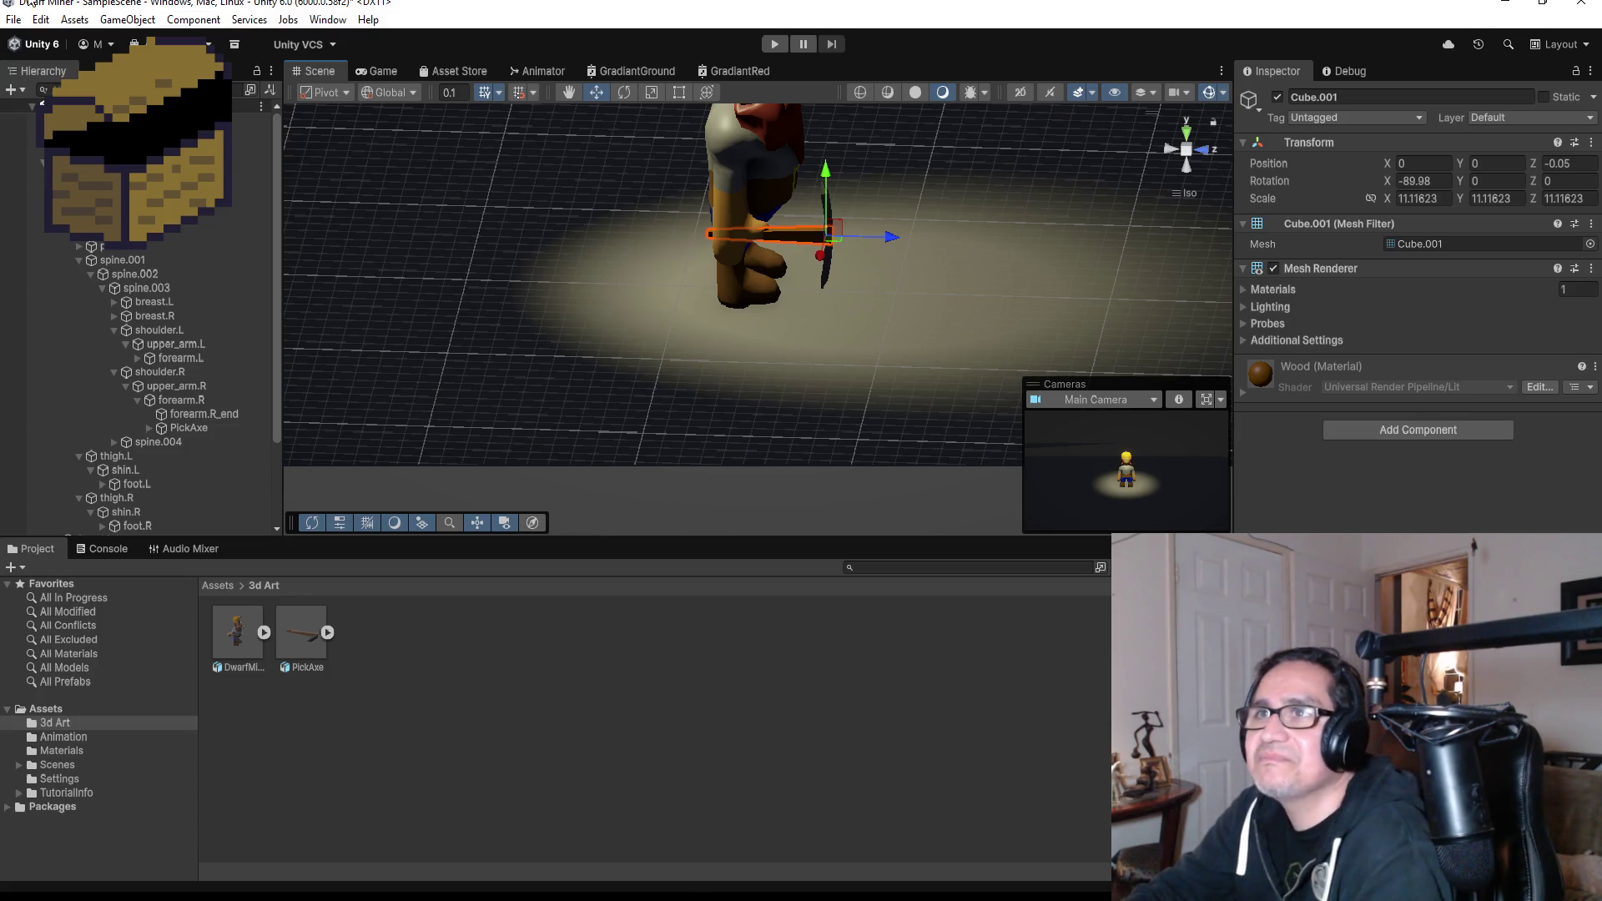
click(14, 20)
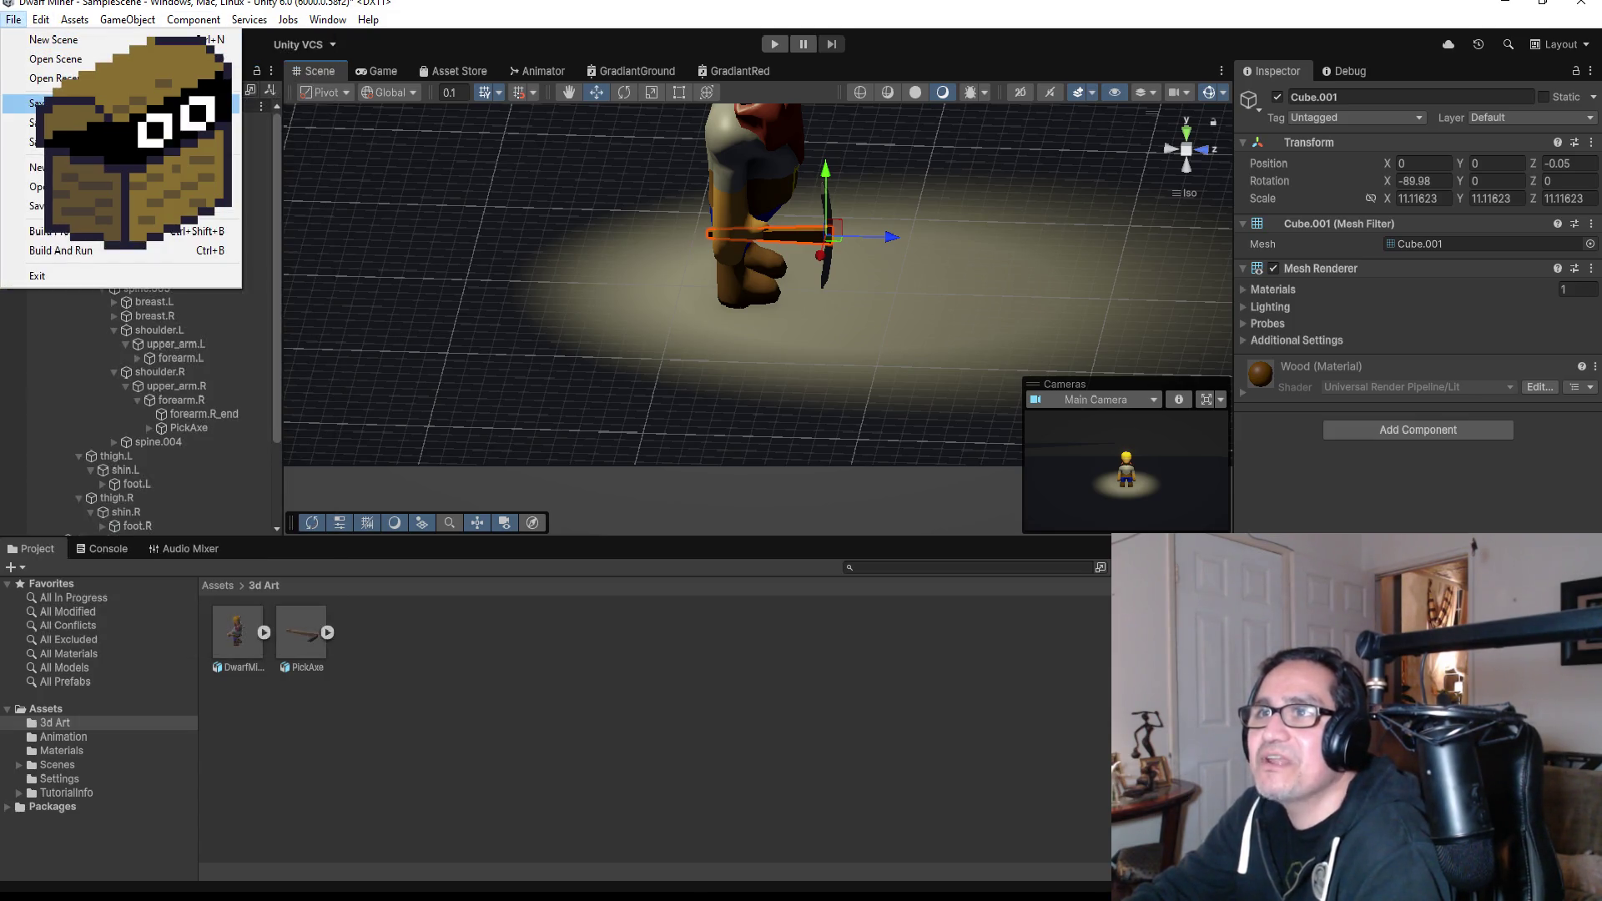
Collapse the Hierarchy tree and switch to Blender with PickAxe.blend open.
click(34, 101)
click(42, 165)
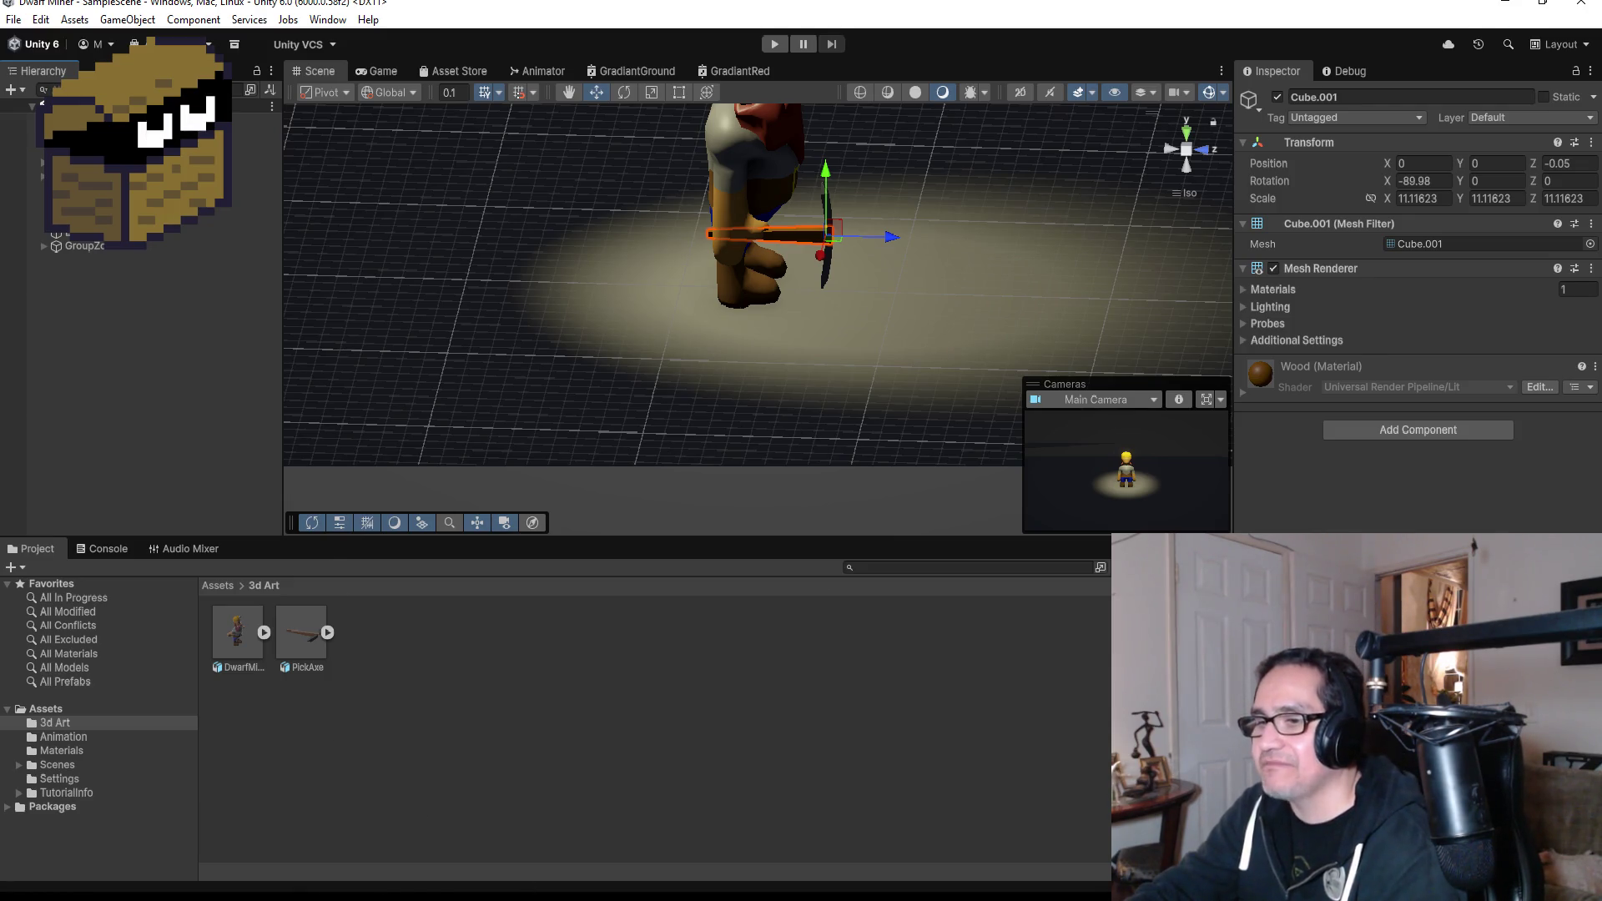
click(12, 18)
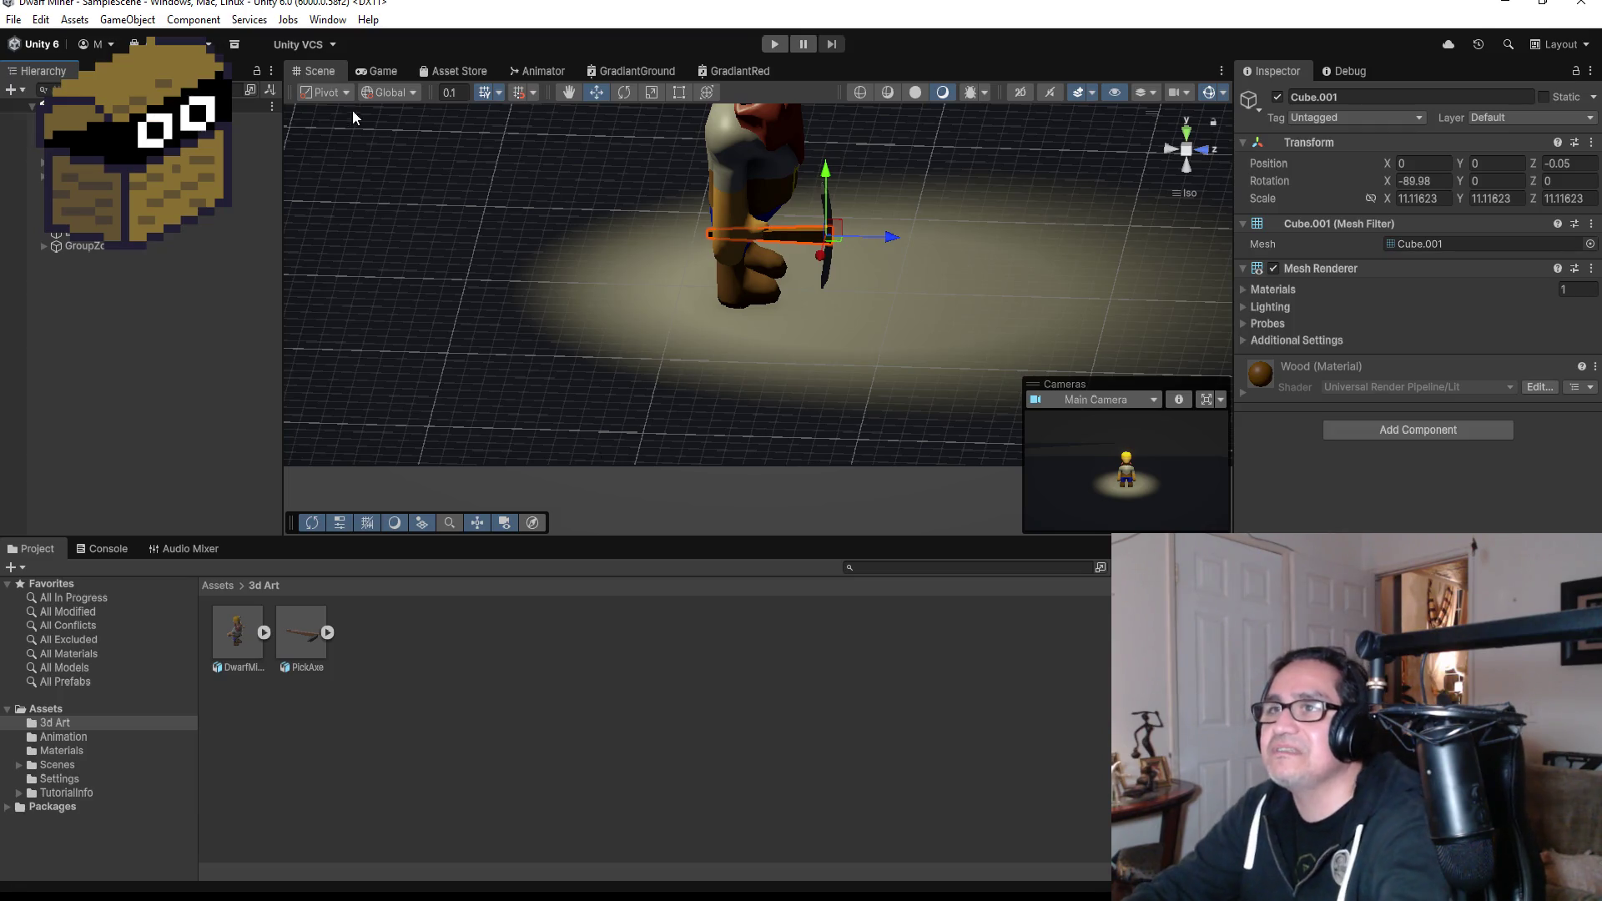
click(13, 20)
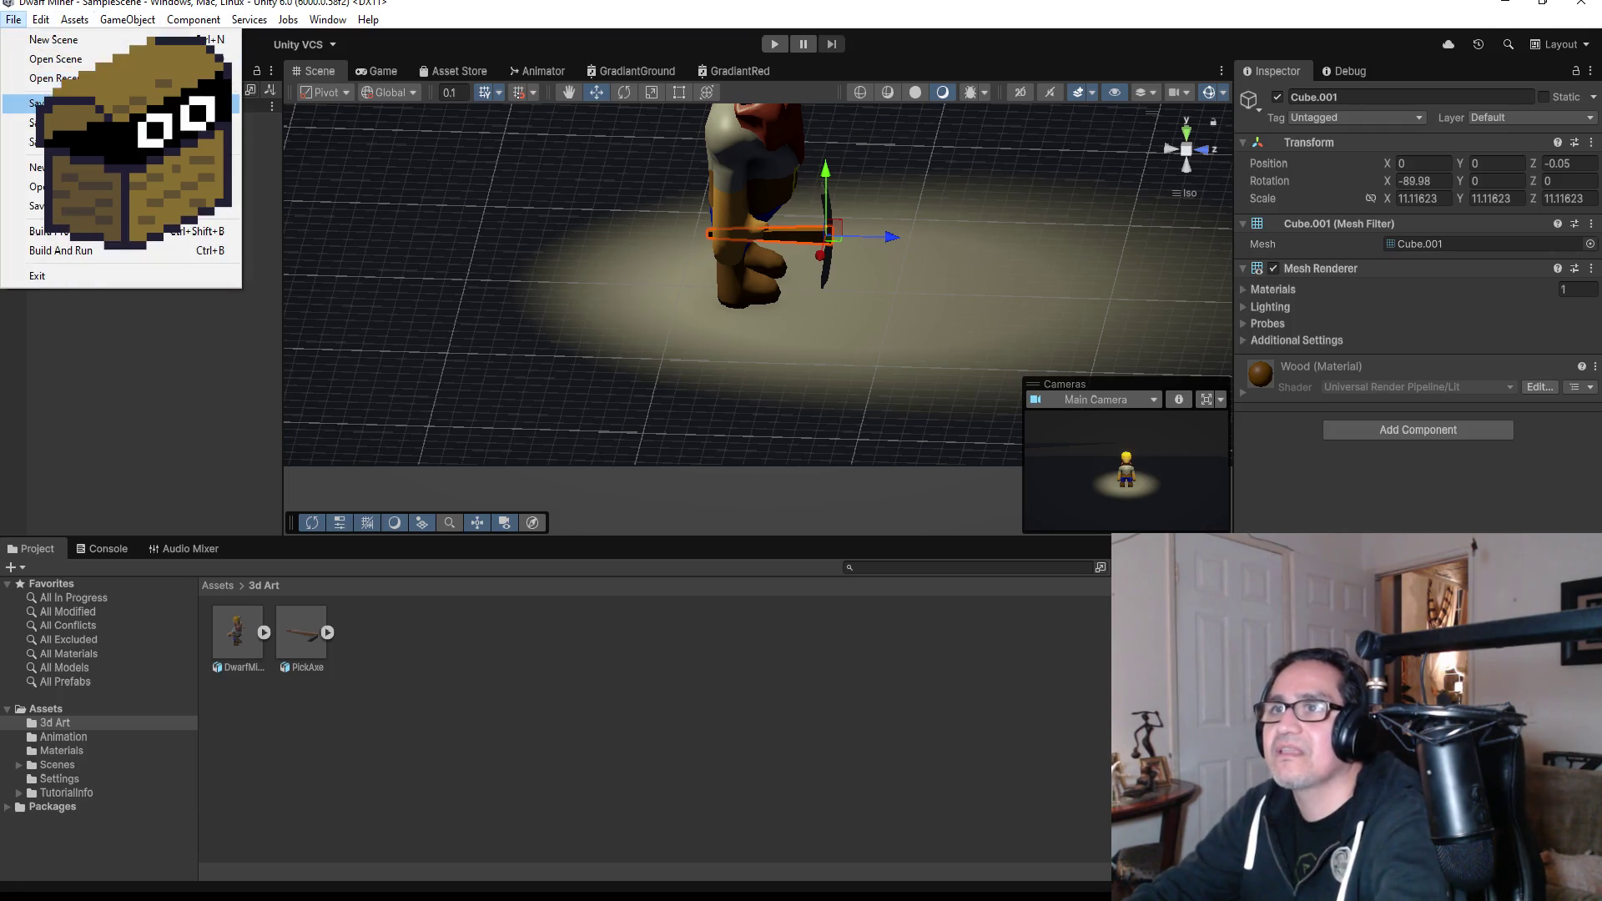
click(325, 684)
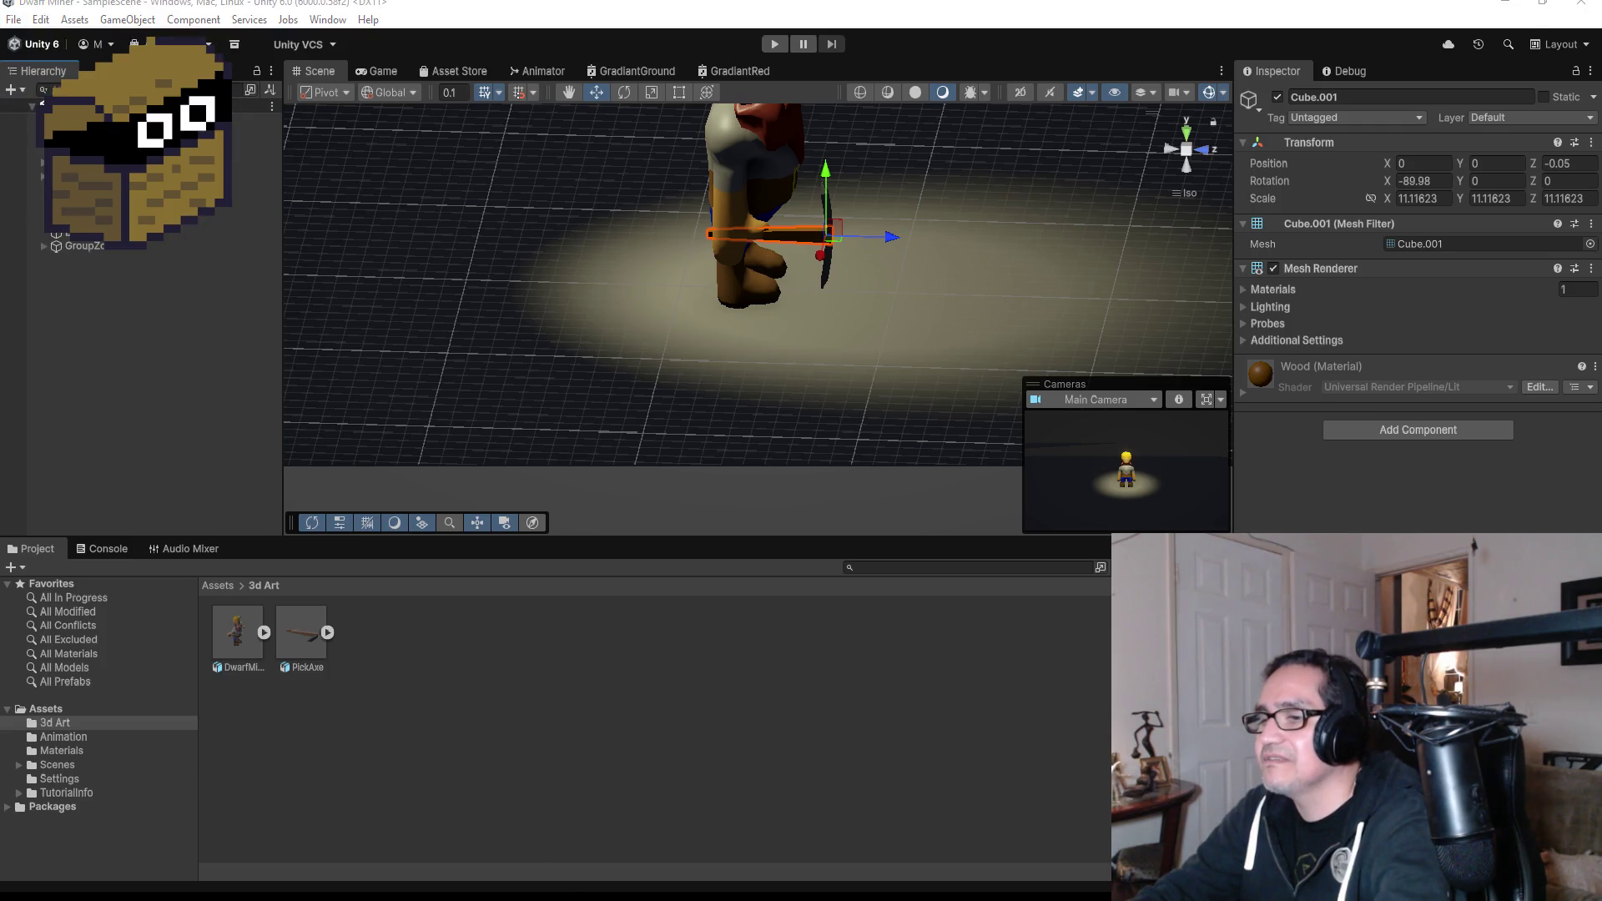
key(alt+Tab)
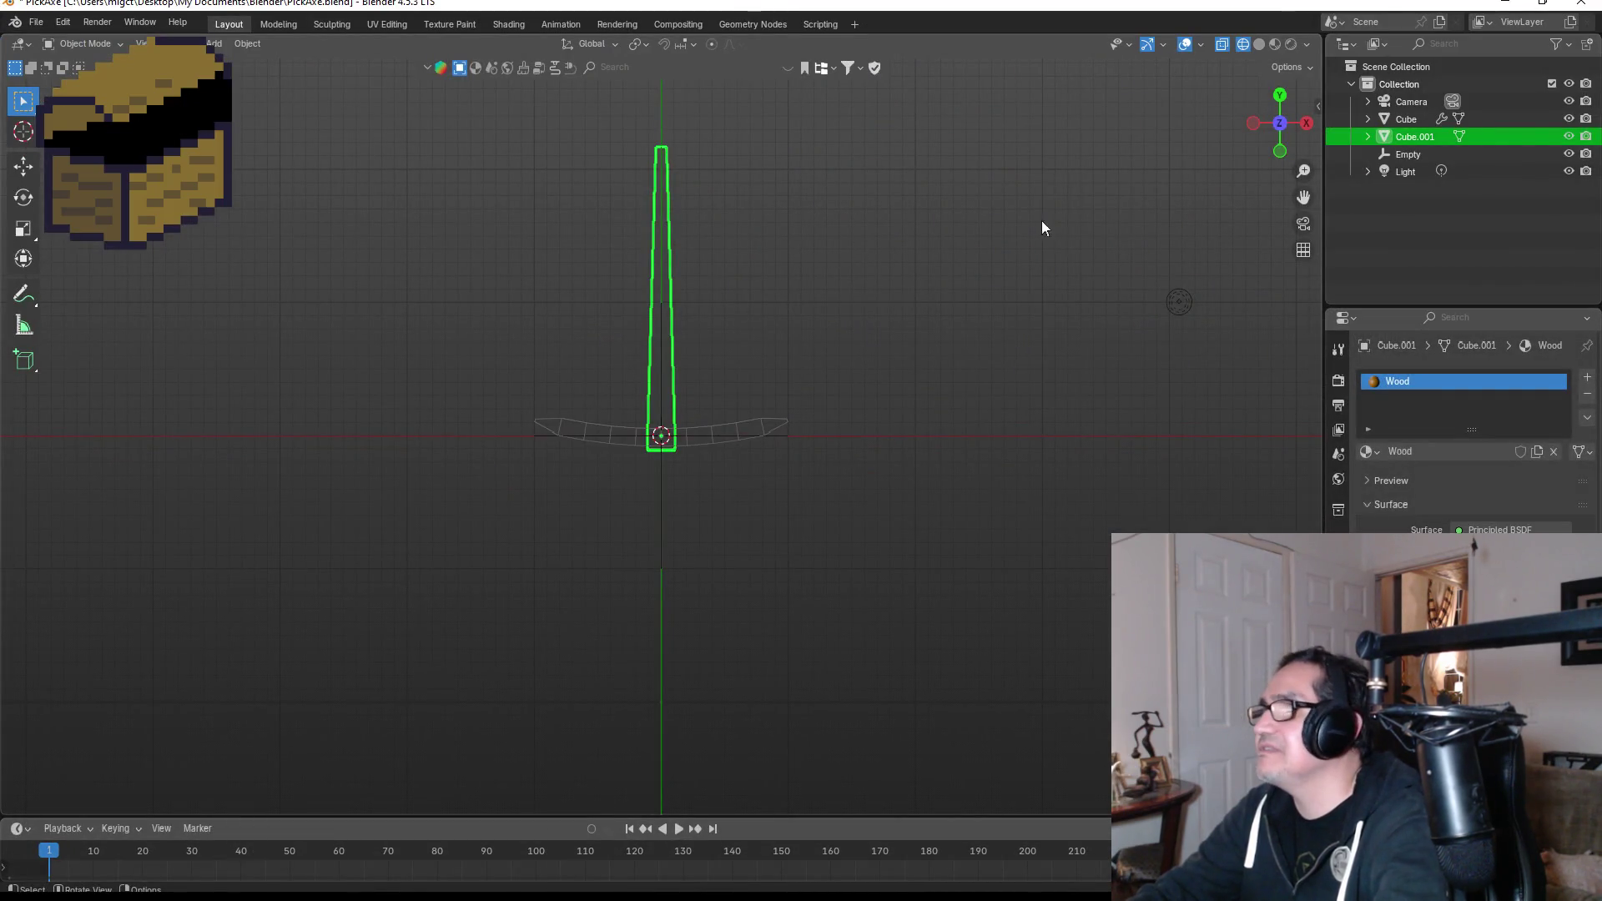
Show the pickaxe in Material Preview, deselect the handle, and orbit to a perspective view.
key(z)
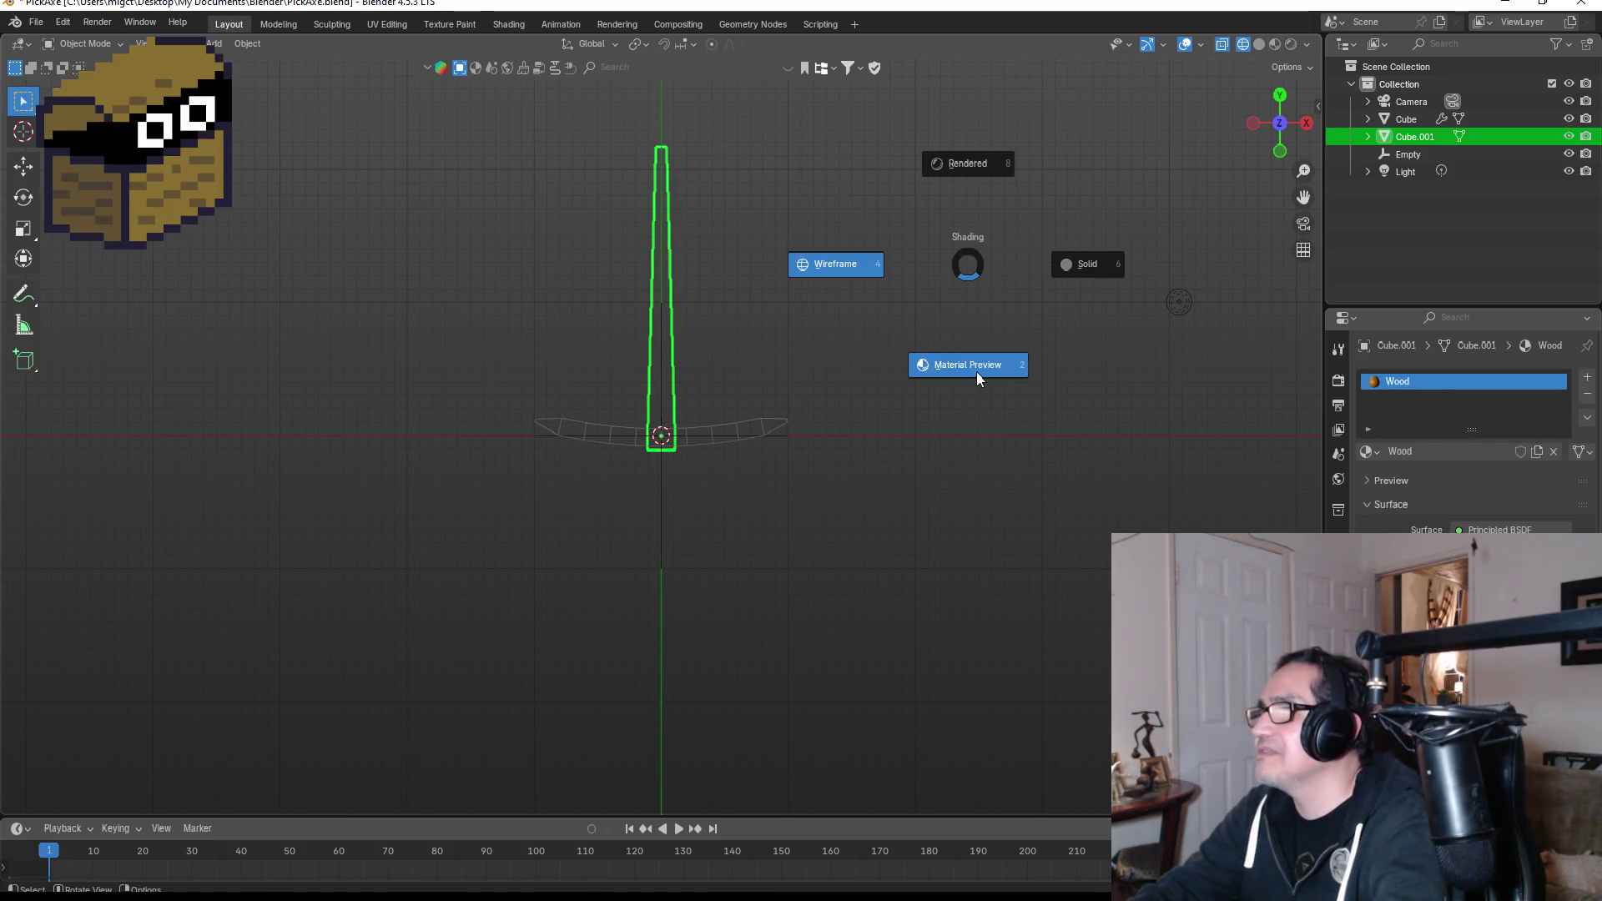
click(976, 367)
click(914, 342)
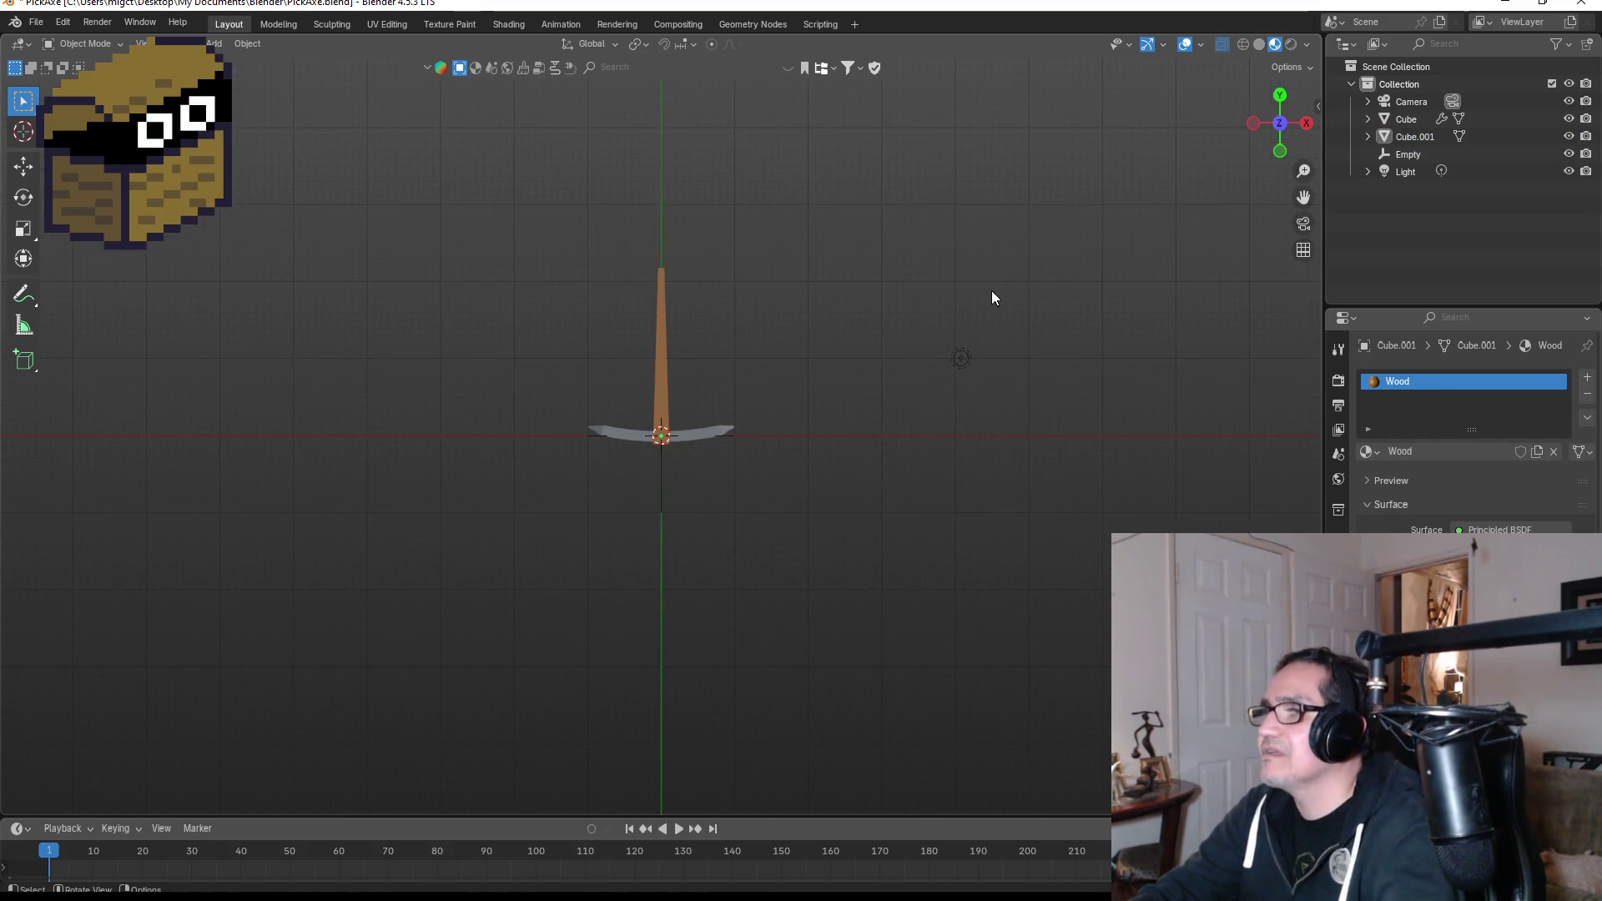
mouse_move(939, 315)
mouse_down()
mouse_move(798, 325)
mouse_move(941, 429)
mouse_move(924, 444)
mouse_move(890, 403)
mouse_move(897, 353)
mouse_up()
mouse_move(779, 347)
mouse_down()
mouse_move(828, 434)
mouse_move(1105, 452)
mouse_move(1317, 249)
mouse_up()
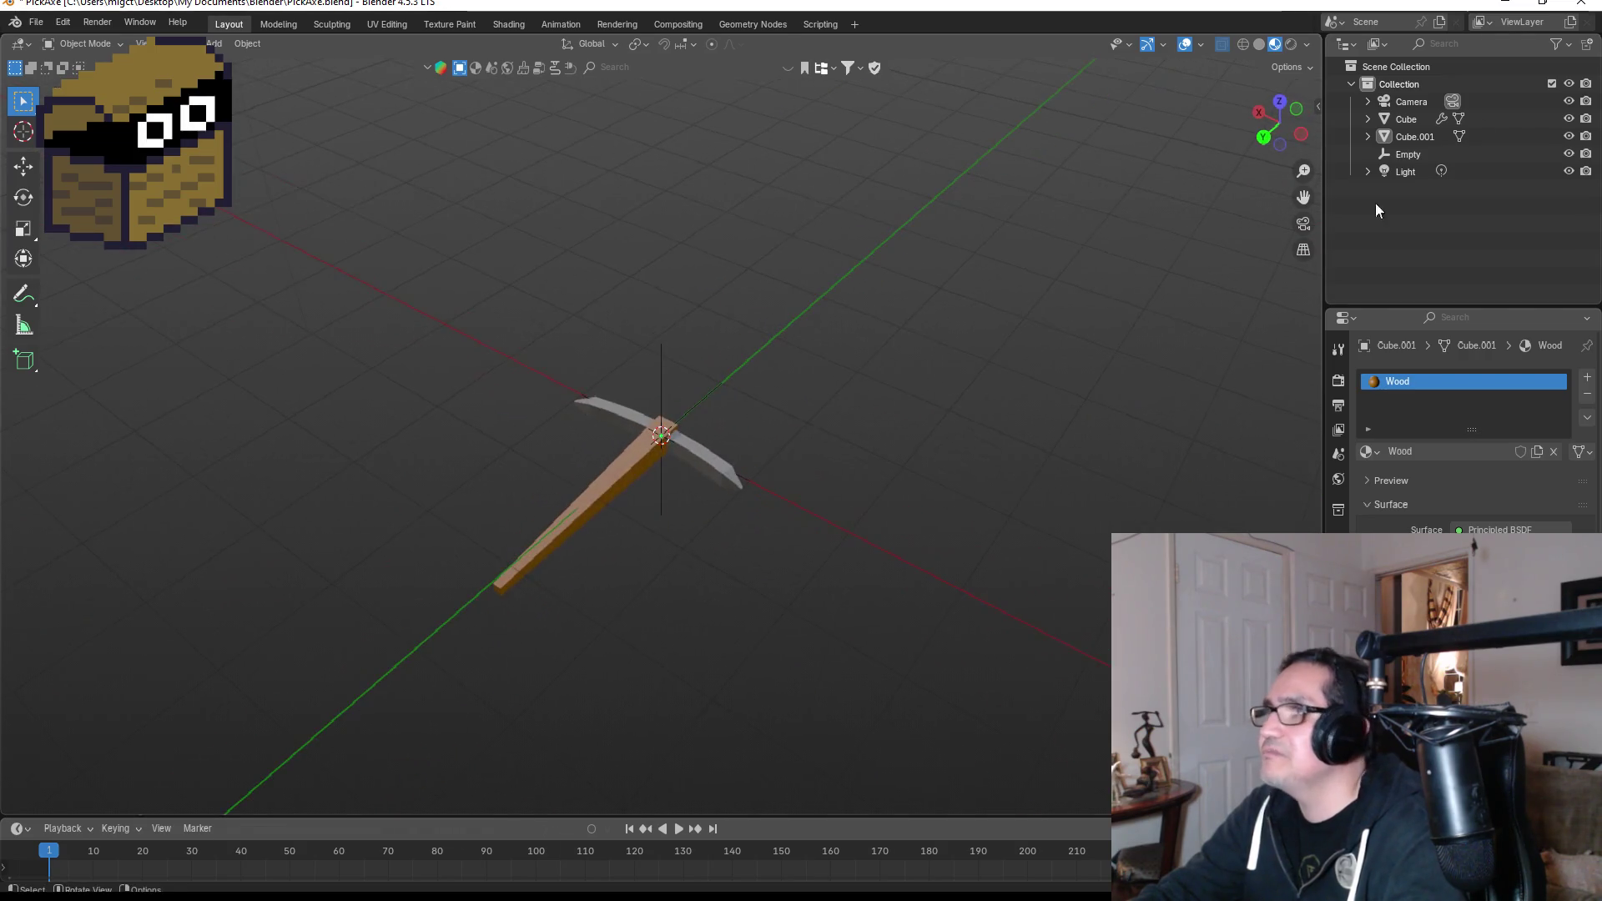
click(1511, 5)
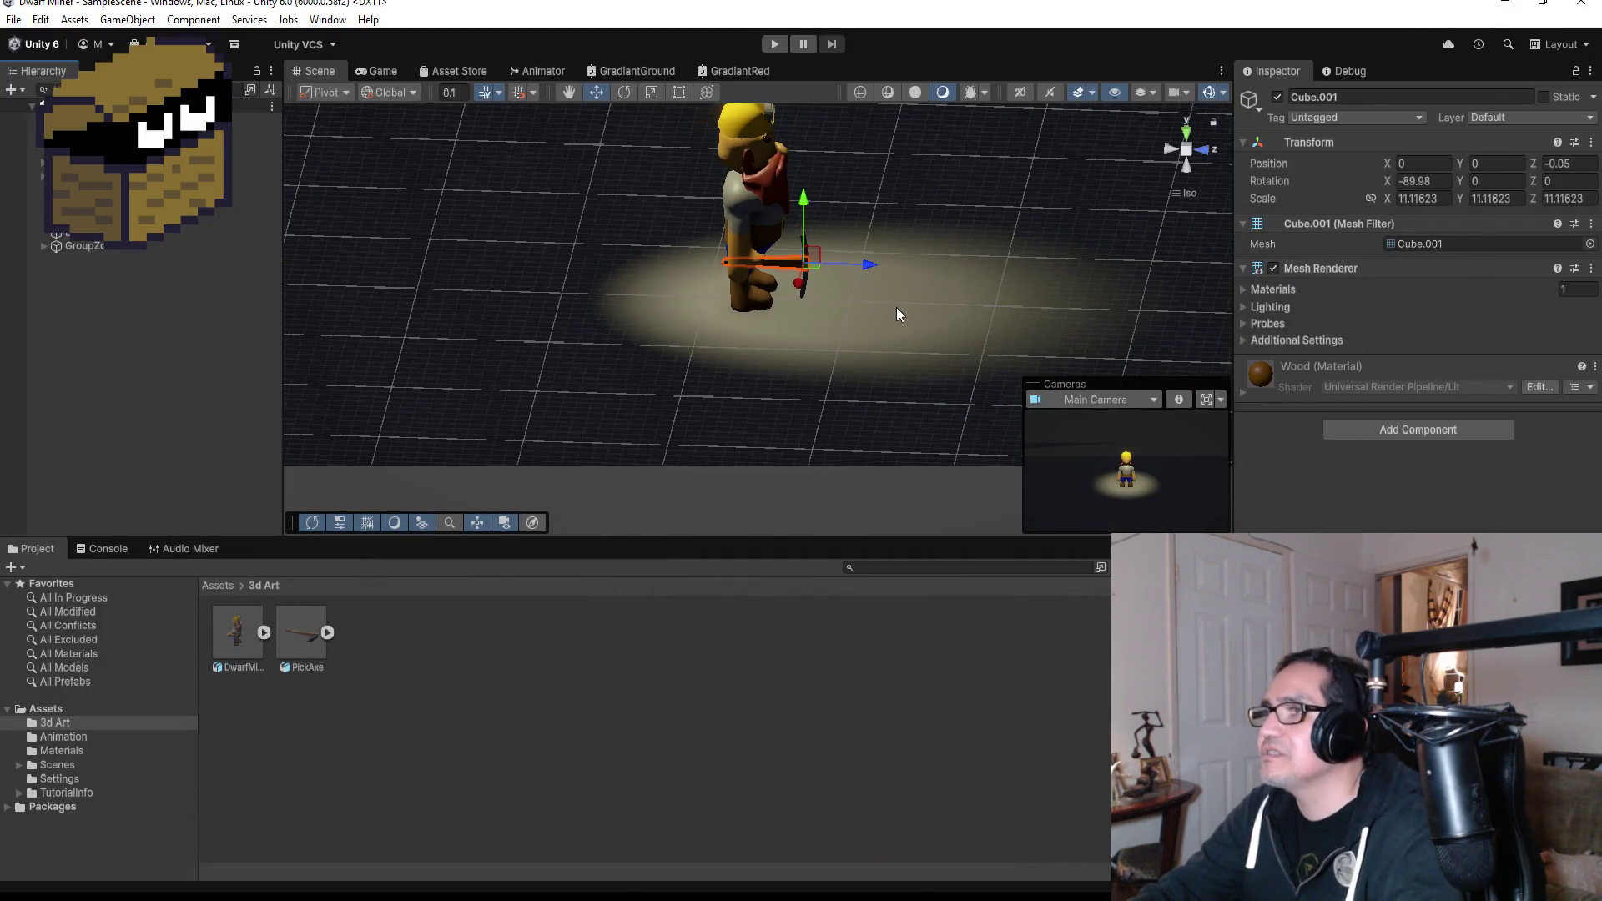
Frame the dwarf in the Scene view and start Play mode again.
scroll(896, 314, down, 5)
scroll(784, 409, up, 5)
mouse_move(749, 298)
mouse_down()
mouse_move(804, 300)
mouse_move(771, 288)
mouse_up()
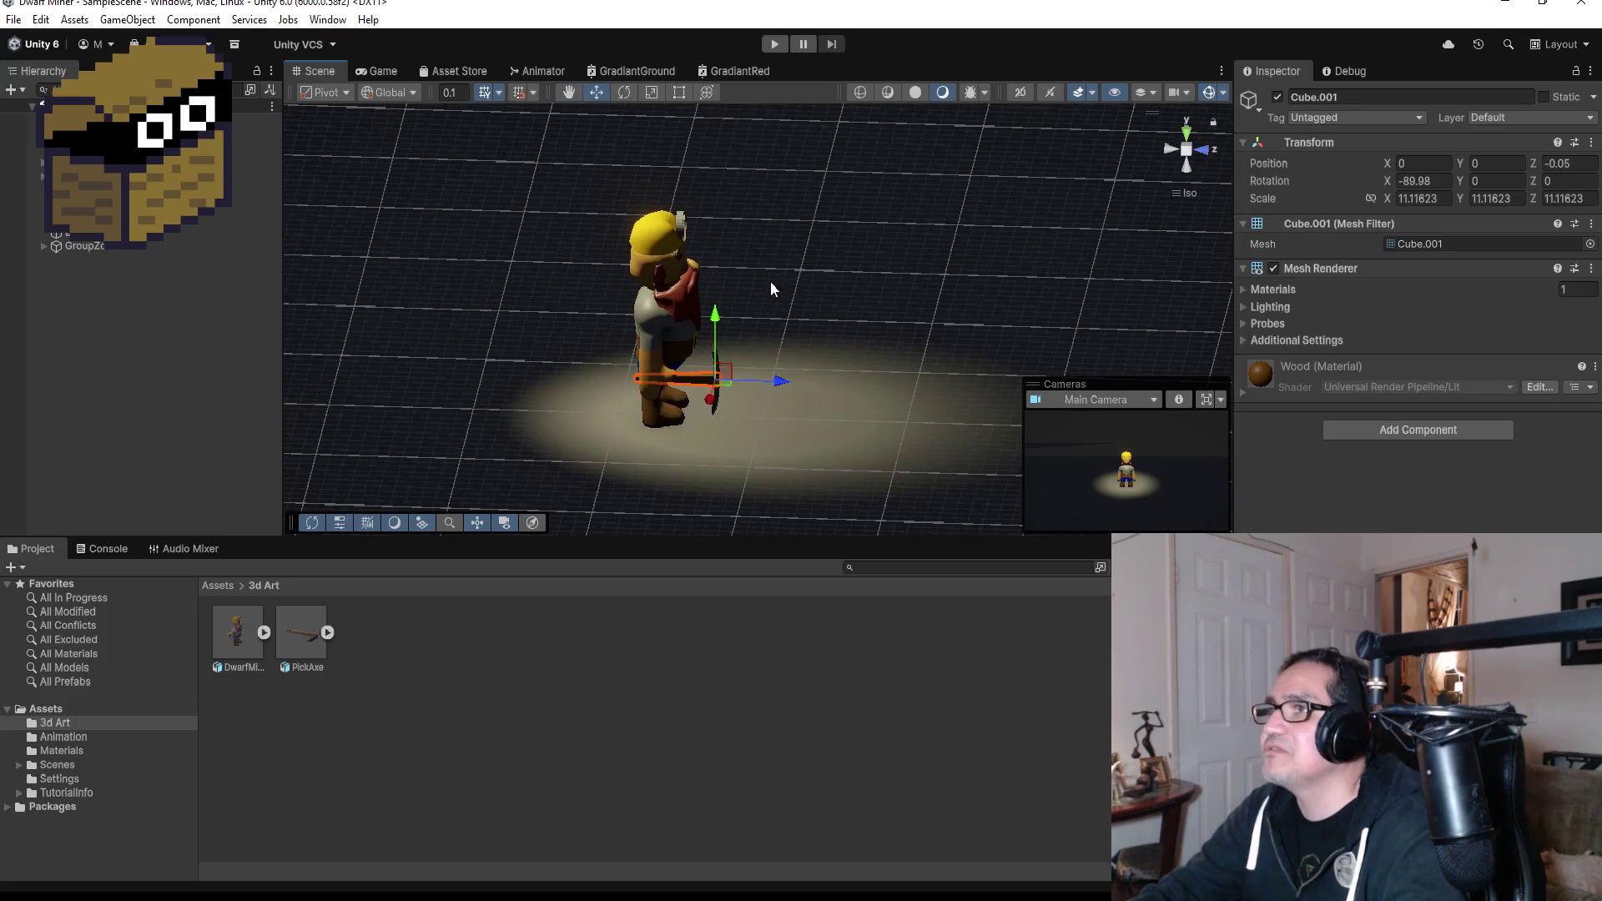
click(770, 44)
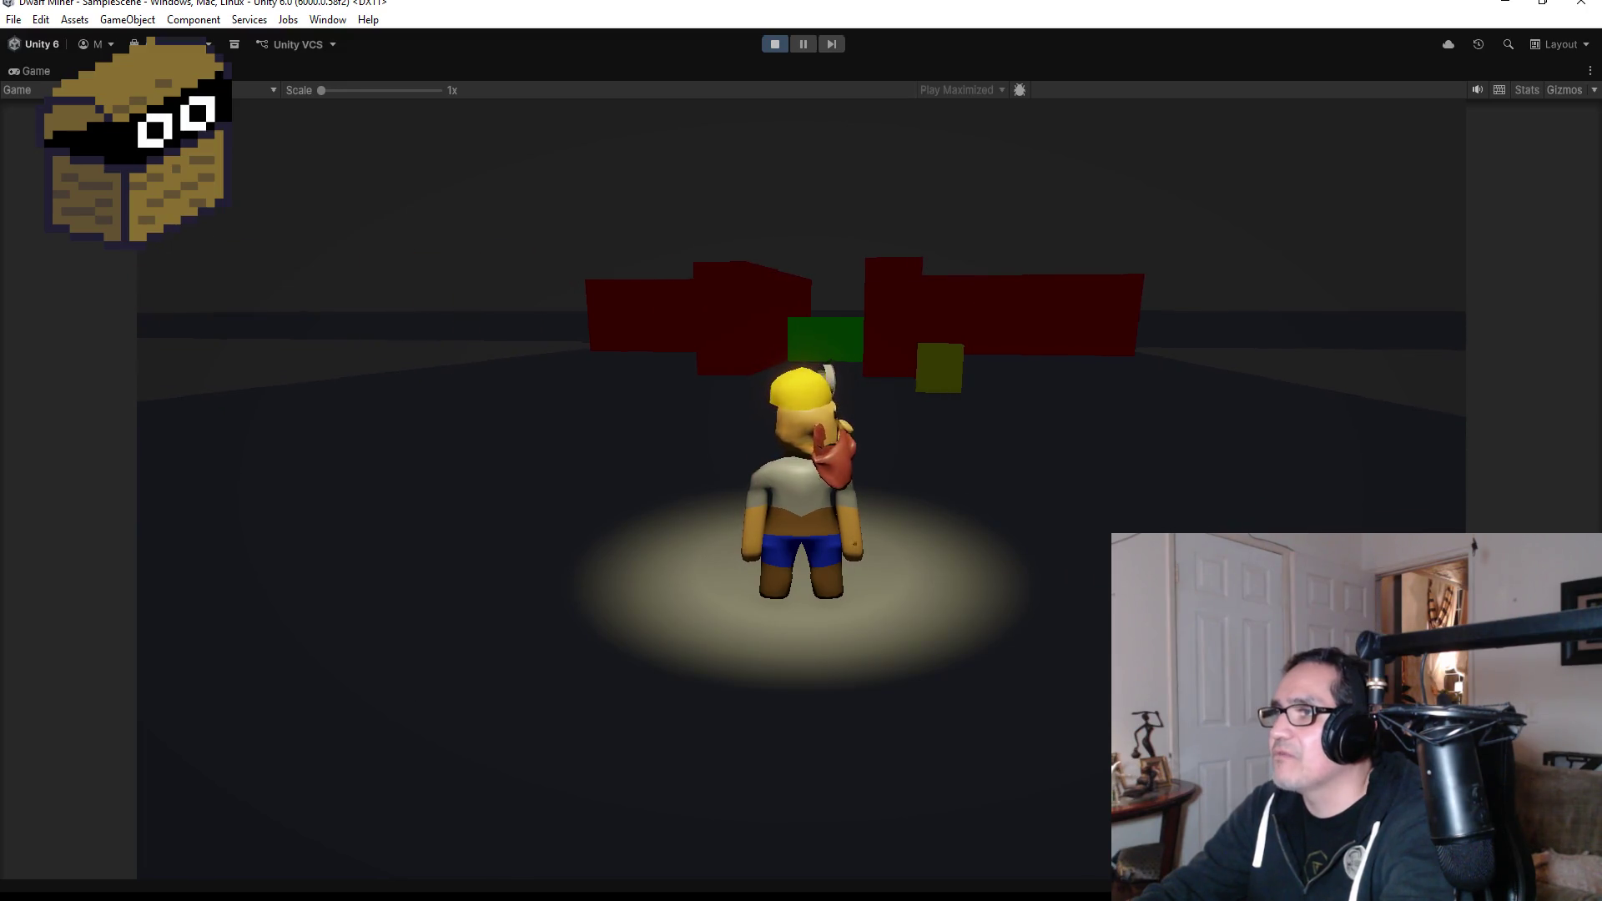
Walk the dwarf past the green block to the purple cube and turn around there.
key(w)
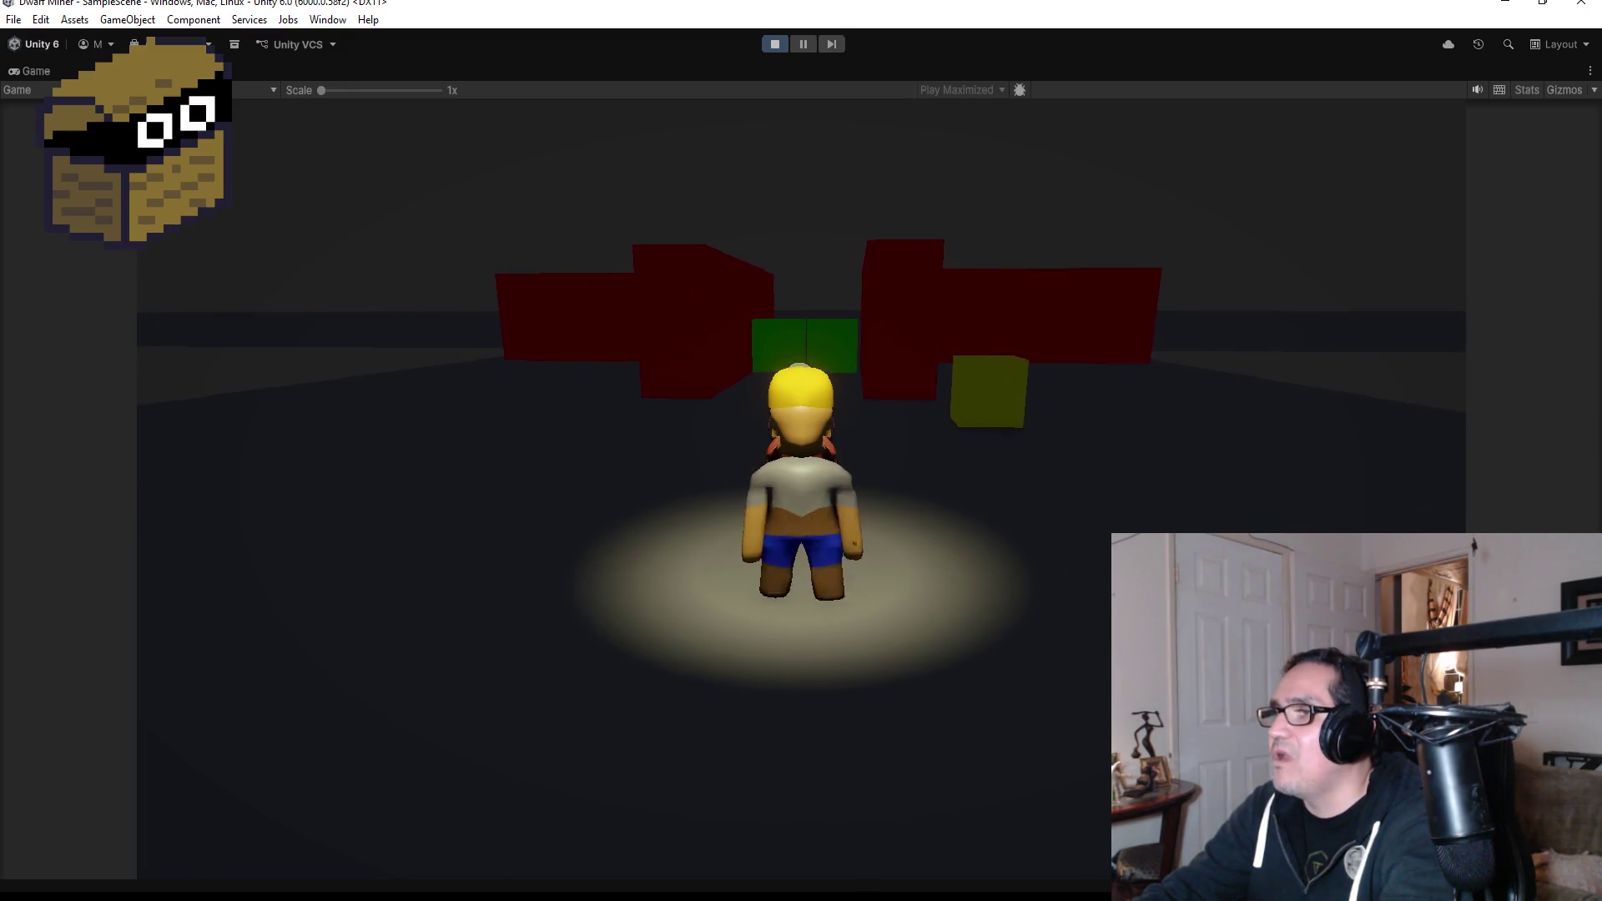
key(w)
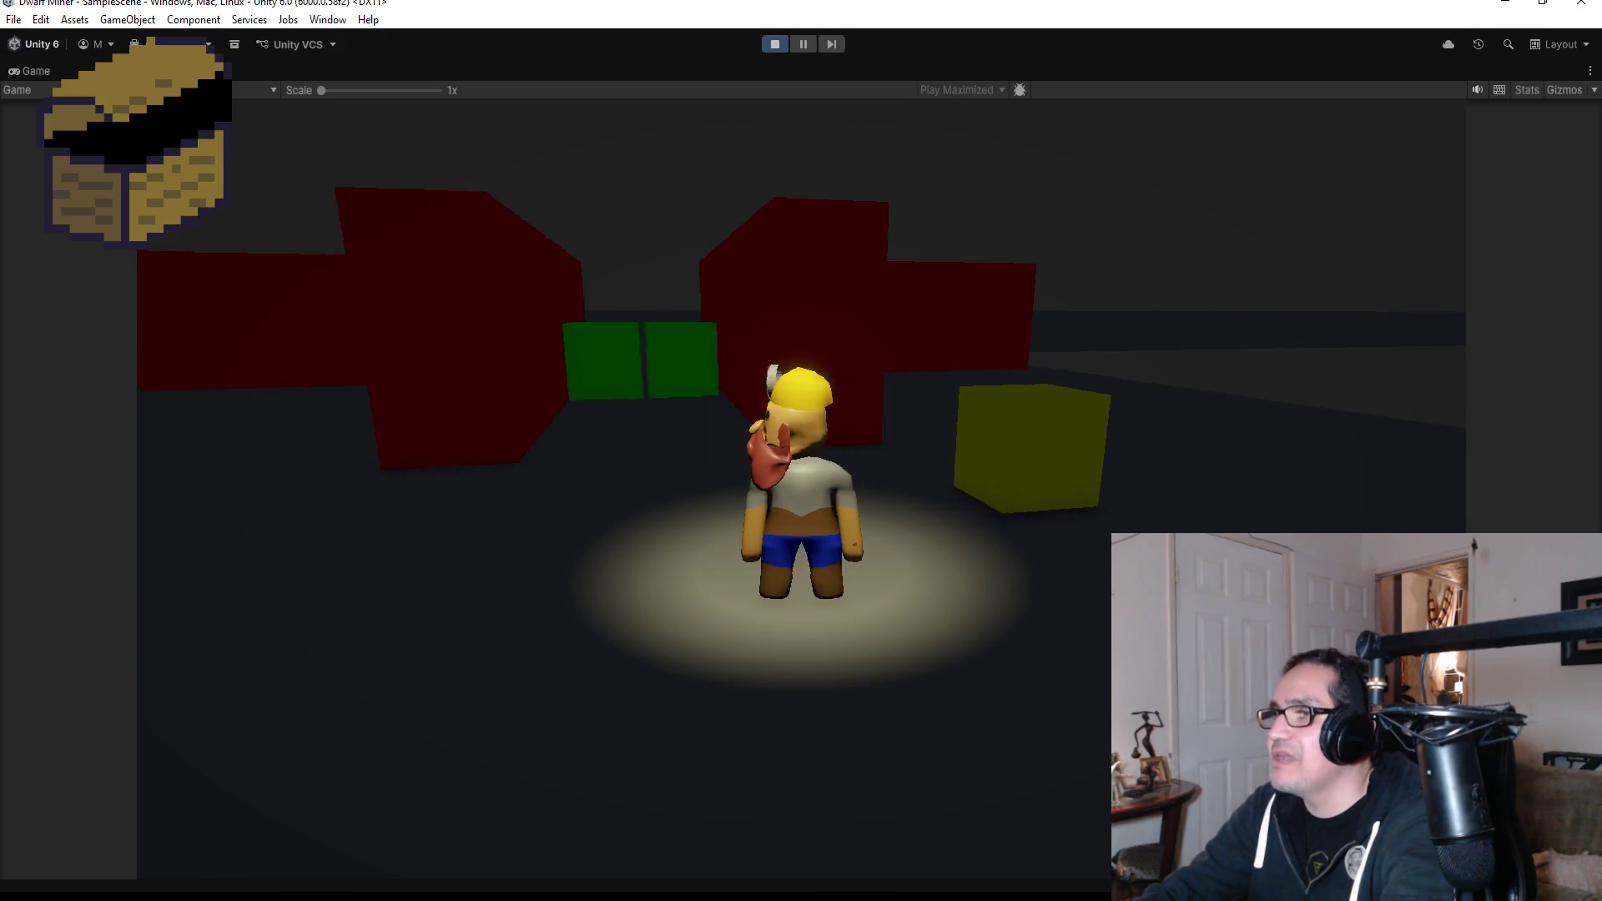
key(w)
key(w)
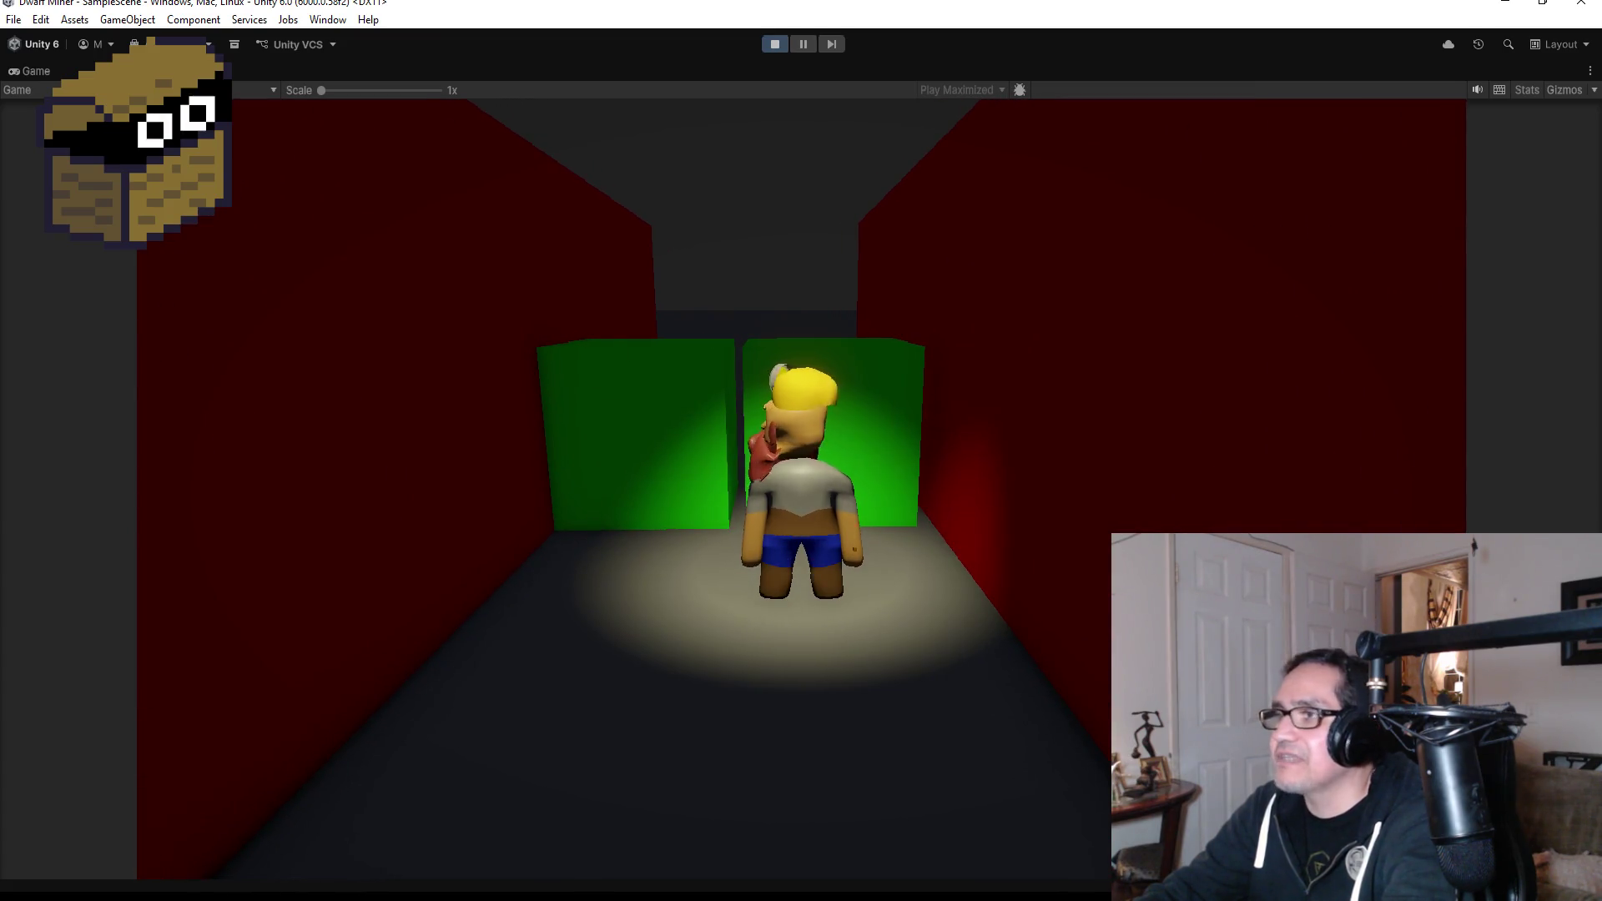
key(d)
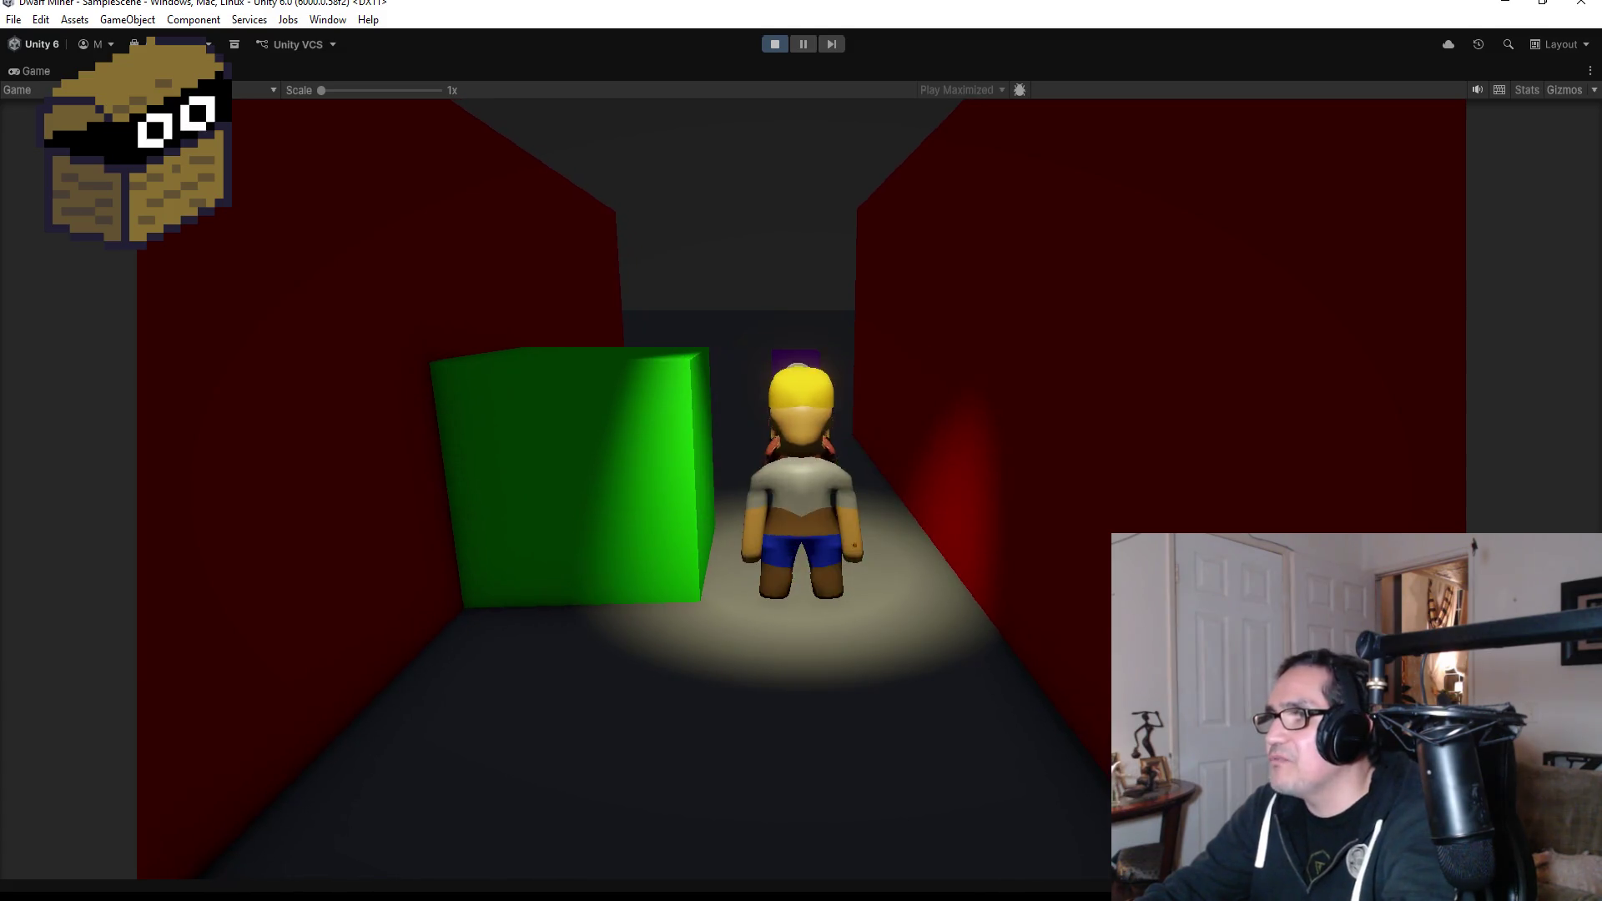
key(w)
key(w)
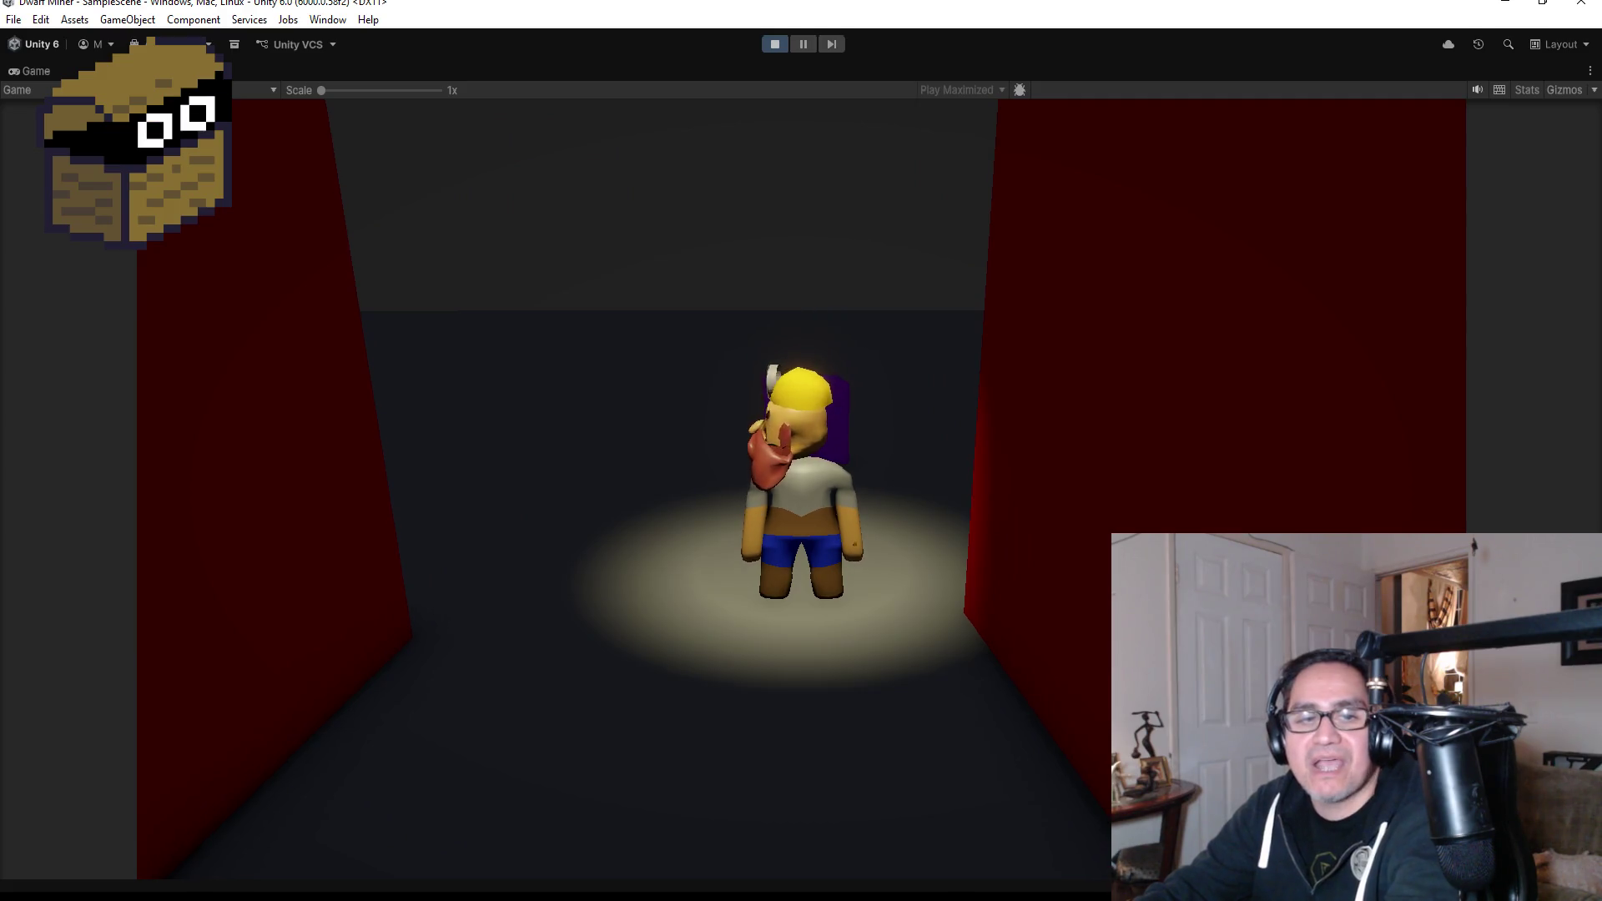
key(w)
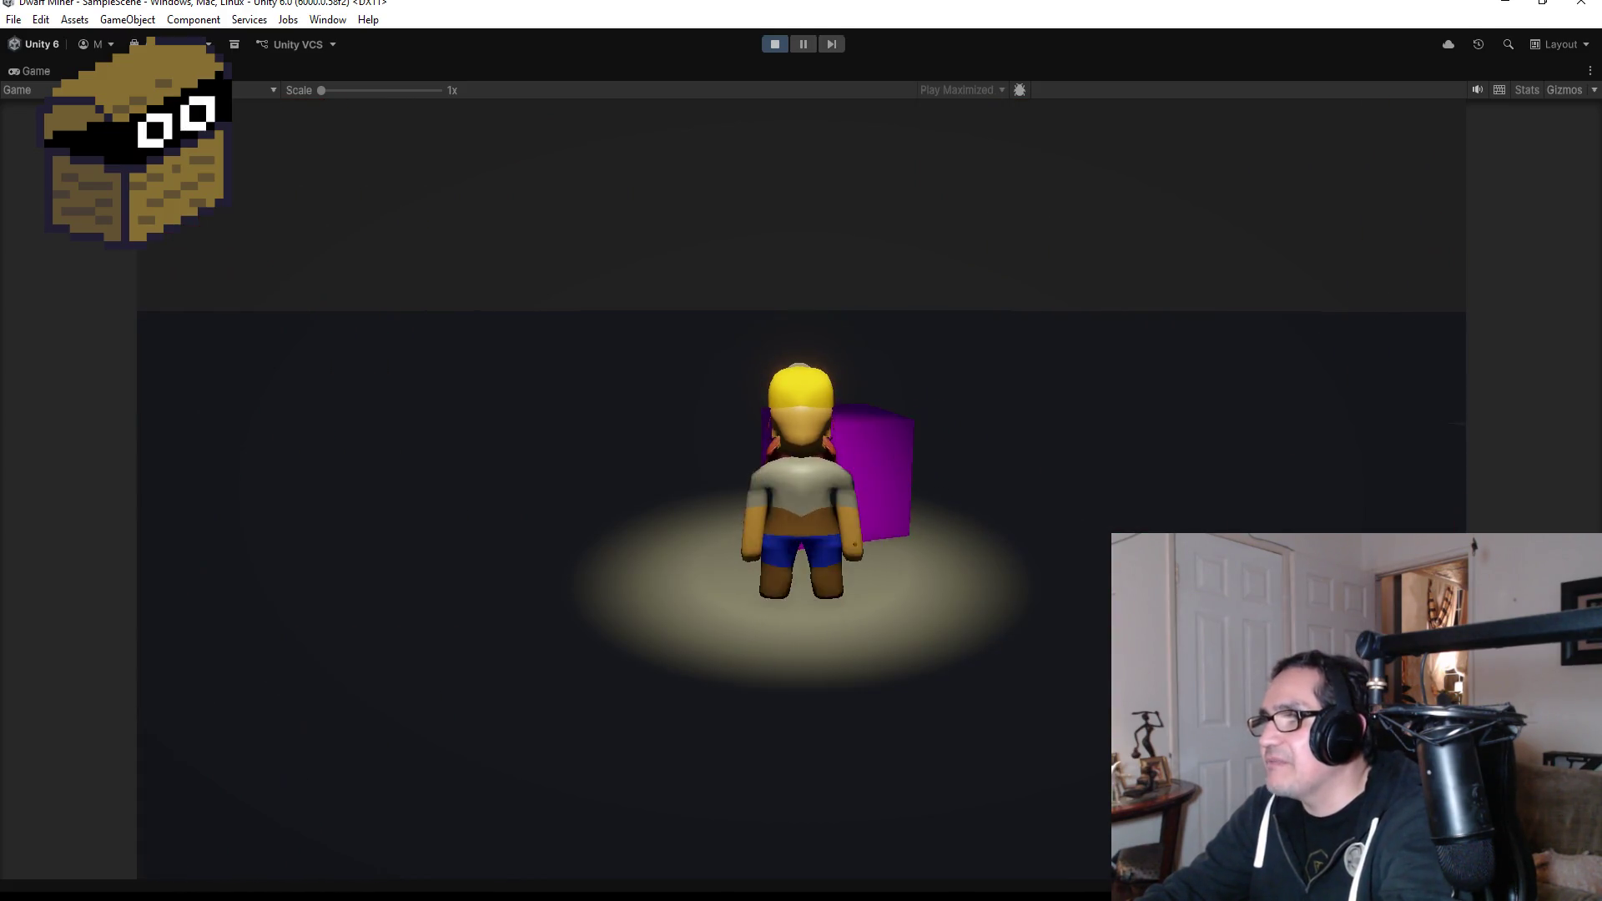
key(d)
key(d)
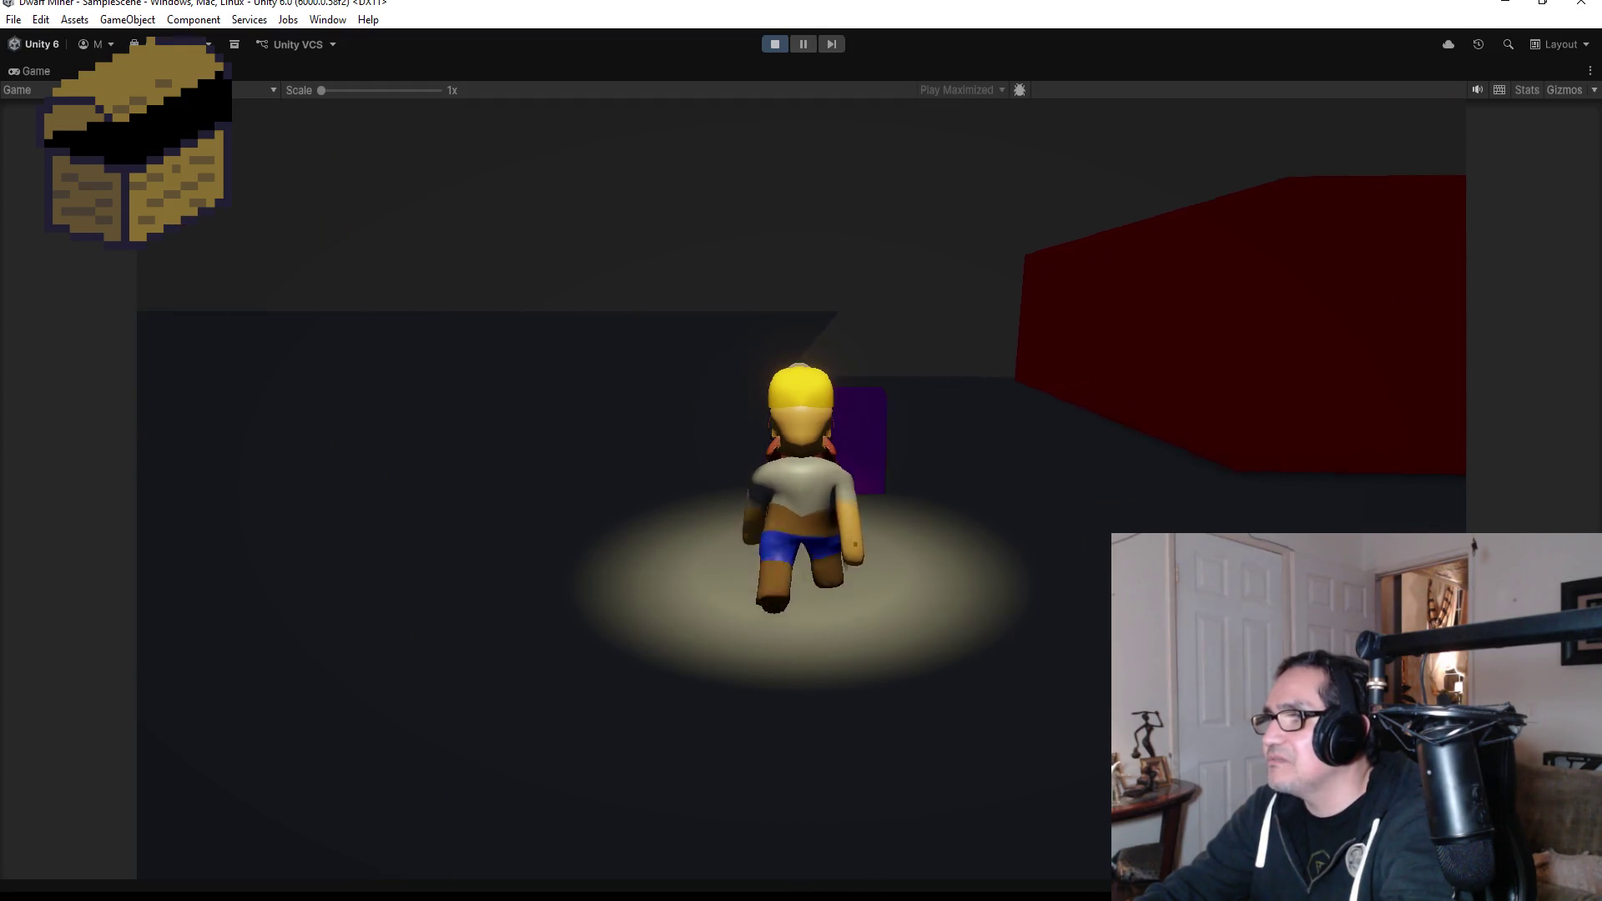
key(d)
key(a)
key(d)
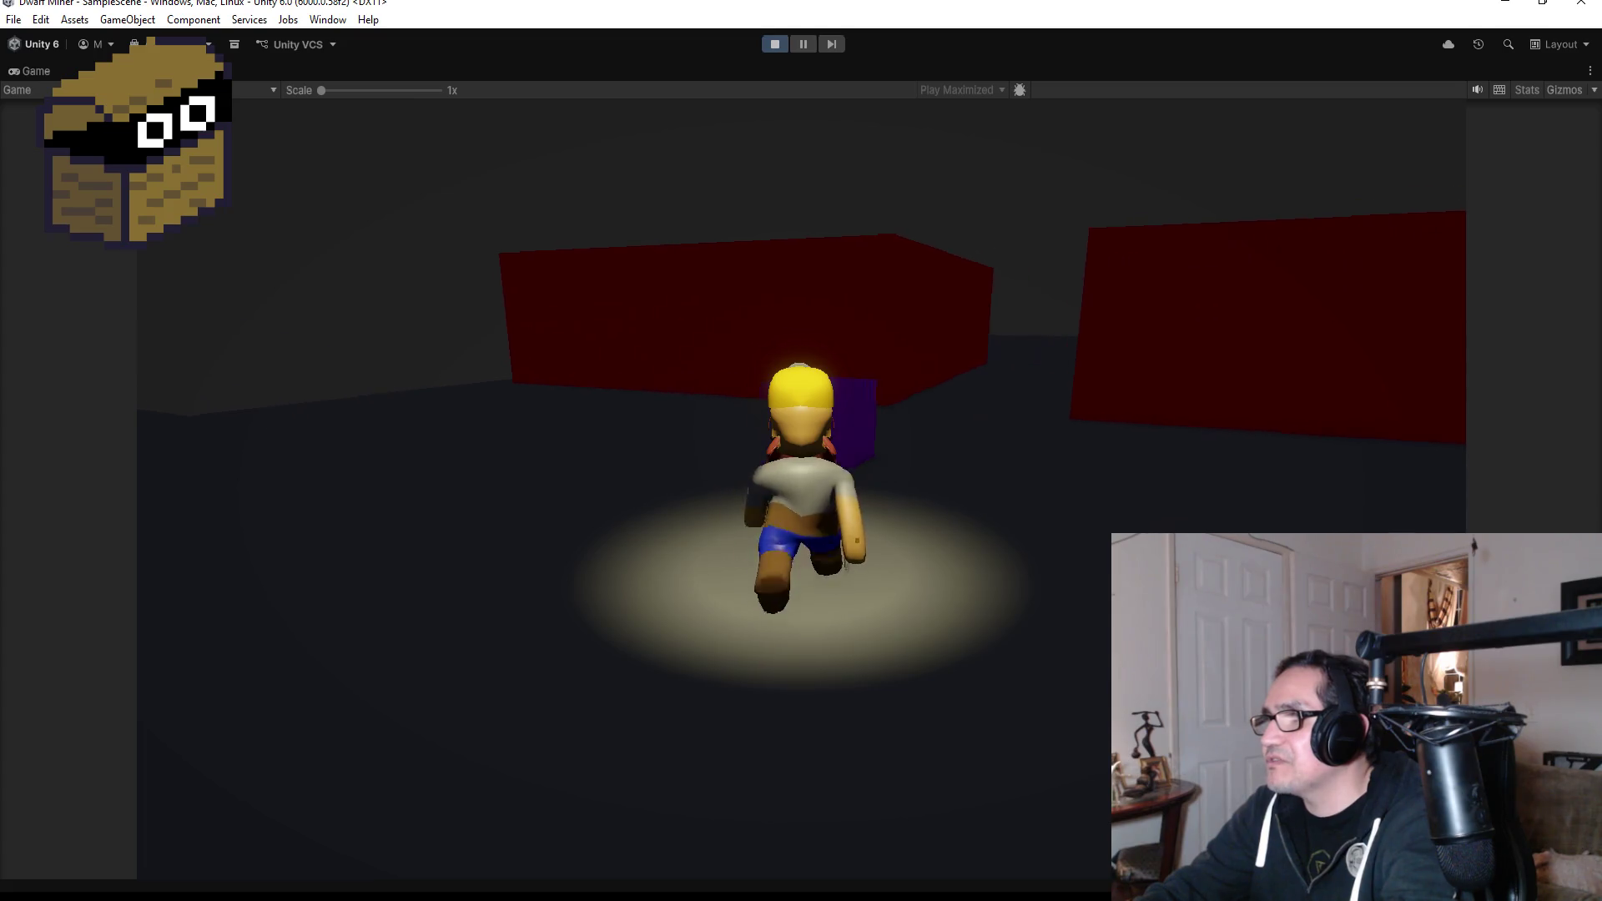
key(d)
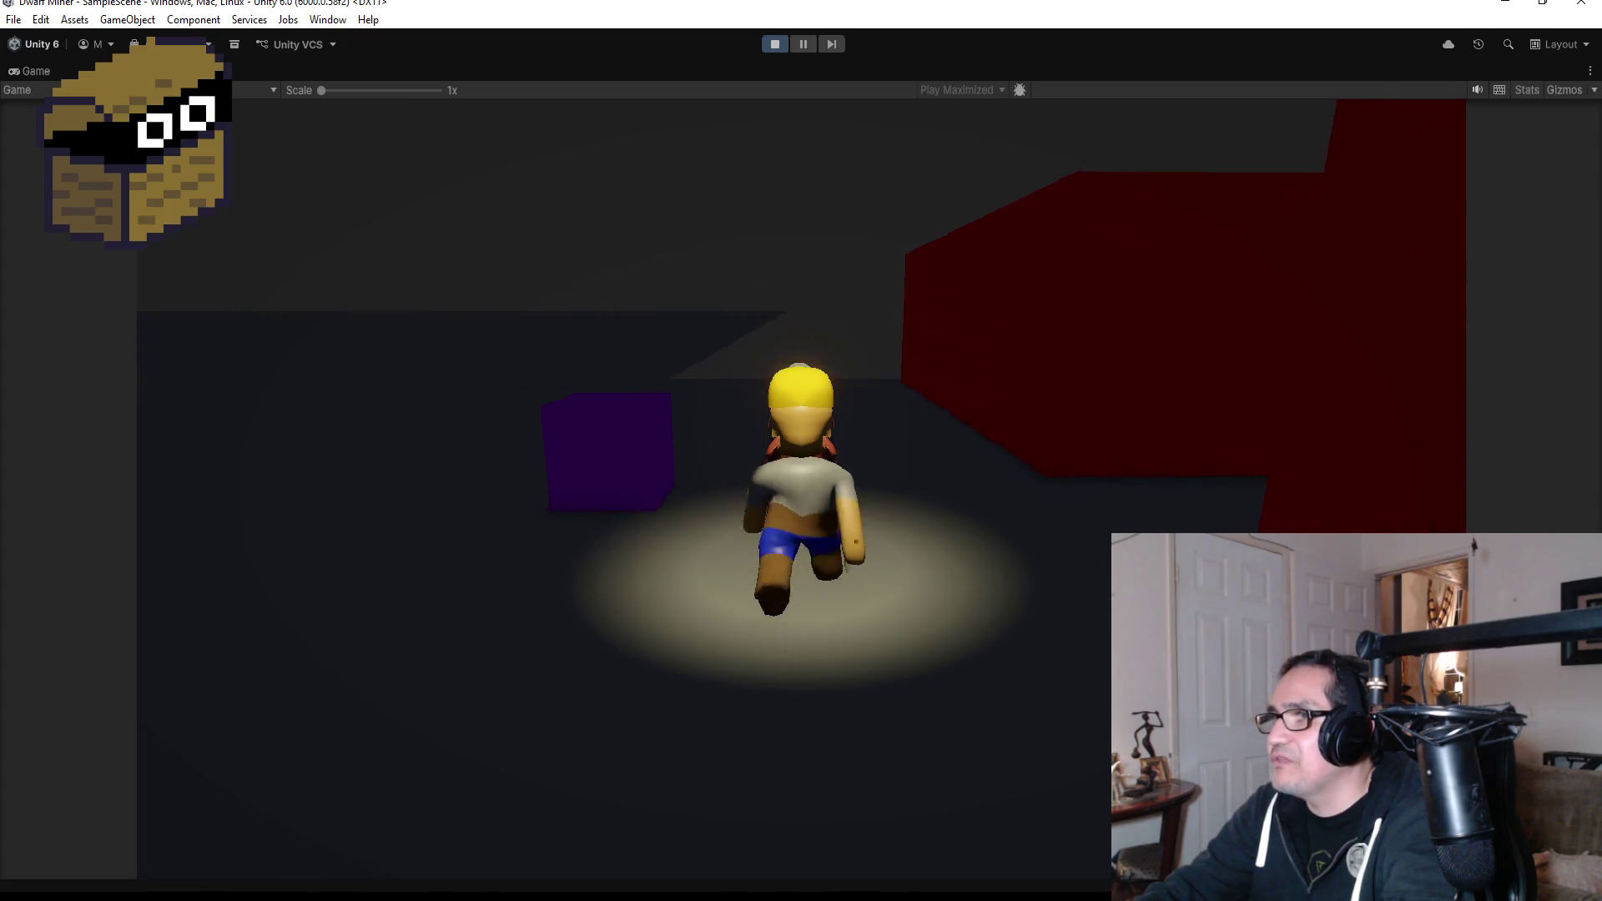
key(d)
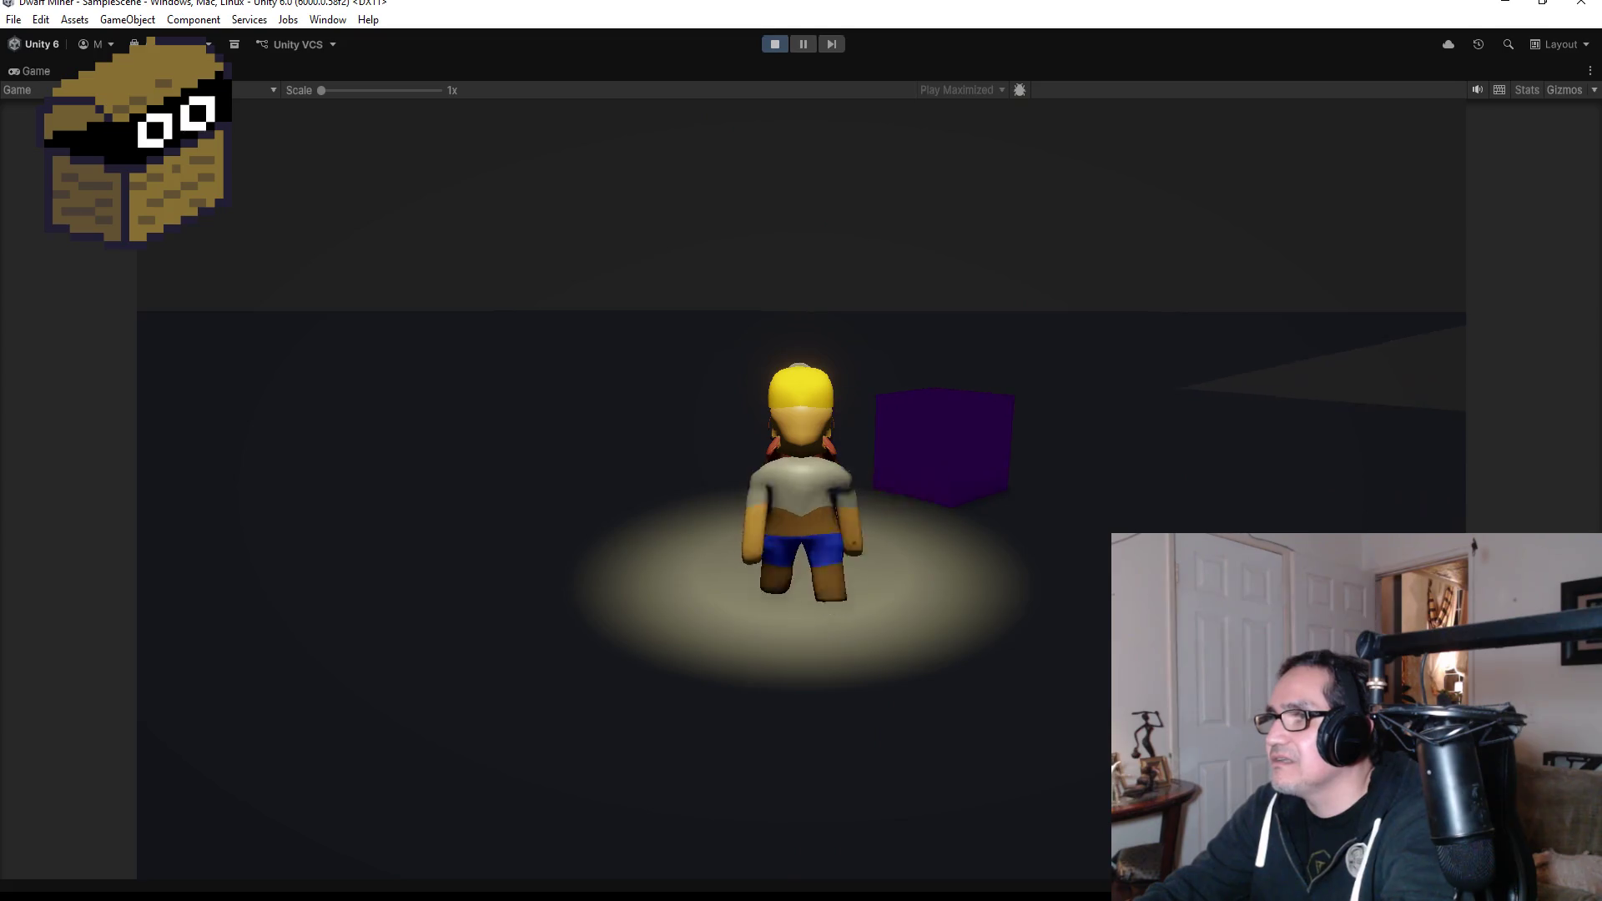
Steer the dwarf through the red-walled corridor back to the purple cube, then stop the game.
key(d)
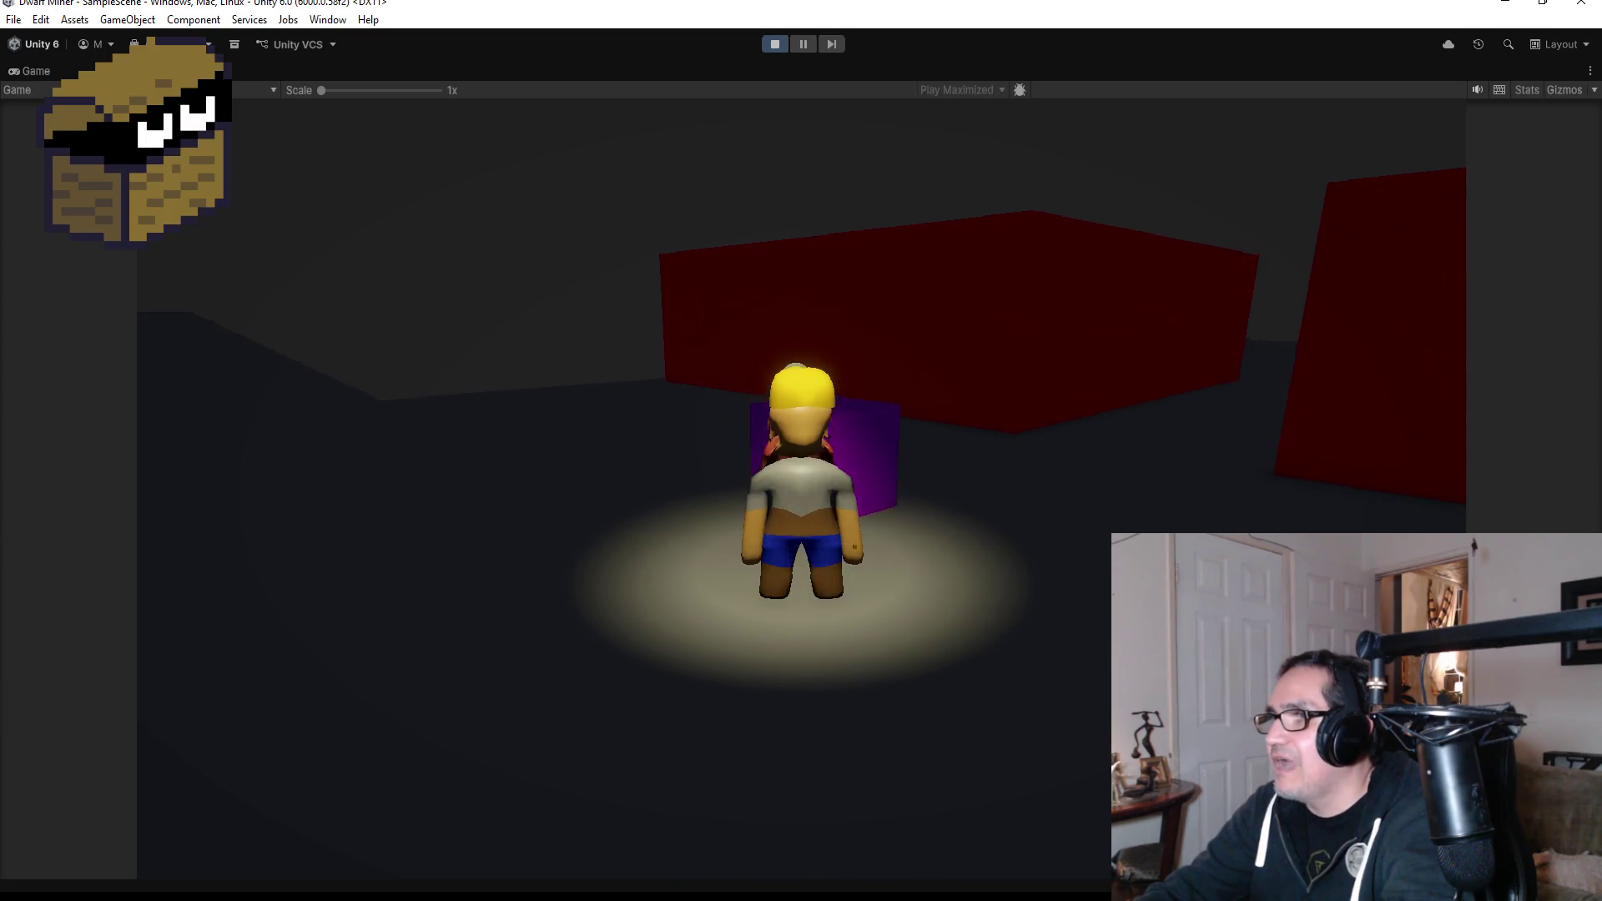
key(a)
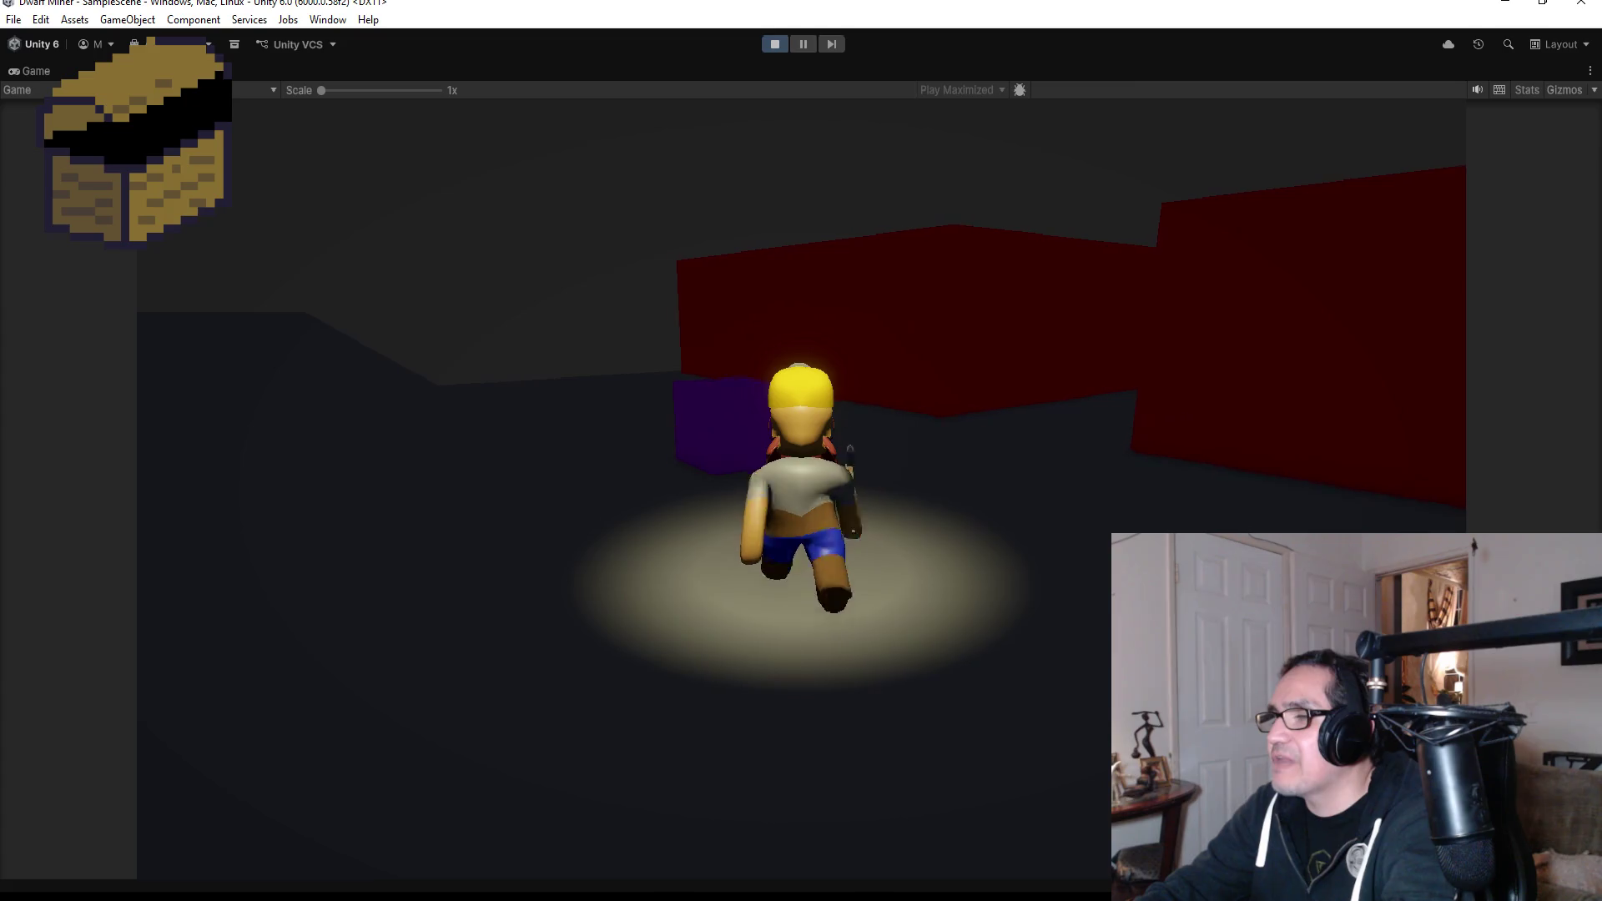
key(d)
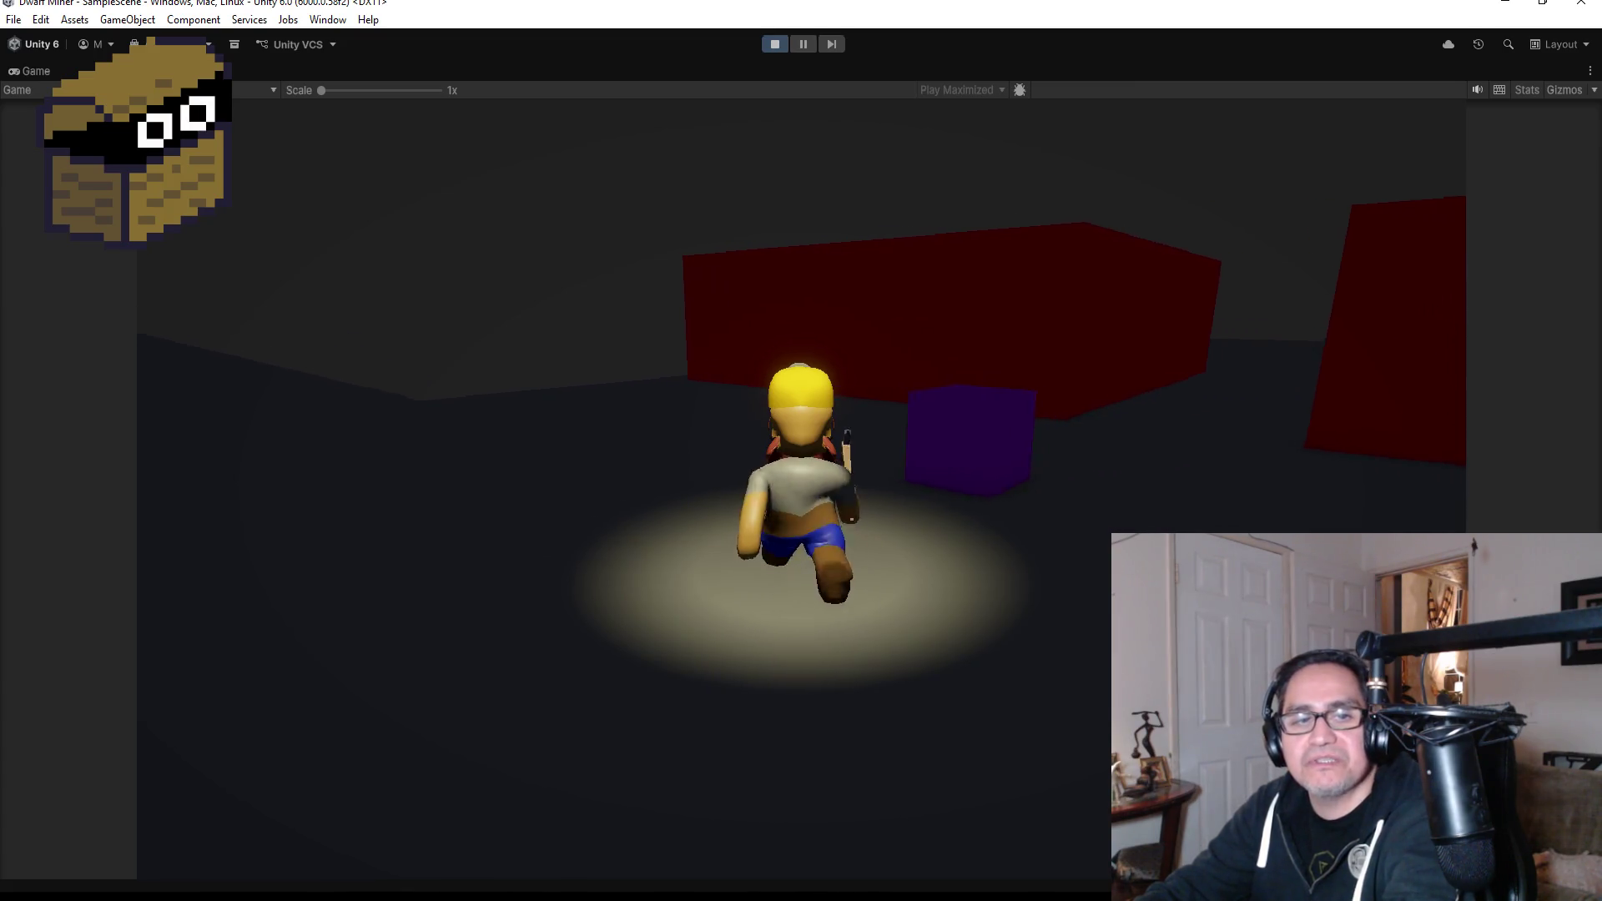
key(s)
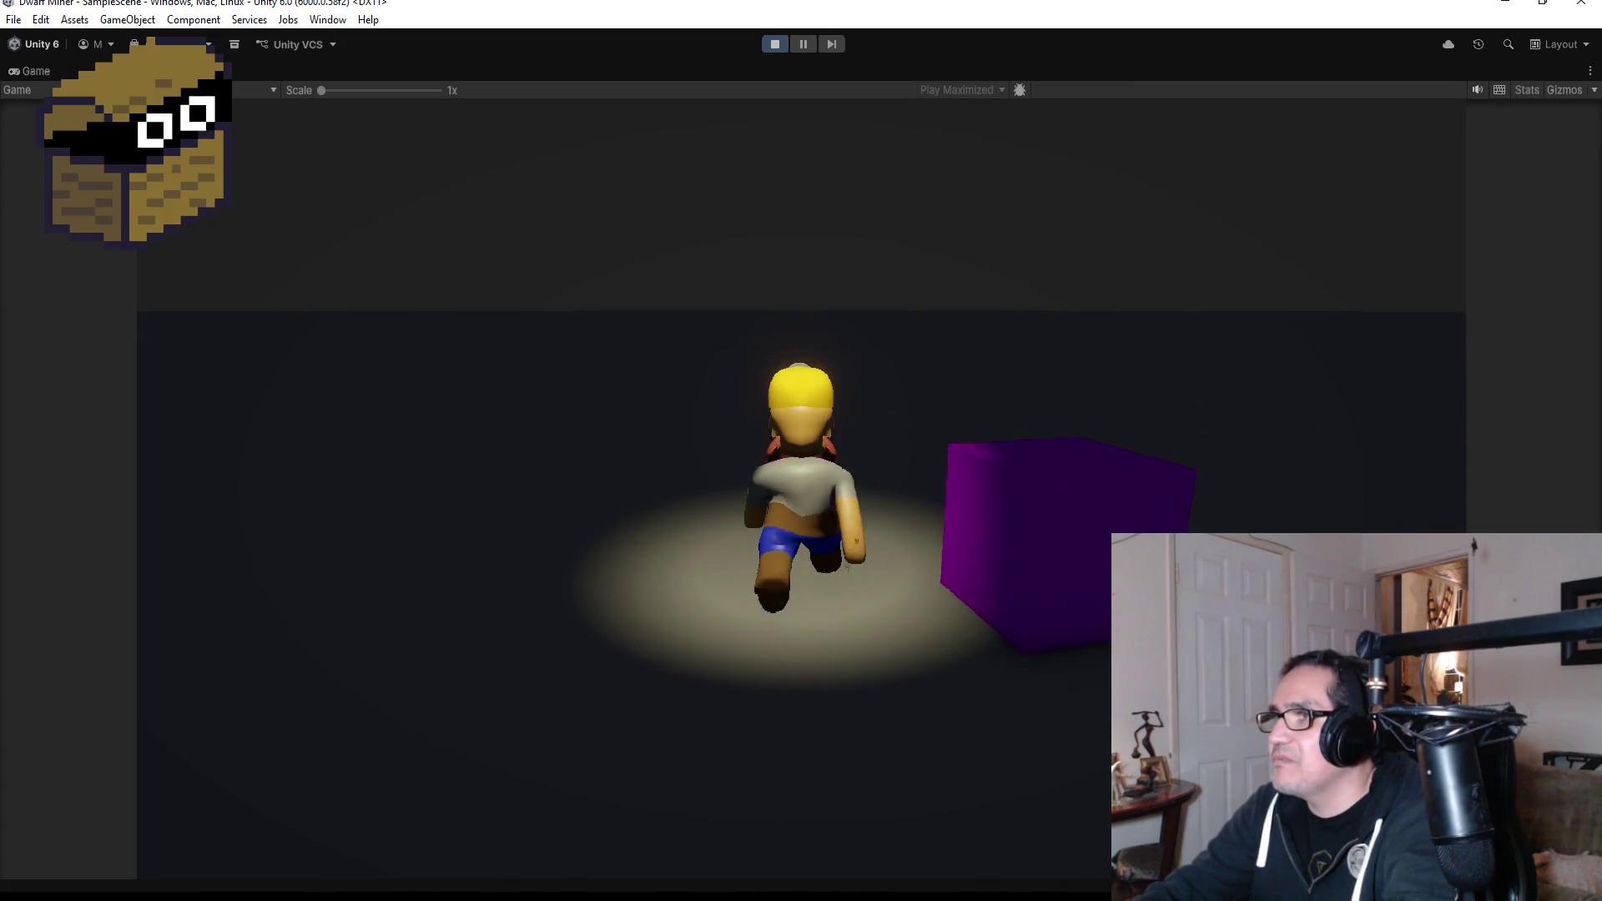
key(s)
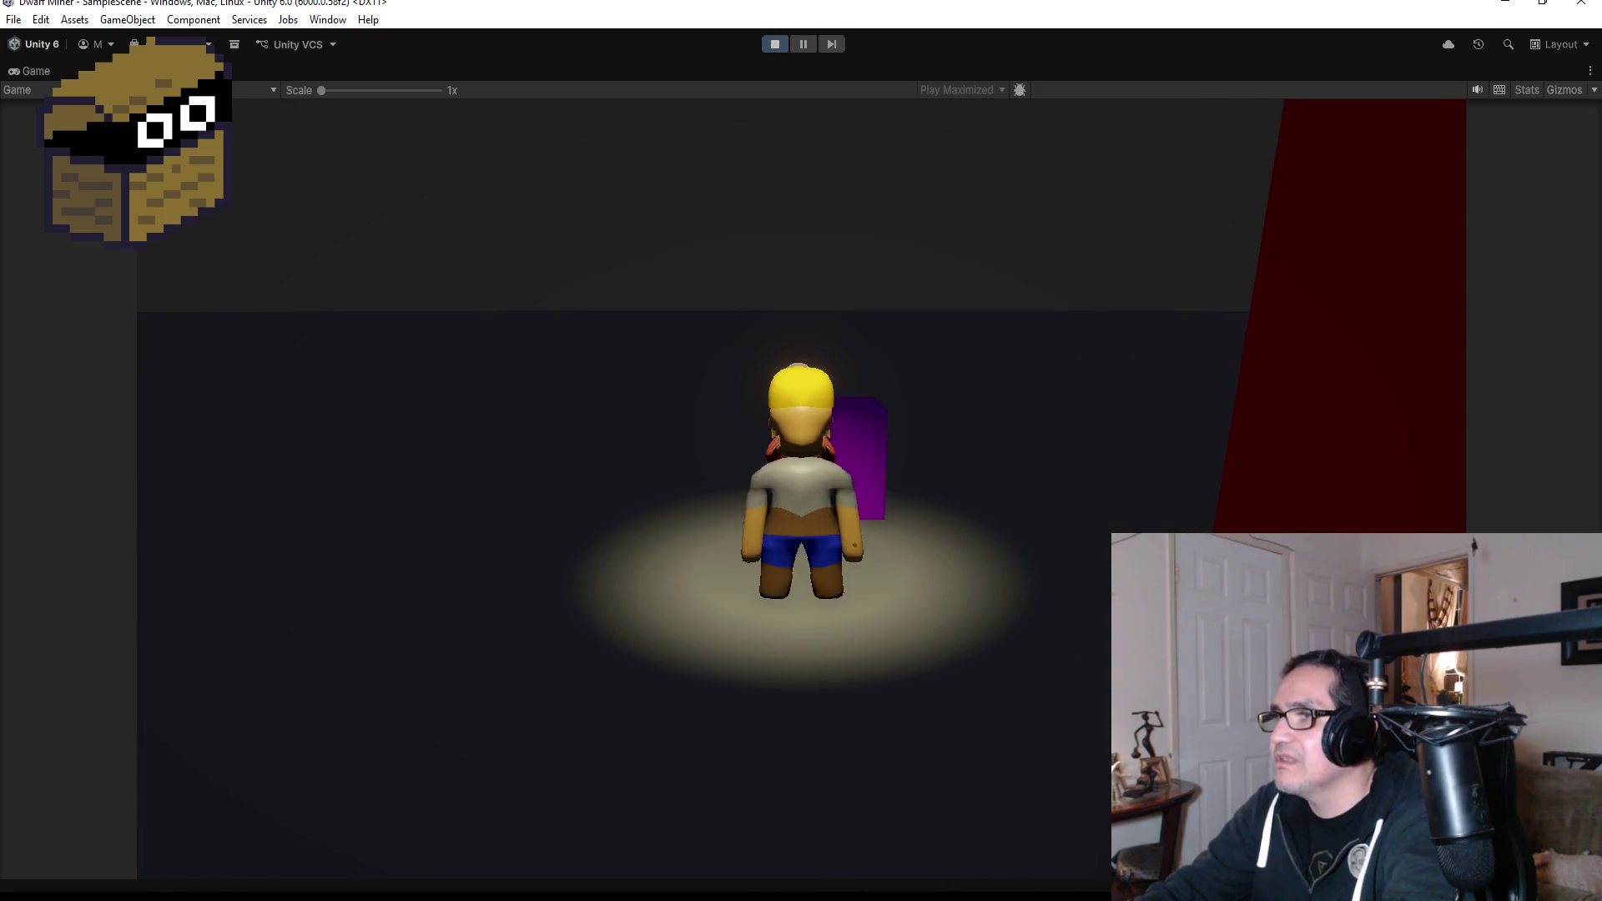
key(w)
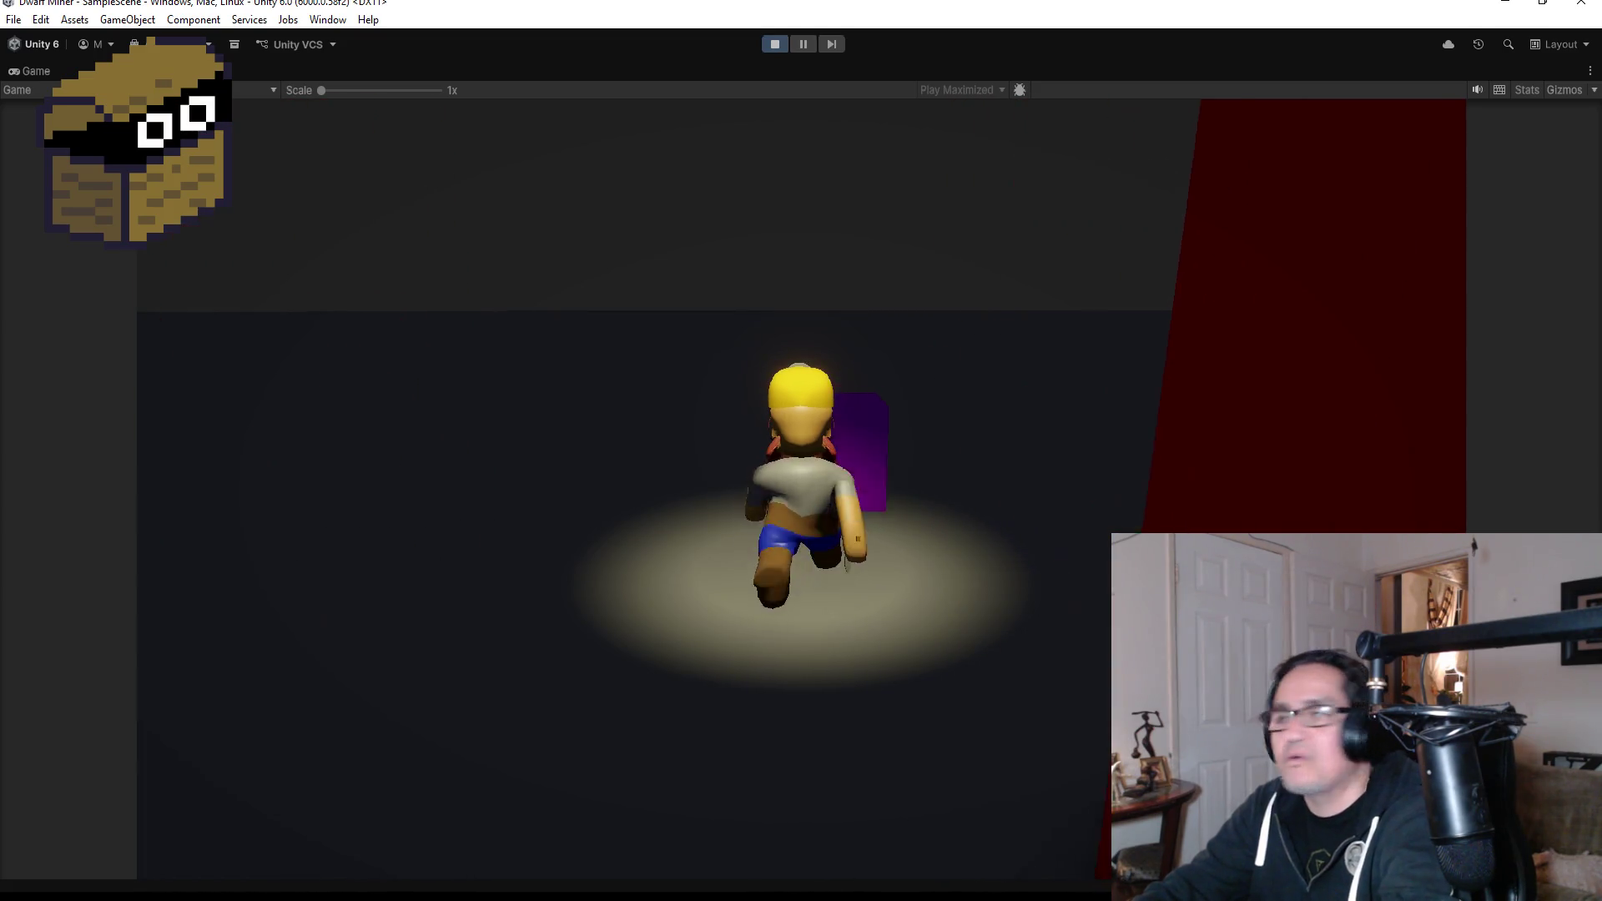
key(s)
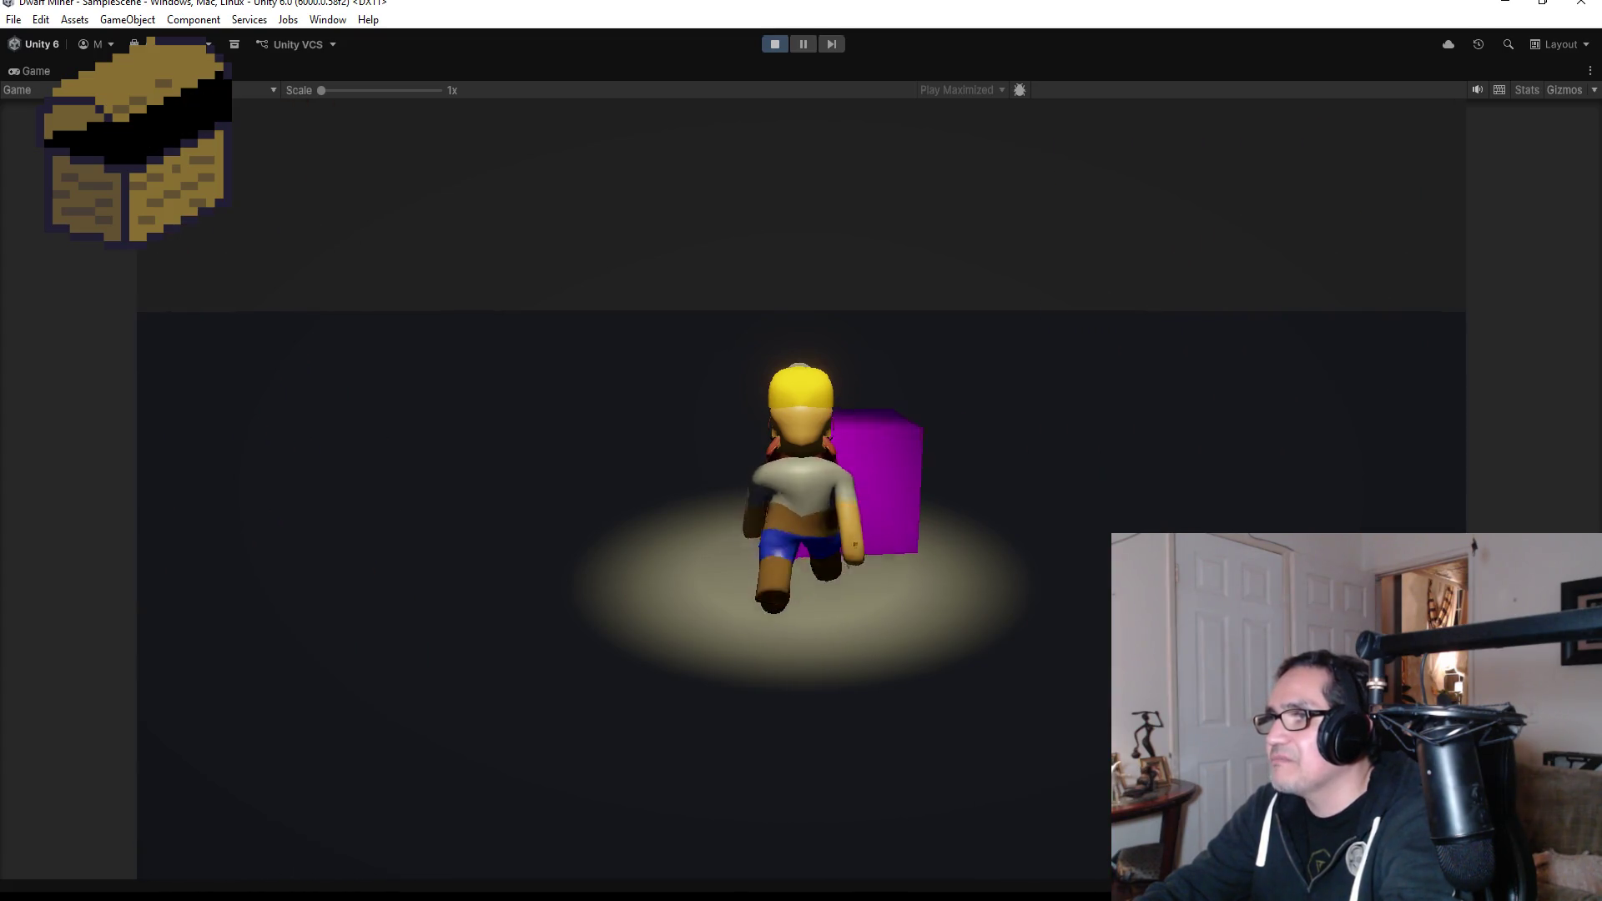
key(w)
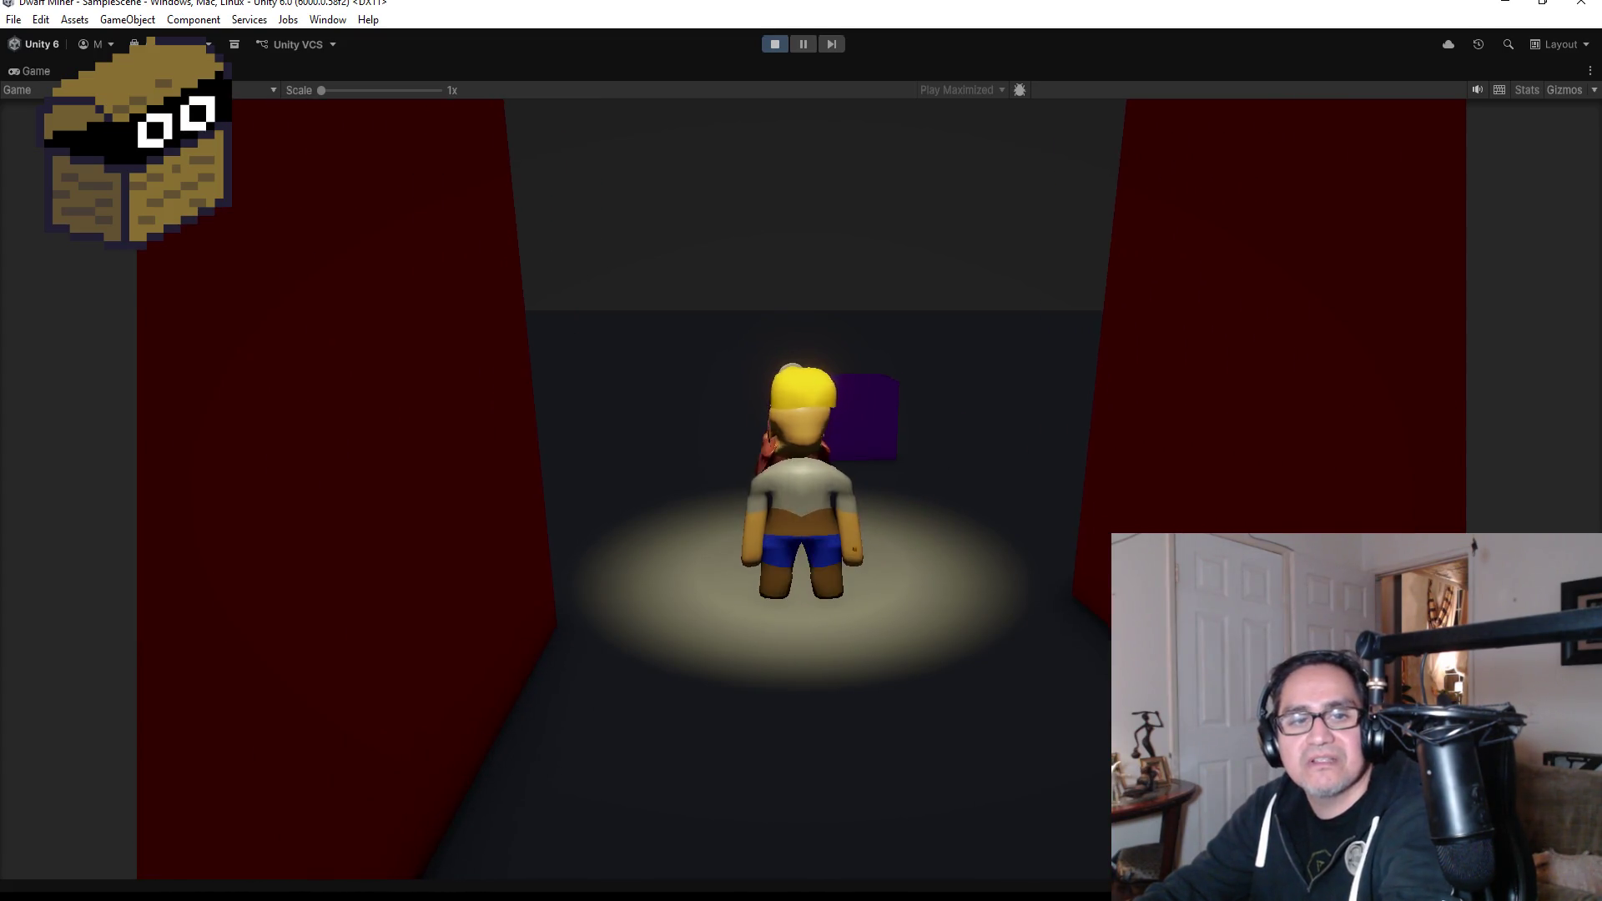
key(a)
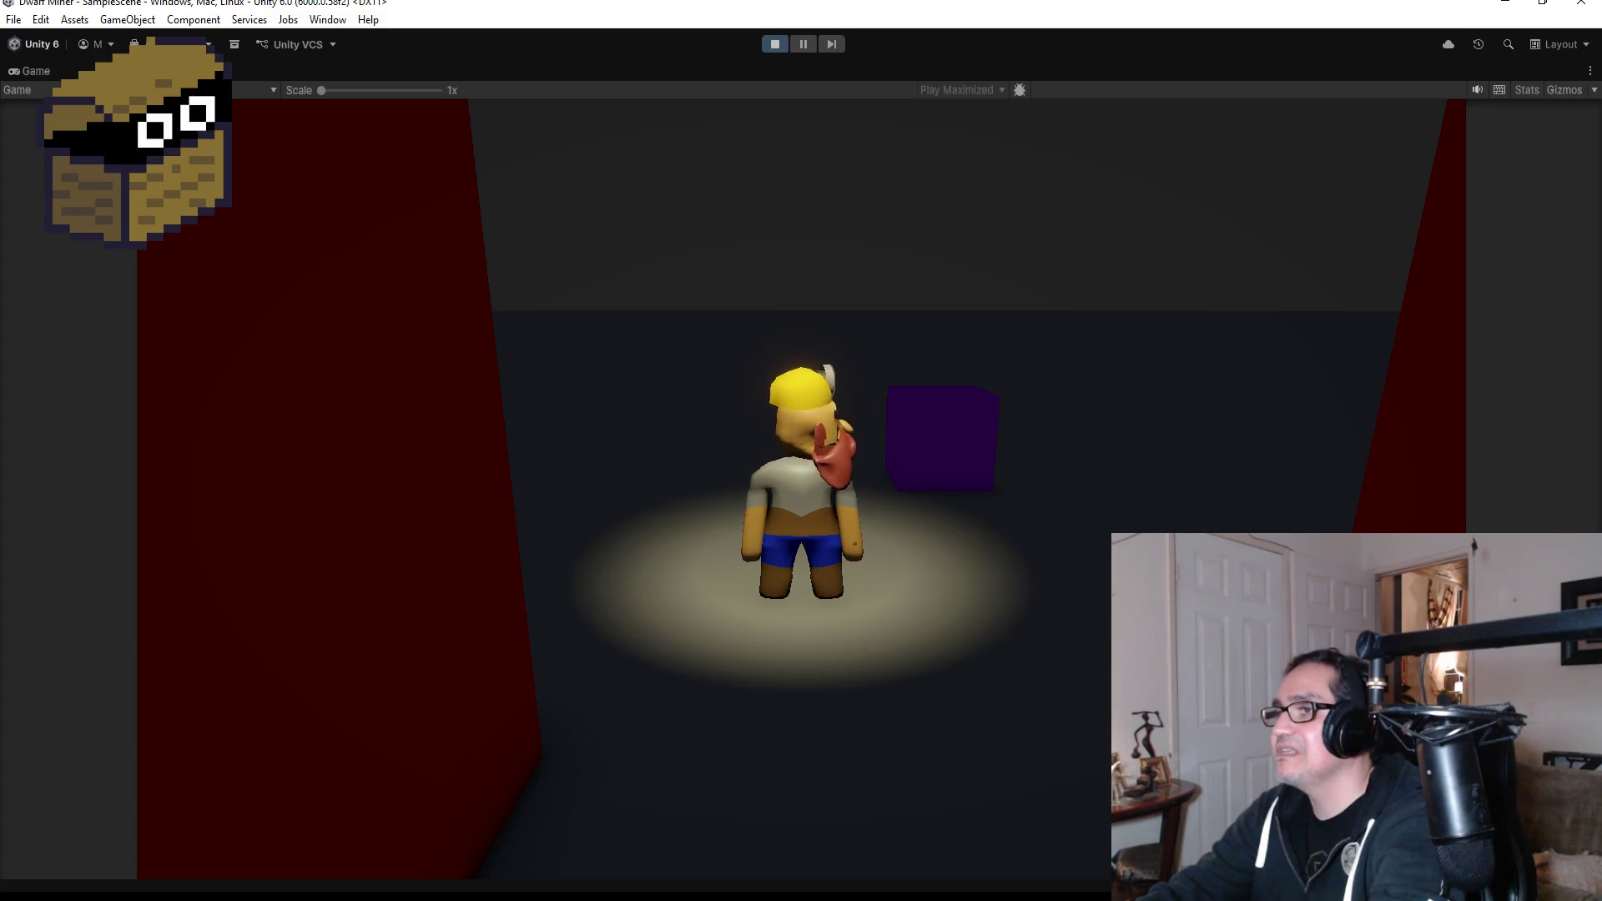
key(w)
key(d)
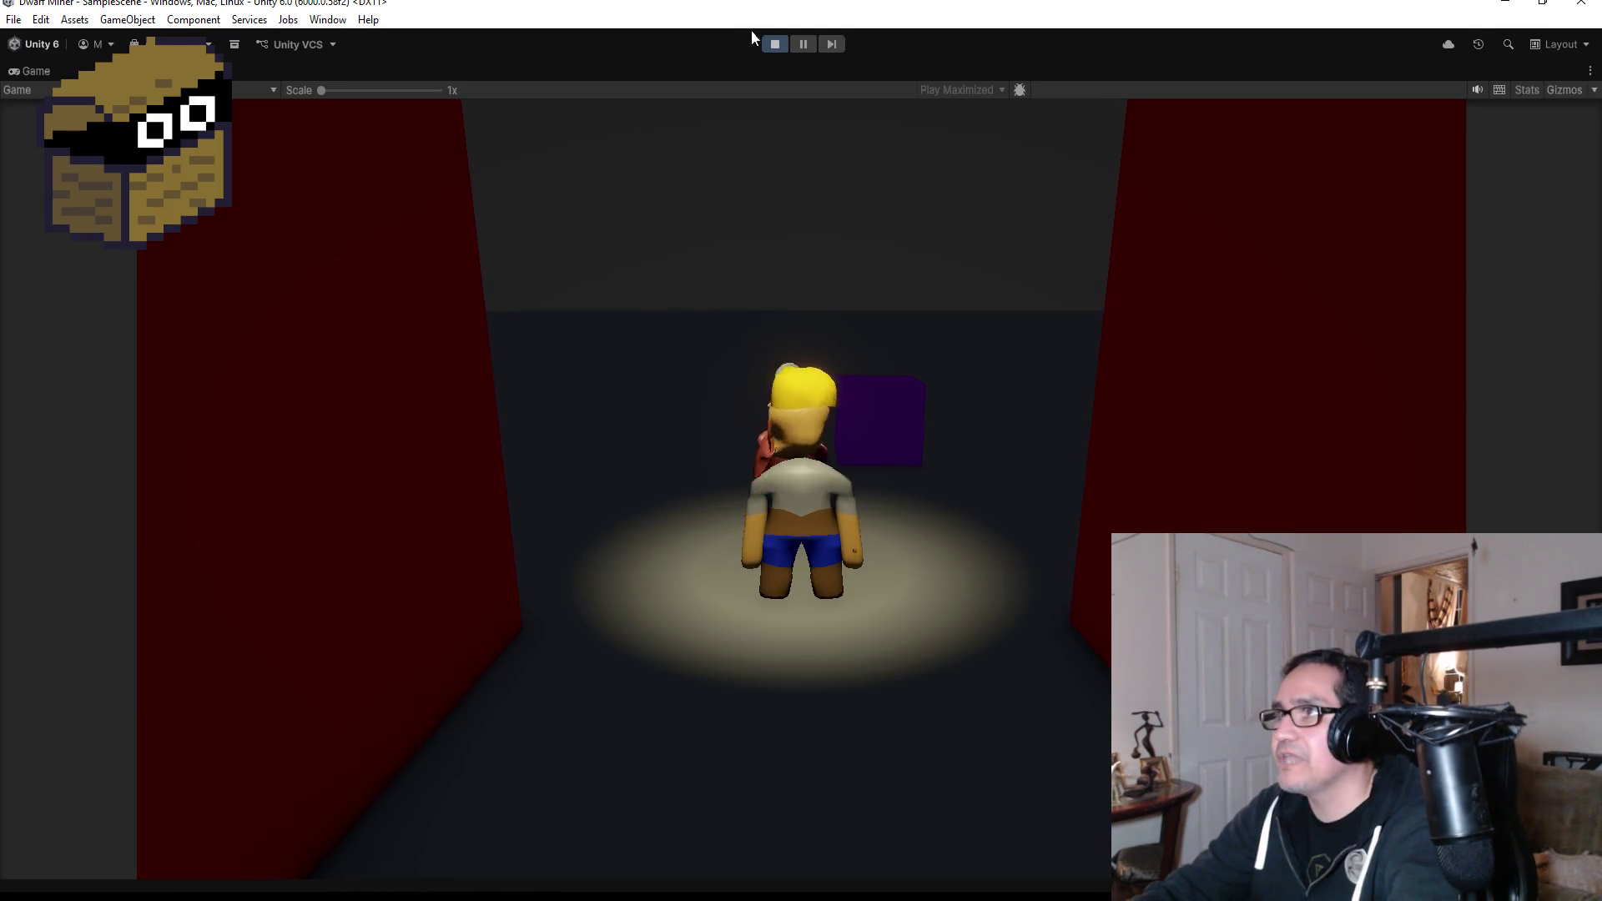
click(772, 44)
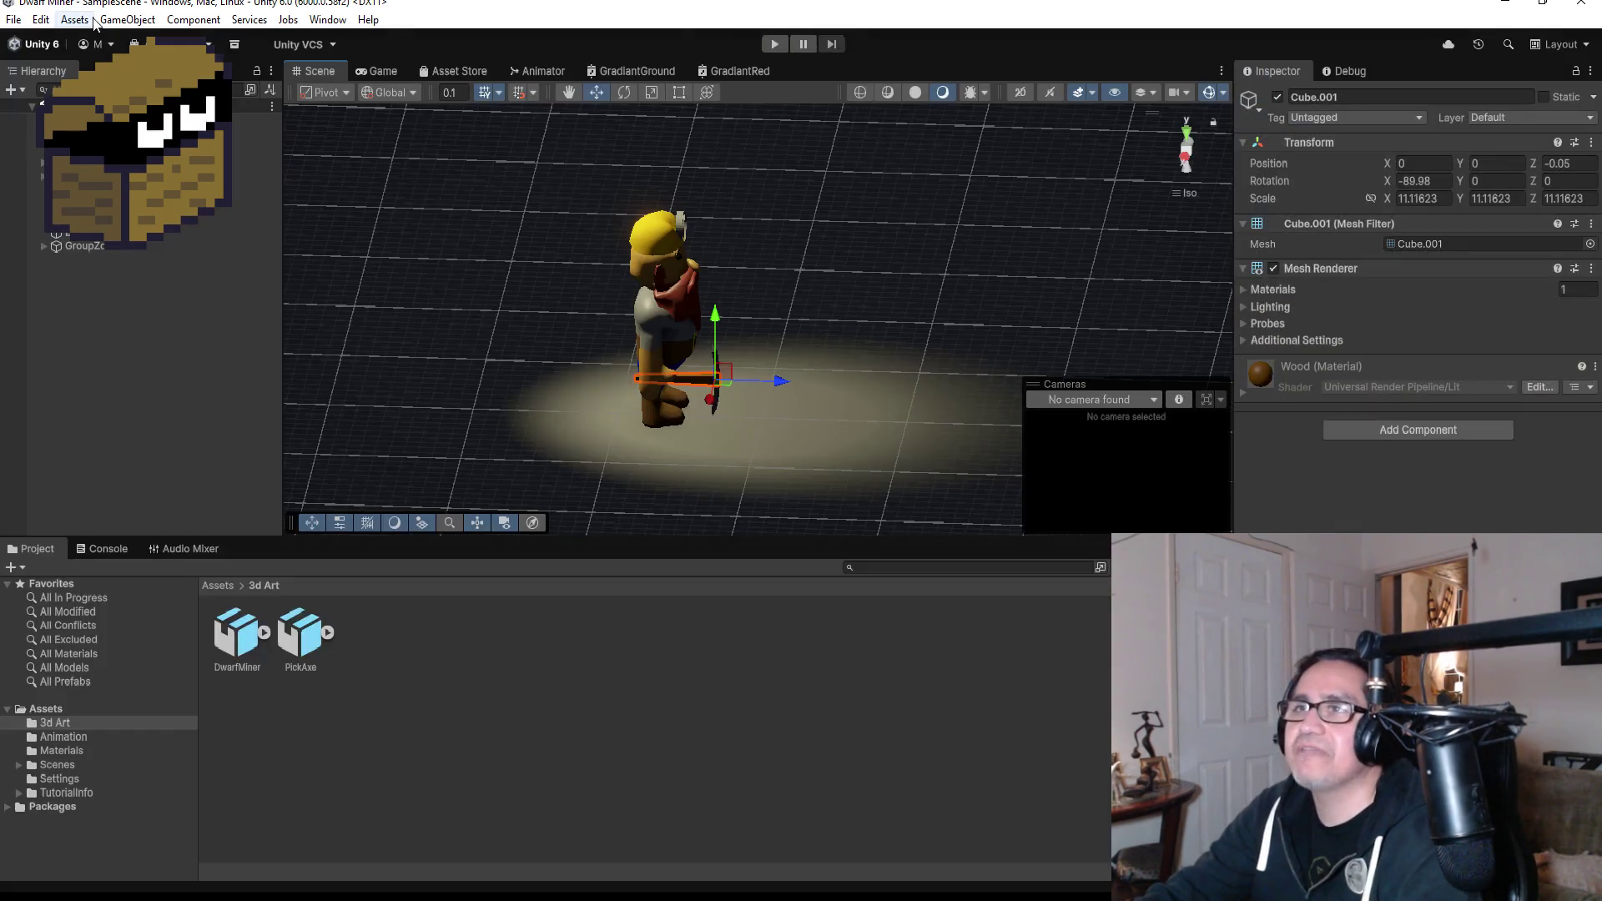
Save the Unity scene with the pickaxe parented to the dwarf's forearm via File > Save.
click(13, 19)
click(37, 103)
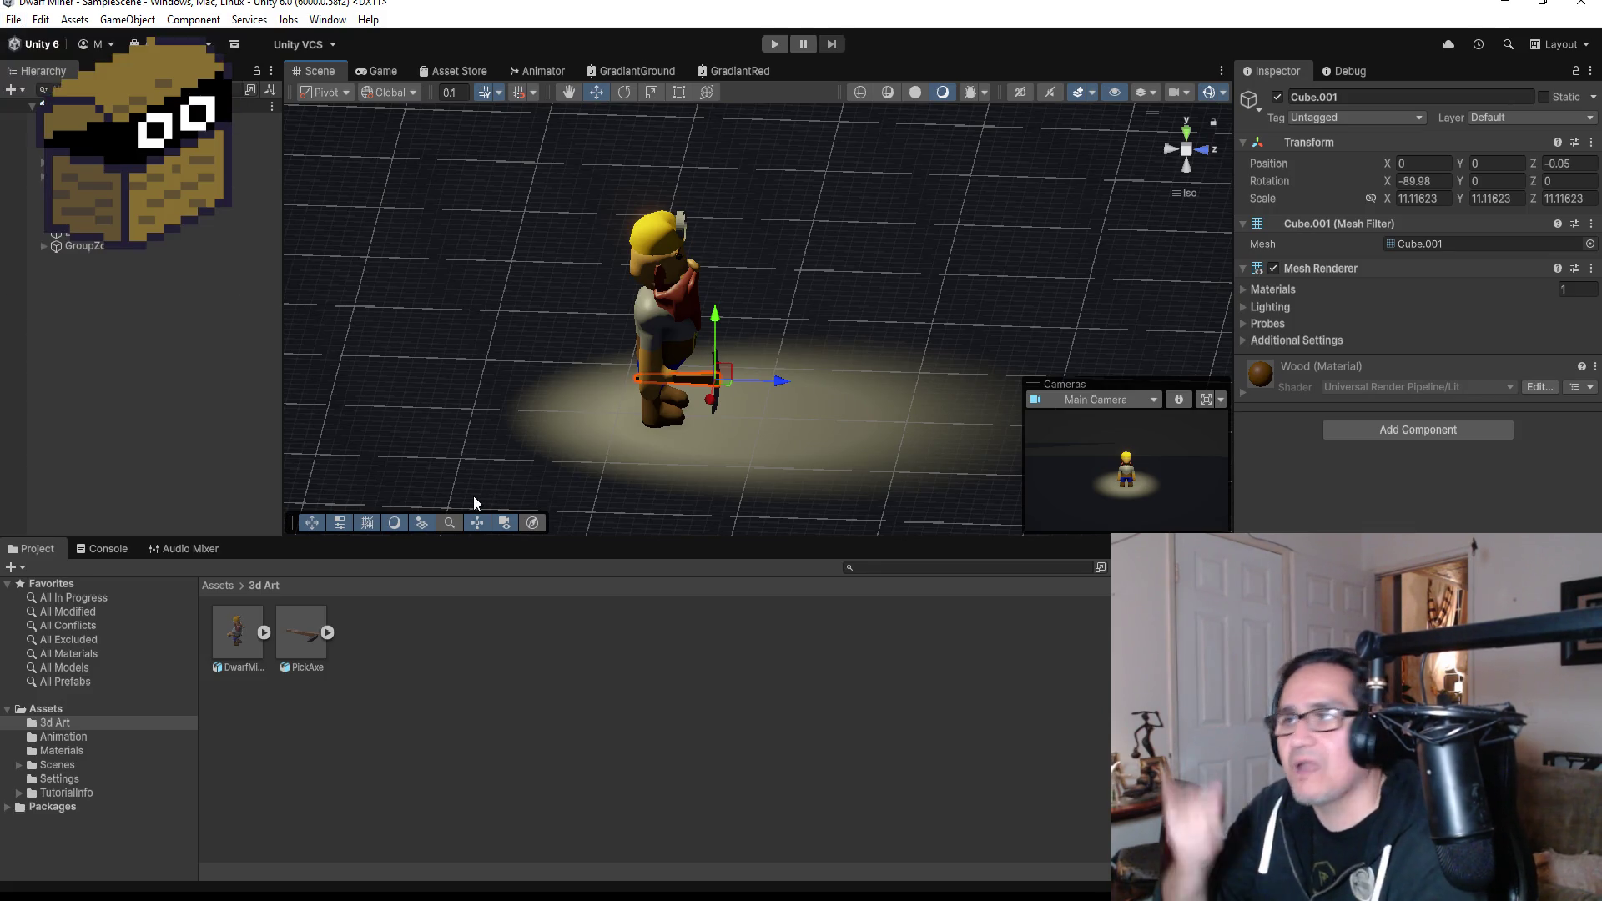
click(13, 19)
click(38, 103)
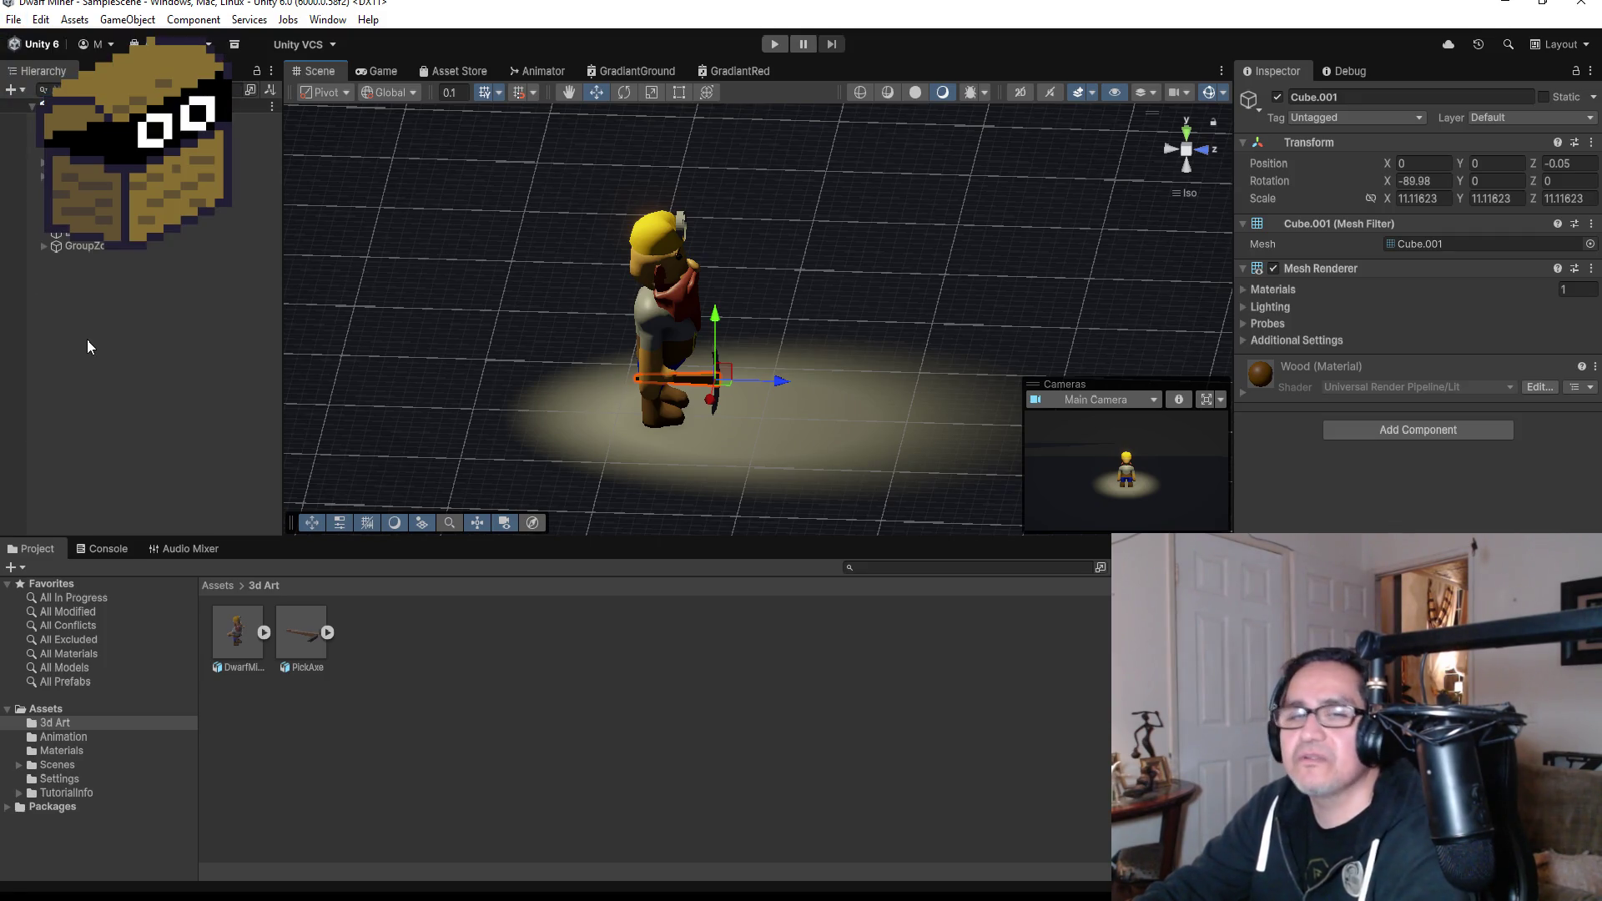